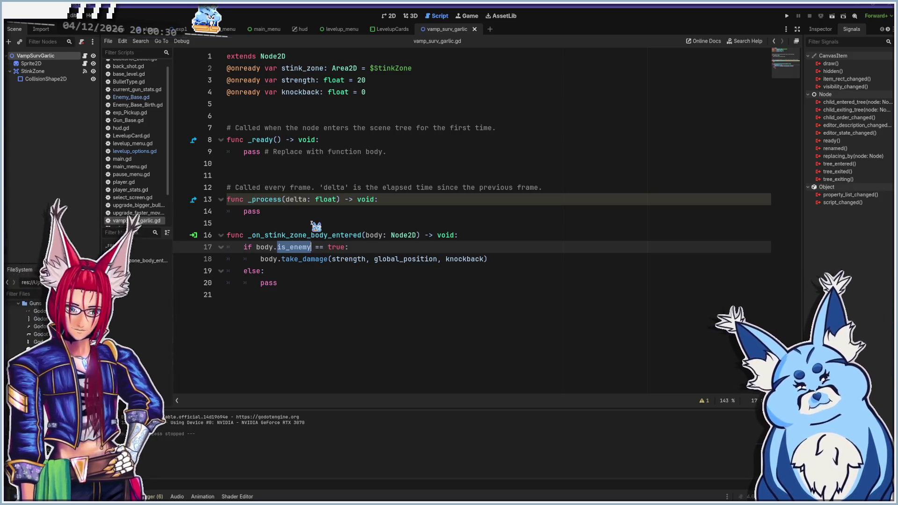
# Run the project, start a new game and pick the Bow as the weapon
pyautogui.press('F5')
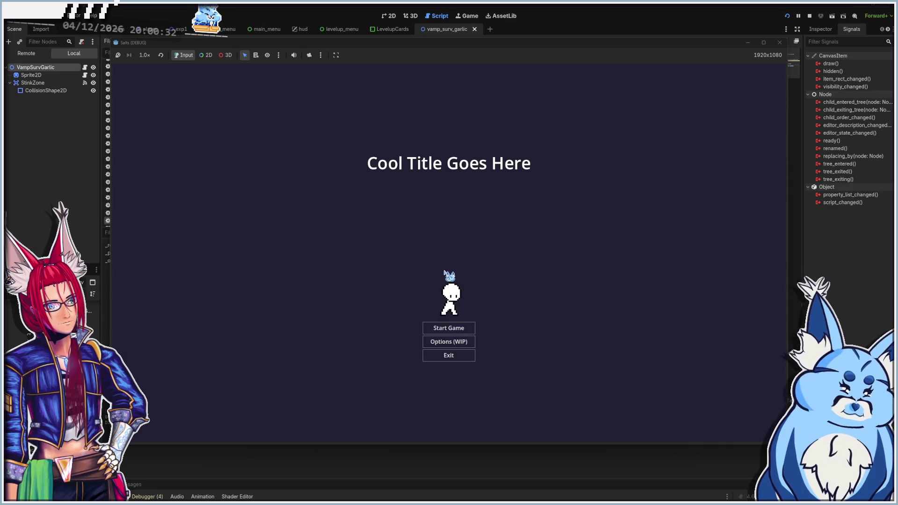
pyautogui.click(444, 329)
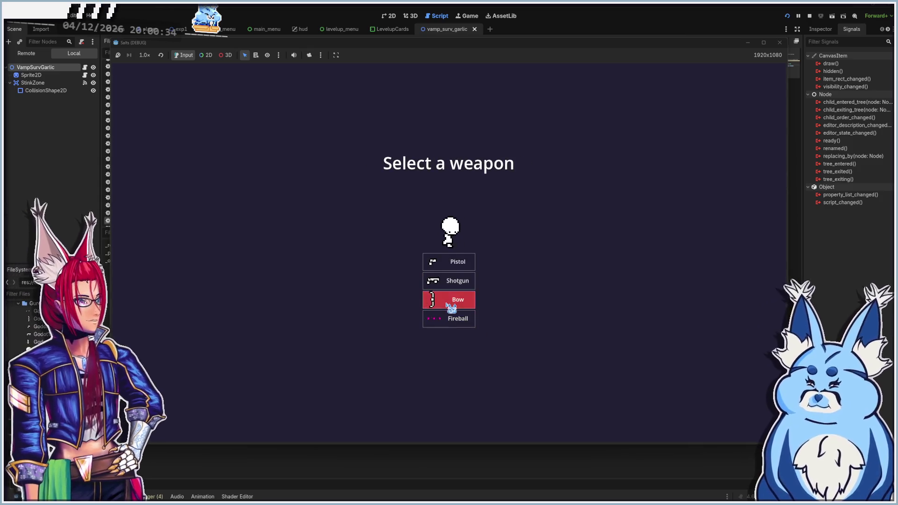
pyautogui.click(451, 306)
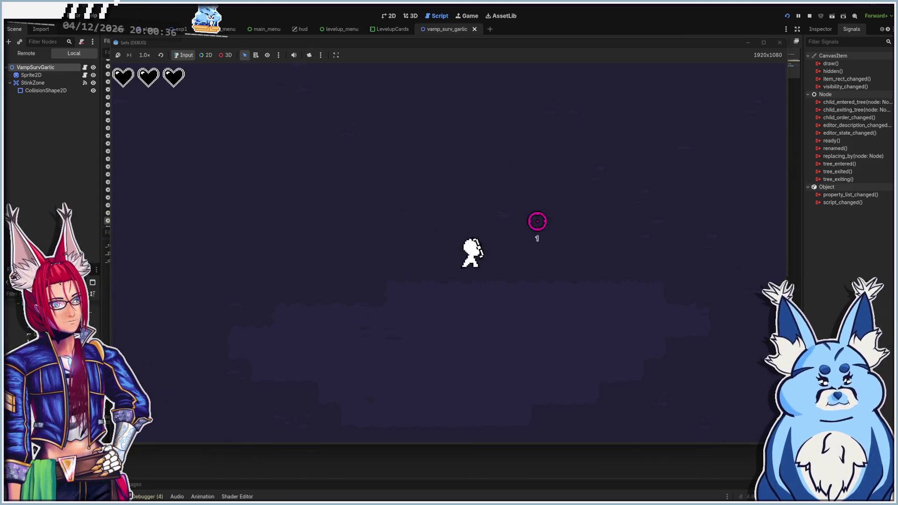
# Walk the player left and right until Level Up appears, then view the Remote scene tree
pyautogui.press('a')
pyautogui.press('d')
pyautogui.press('a')
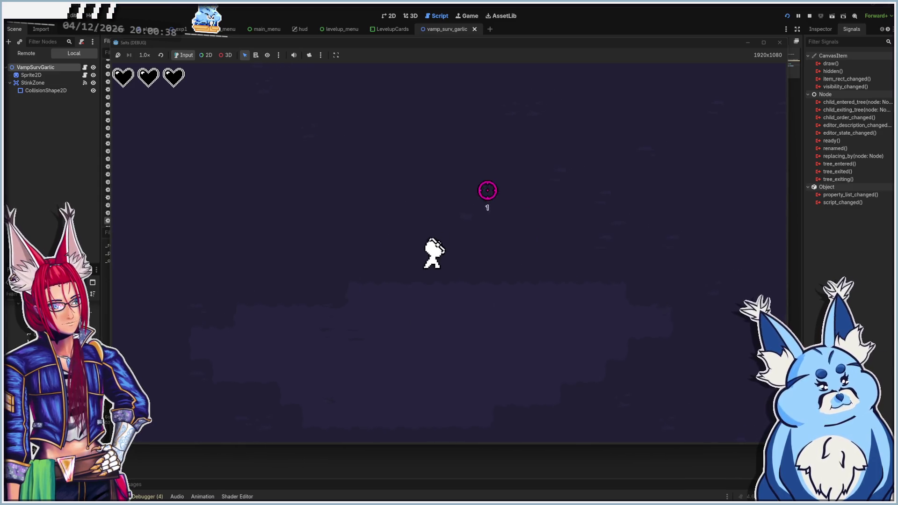
pyautogui.press('d')
pyautogui.press('a')
pyautogui.press('d')
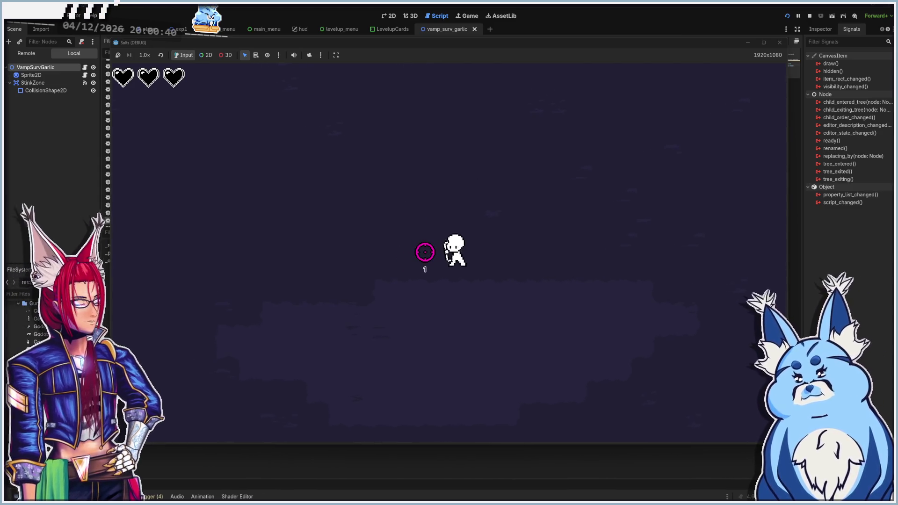
pyautogui.press('a')
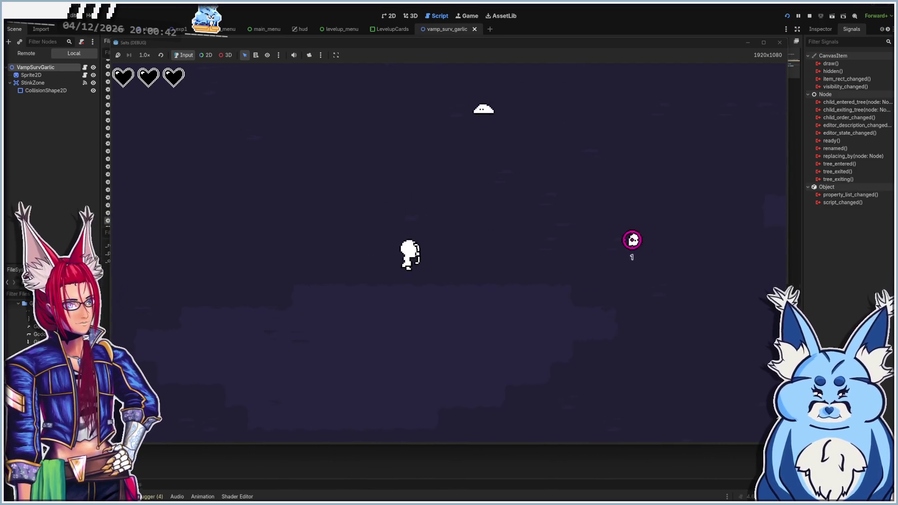
pyautogui.press('d')
pyautogui.press('a')
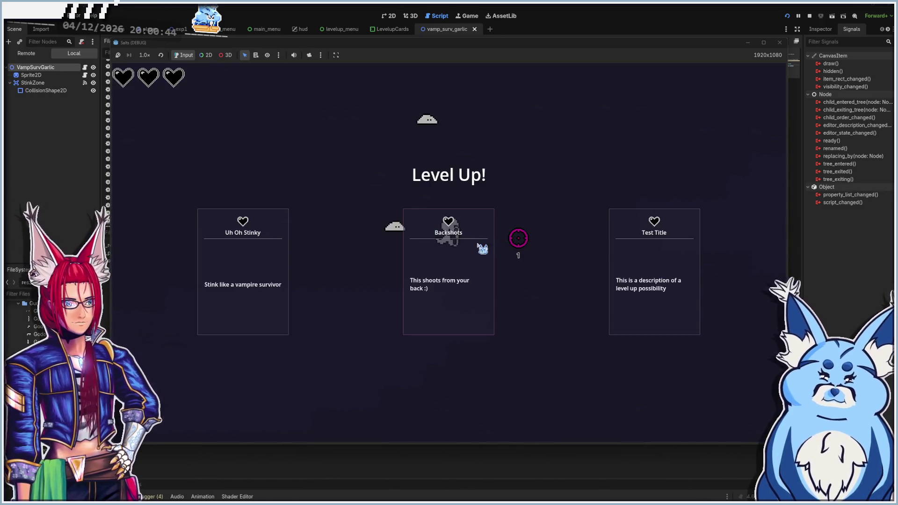
pyautogui.click(20, 55)
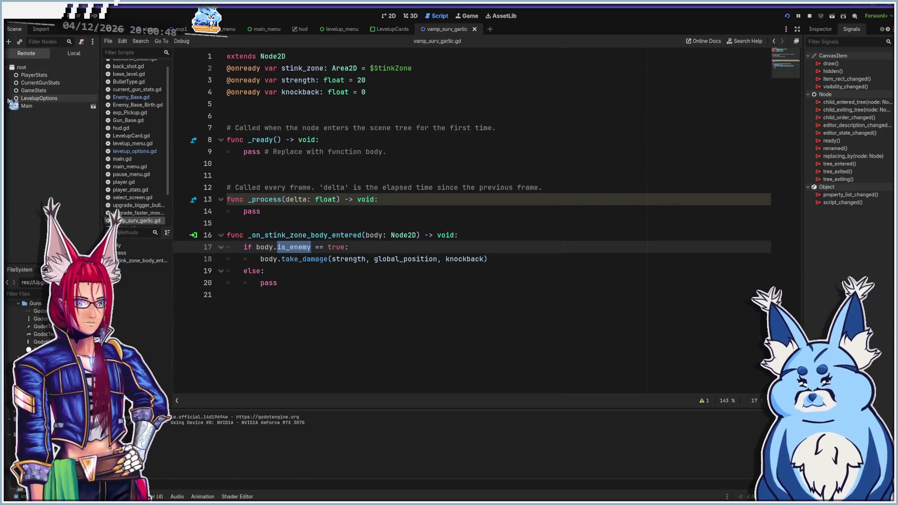
# Expand the live Main and Player nodes, then switch back to the game window
pyautogui.click(10, 106)
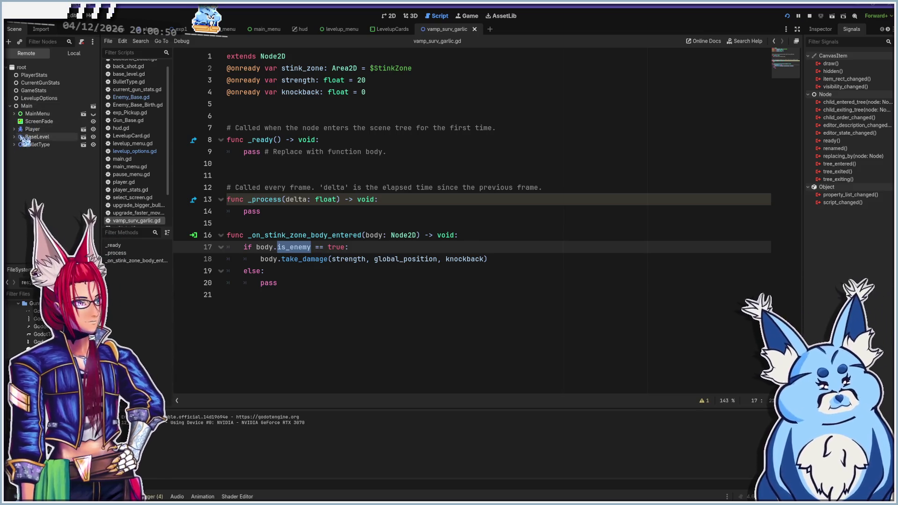
pyautogui.click(15, 129)
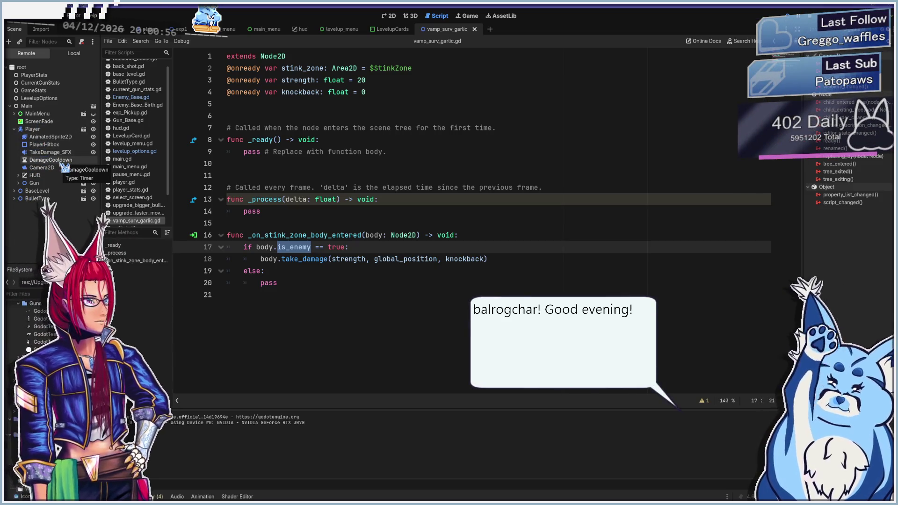
pyautogui.hotkey('alt', 'Tab')
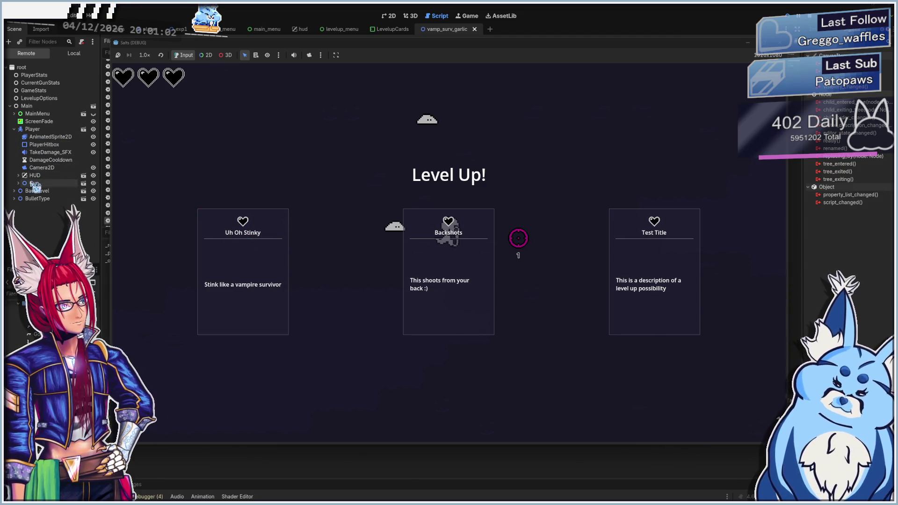
# Take the Uh Oh Stinky upgrade and move around the arena dodging enemies
pyautogui.click(236, 246)
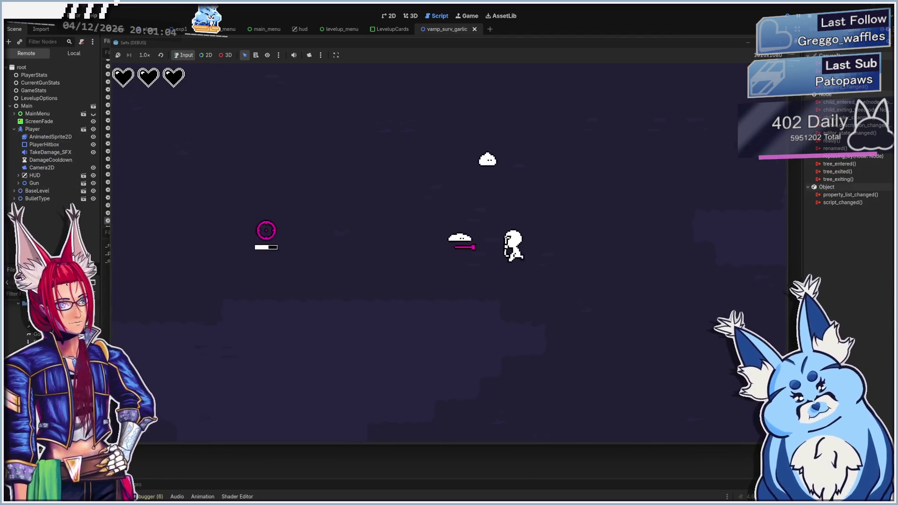
pyautogui.press('a')
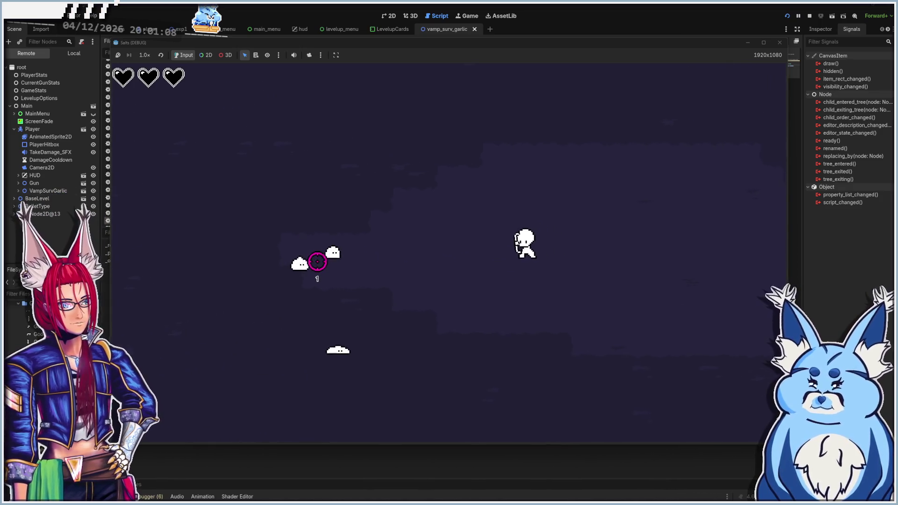
pyautogui.press('d')
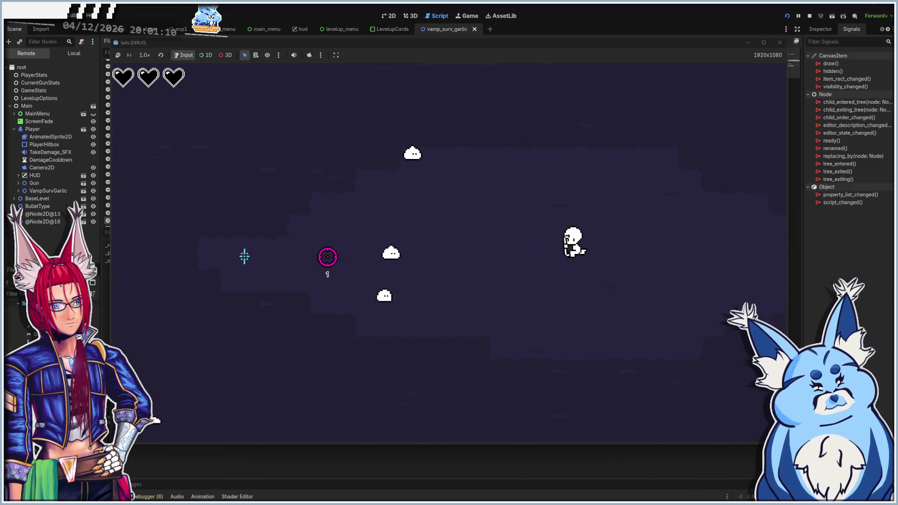
pyautogui.press('a')
pyautogui.press('s')
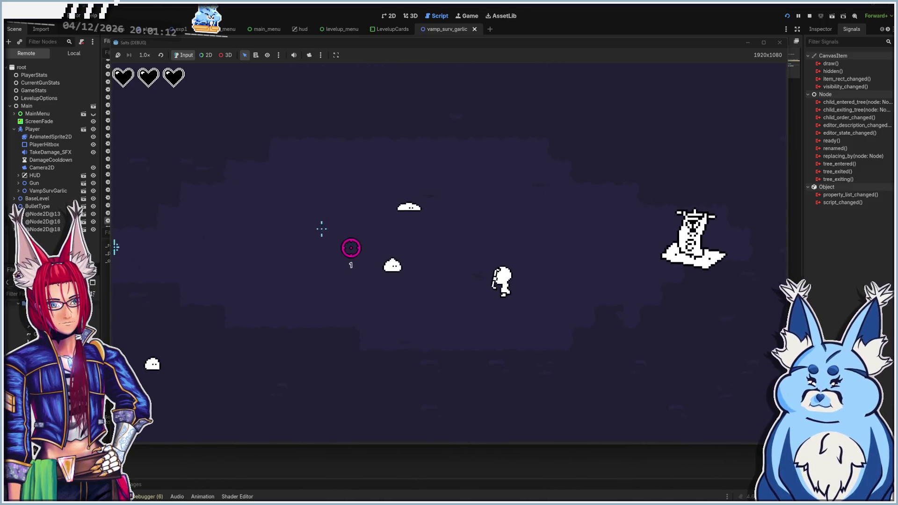
pyautogui.press('a')
pyautogui.press('a')
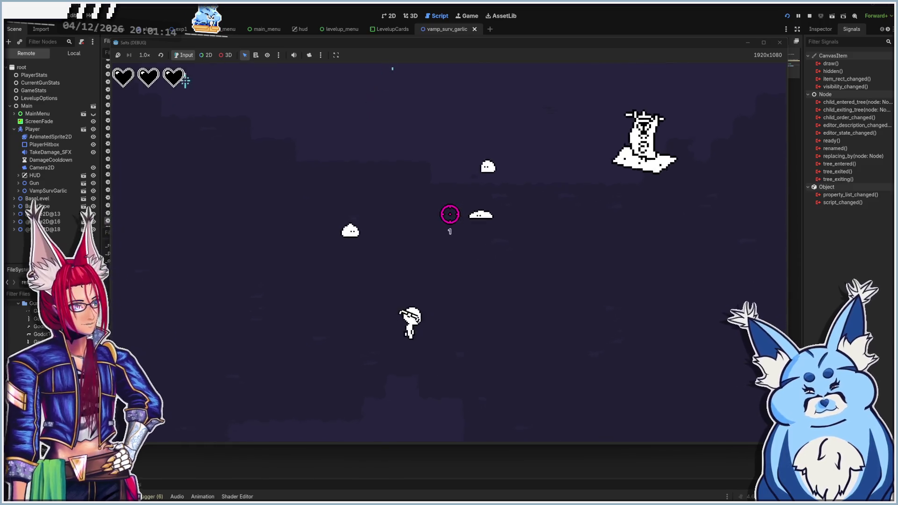
pyautogui.press('w')
pyautogui.press('d')
pyautogui.press('a')
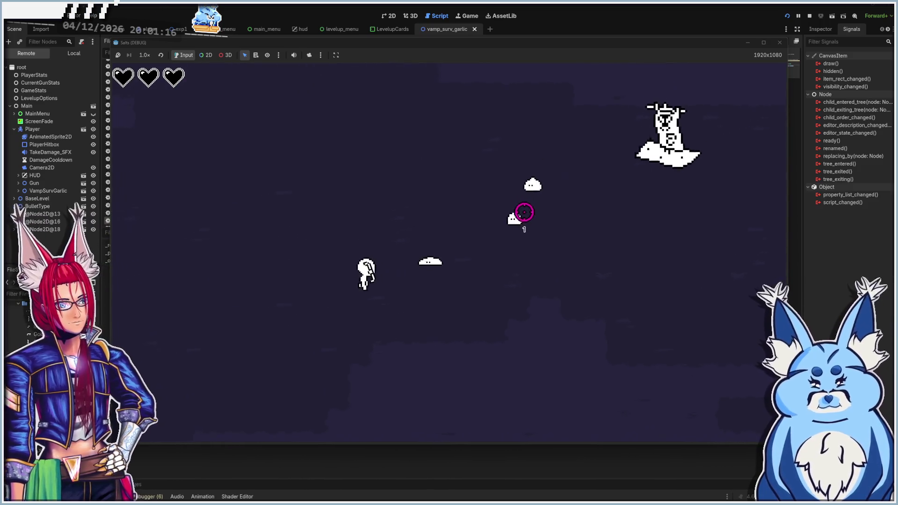
pyautogui.press('d')
pyautogui.press('s')
pyautogui.press('w')
pyautogui.press('a')
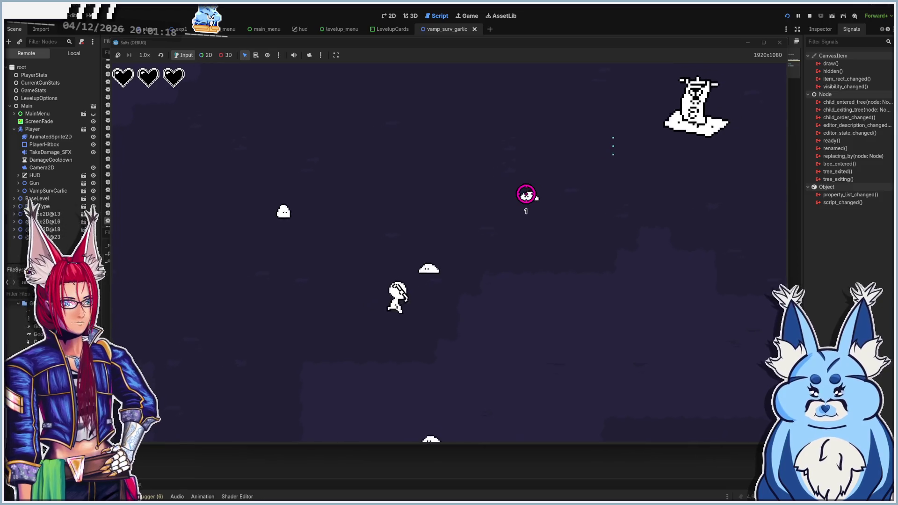
pyautogui.press('s')
# Keep dodging the flag enemies, then return to the editor and expand live VampSurvGarlic
pyautogui.press('w')
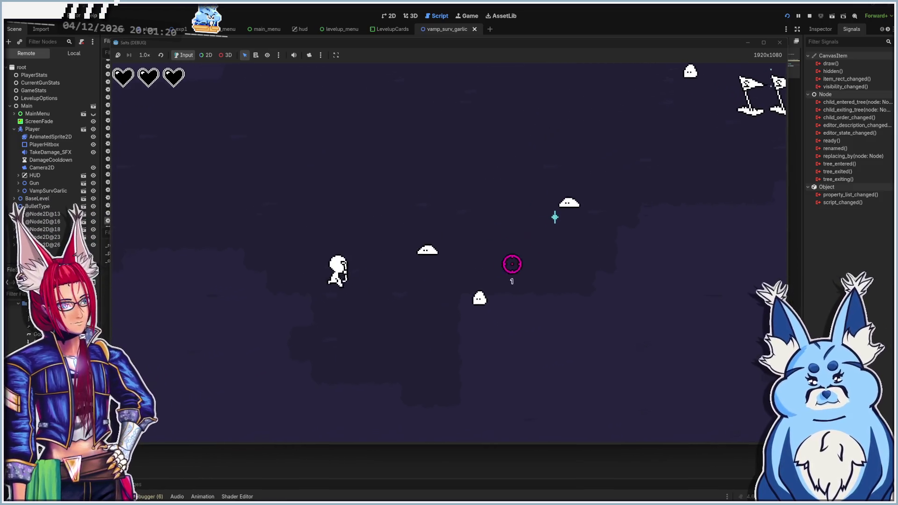
pyautogui.press('d')
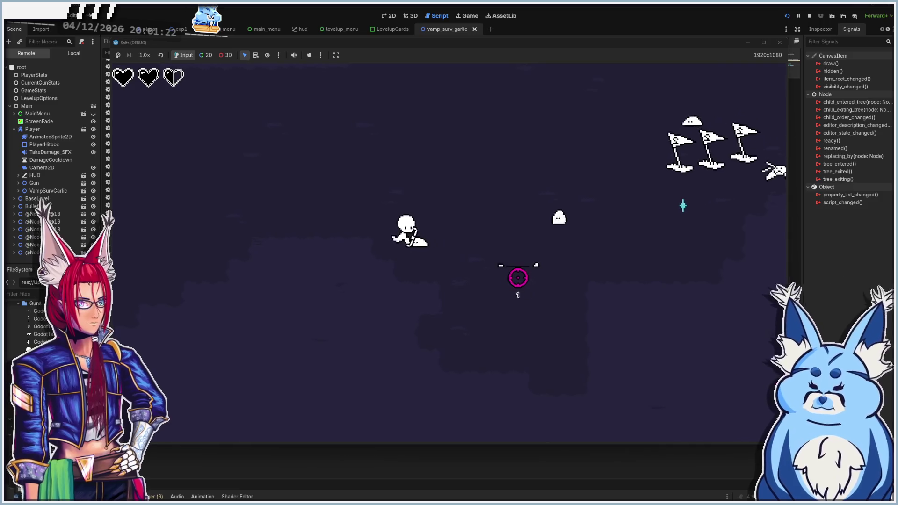
pyautogui.press('a')
pyautogui.press('d')
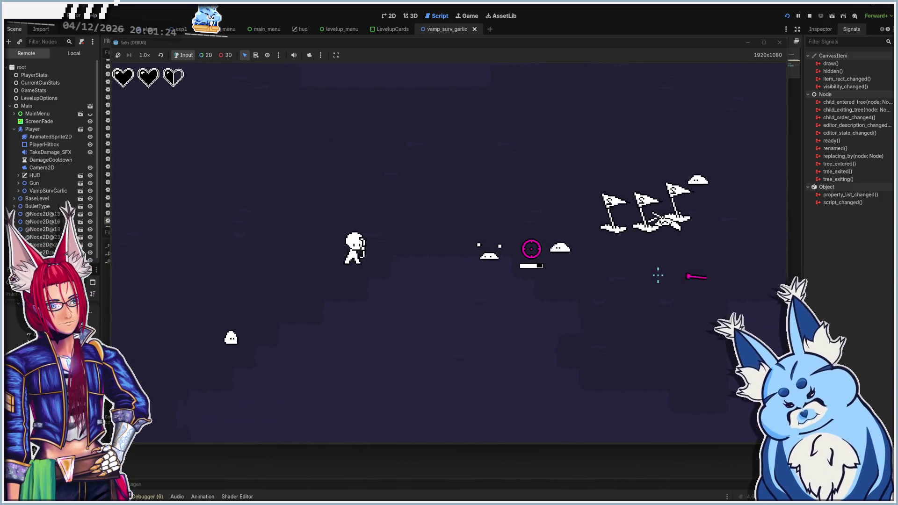
pyautogui.press('d')
pyautogui.press('s')
pyautogui.press('w')
pyautogui.press('d')
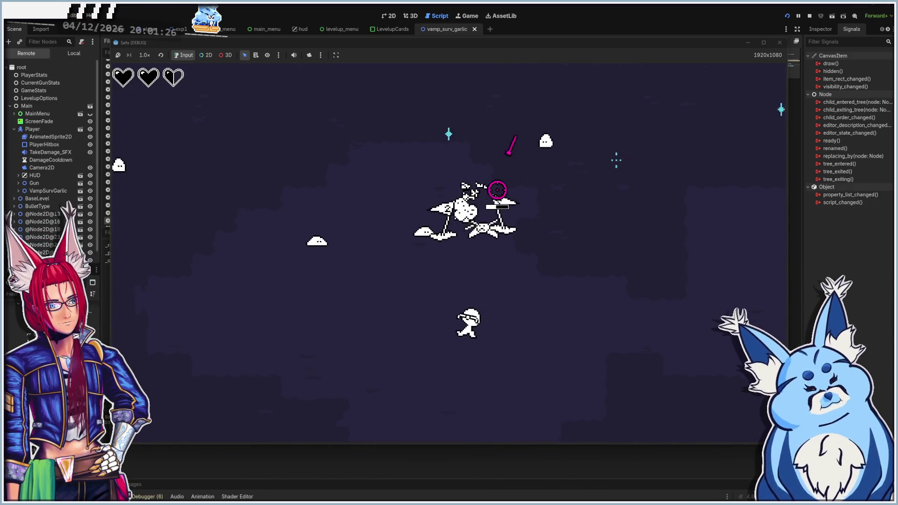
pyautogui.press('d')
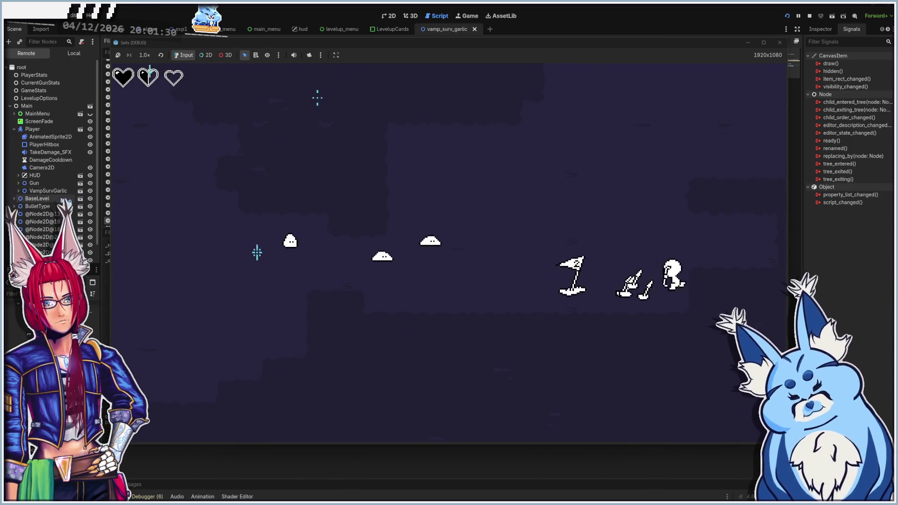
pyautogui.press('w')
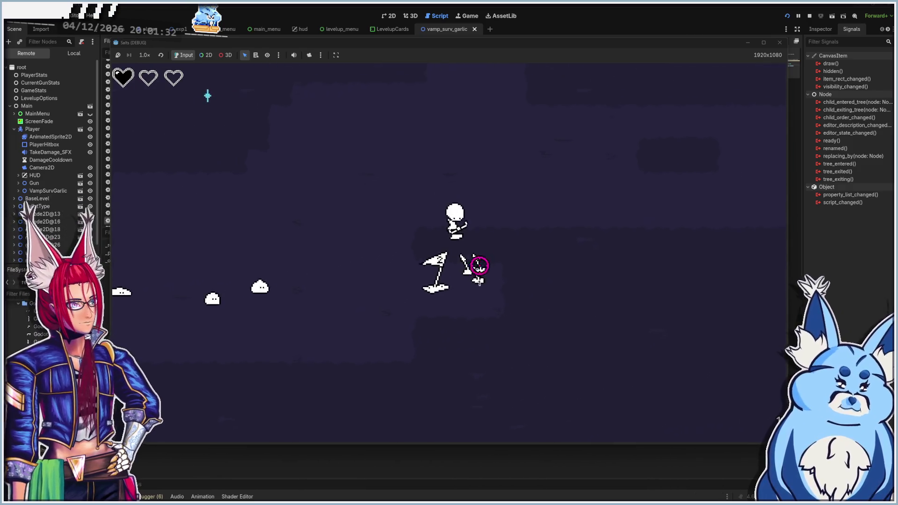
pyautogui.press('a')
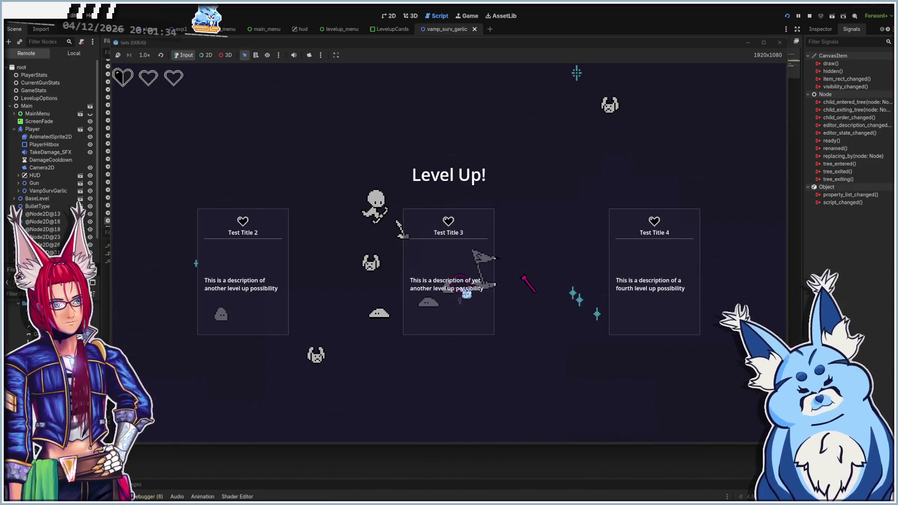
pyautogui.click(19, 192)
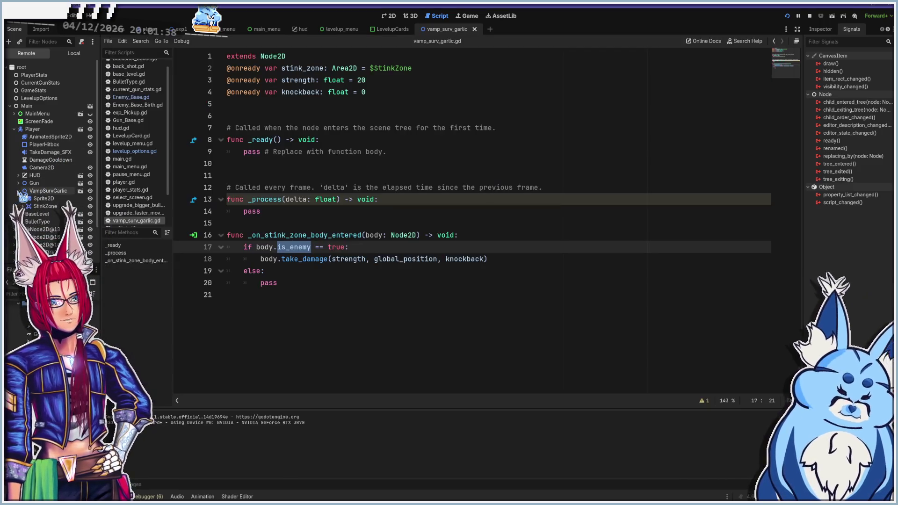
# Expand live StinkZone, check VampSurvGarlic's remote properties in the Inspector, then close the game
pyautogui.click(23, 206)
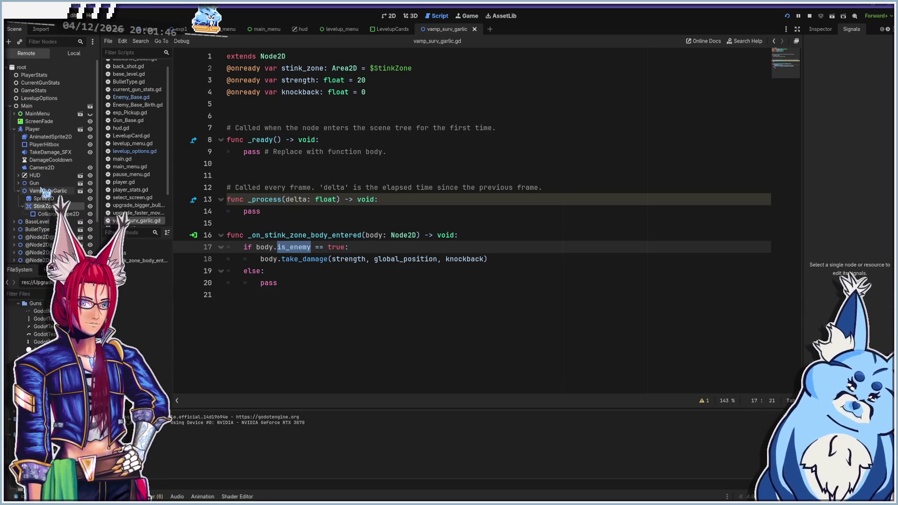
pyautogui.click(822, 29)
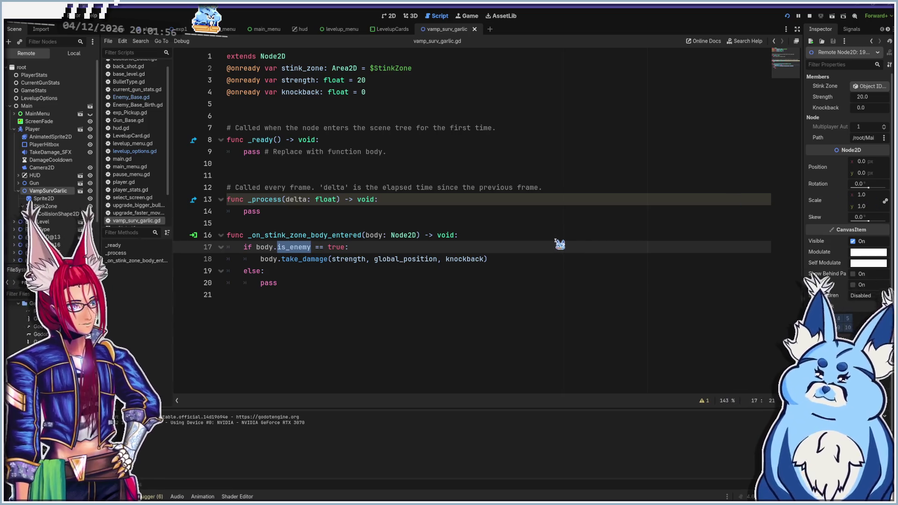
pyautogui.hotkey('alt', 'Tab')
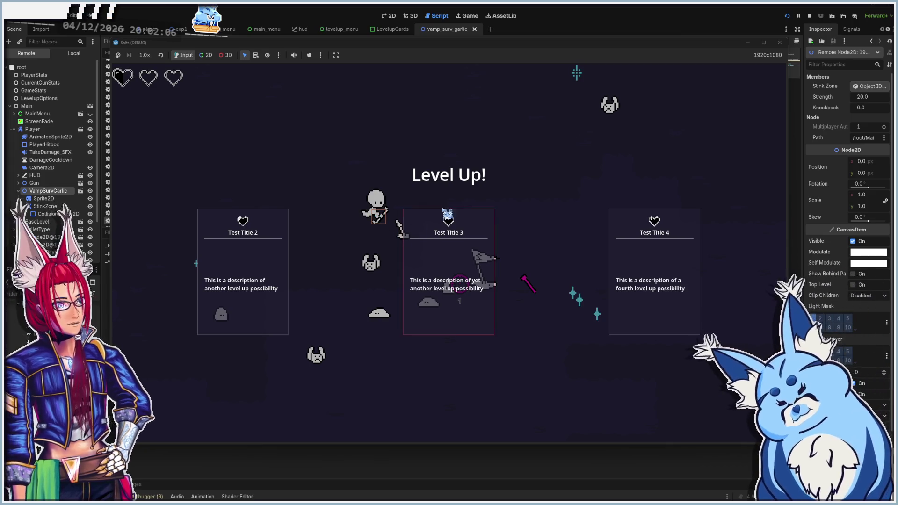
pyautogui.click(780, 42)
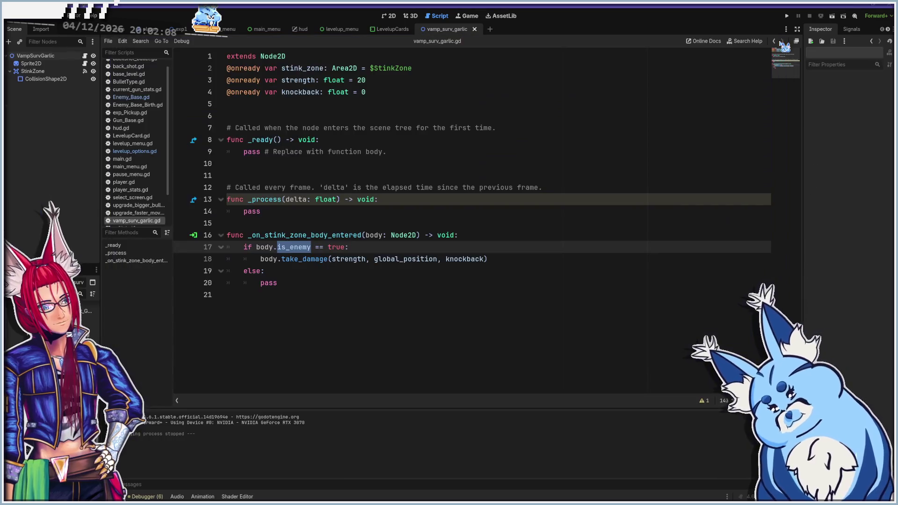
# Inspect the garlic scene's StinkZone and Sprite2D nodes in the 2D view
pyautogui.click(389, 16)
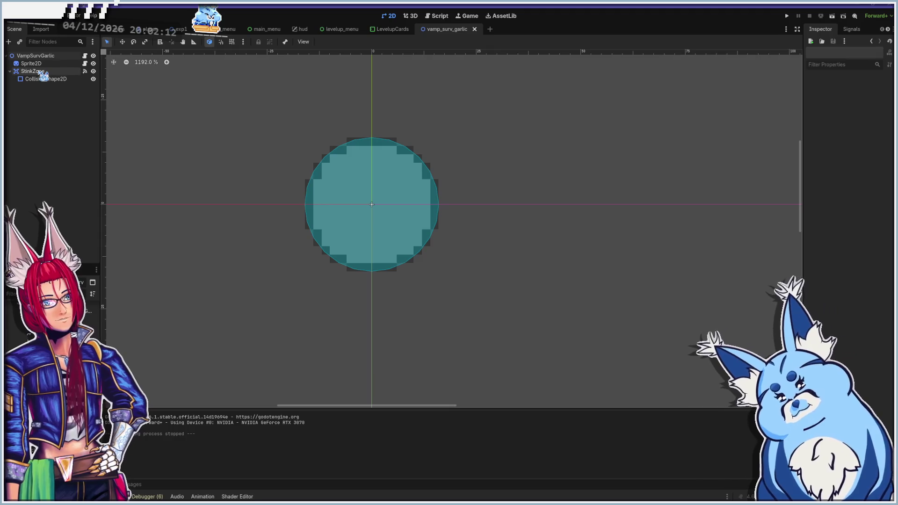
pyautogui.click(55, 70)
pyautogui.click(32, 63)
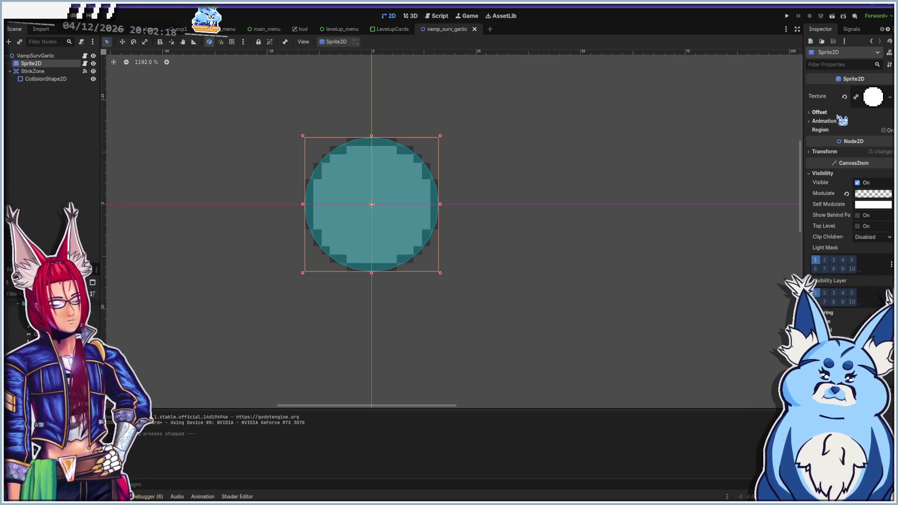
# Set the VampSurvGarlic root's Transform scale to 10, save, and switch to the Player scene
pyautogui.click(33, 55)
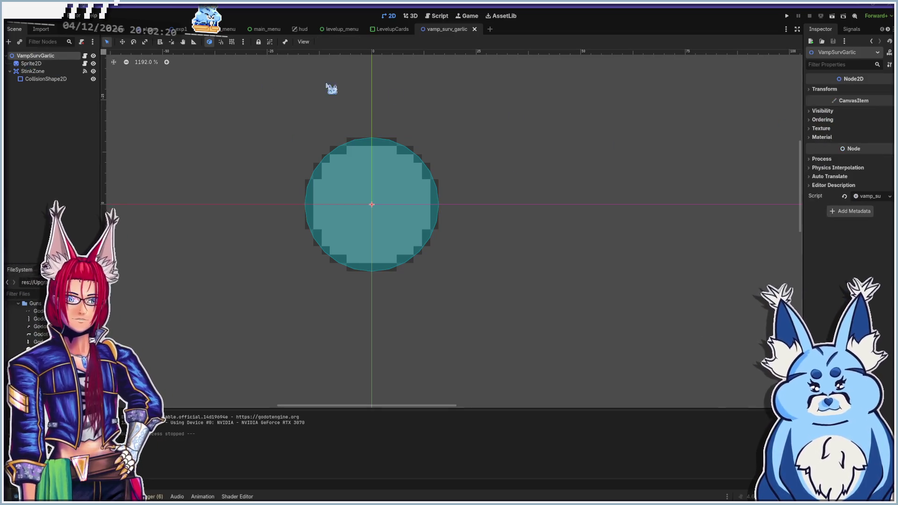
pyautogui.click(835, 90)
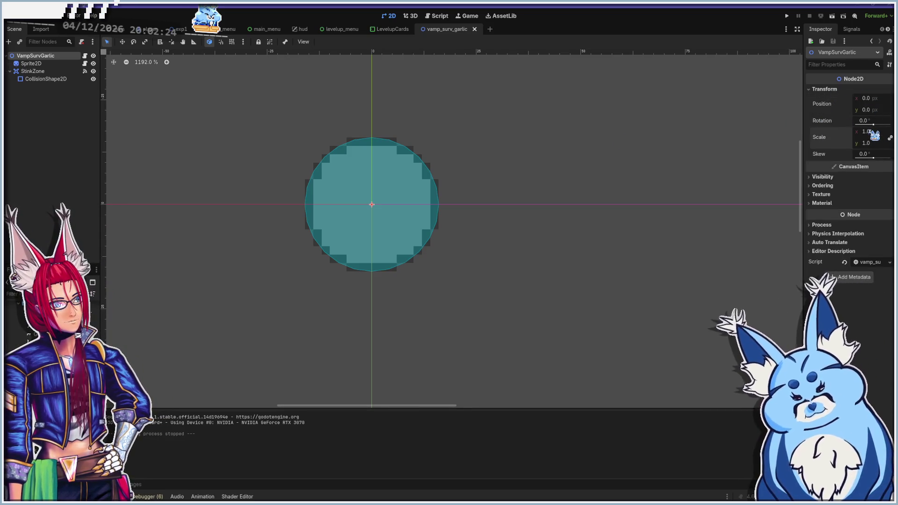
pyautogui.write('0')
pyautogui.press('Return')
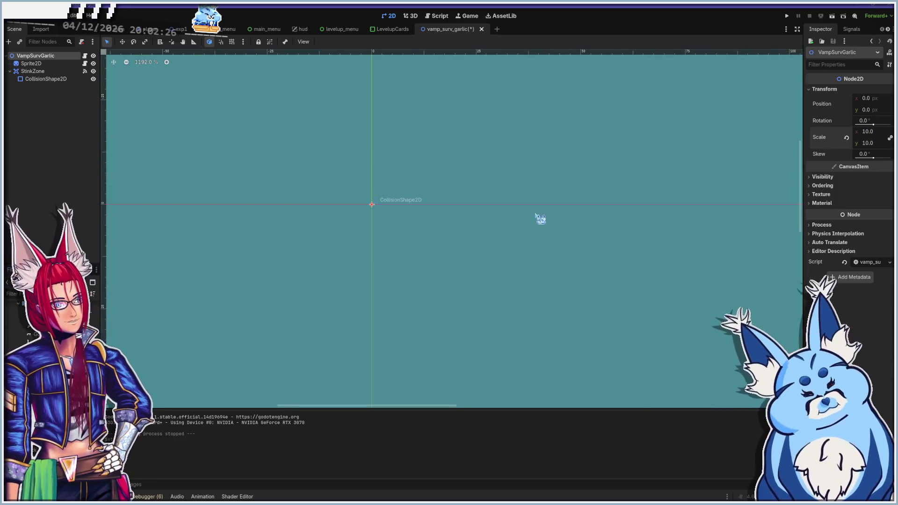
pyautogui.scroll(-8, 526, 217)
pyautogui.scroll(-4, 527, 204)
pyautogui.scroll(3, 525, 201)
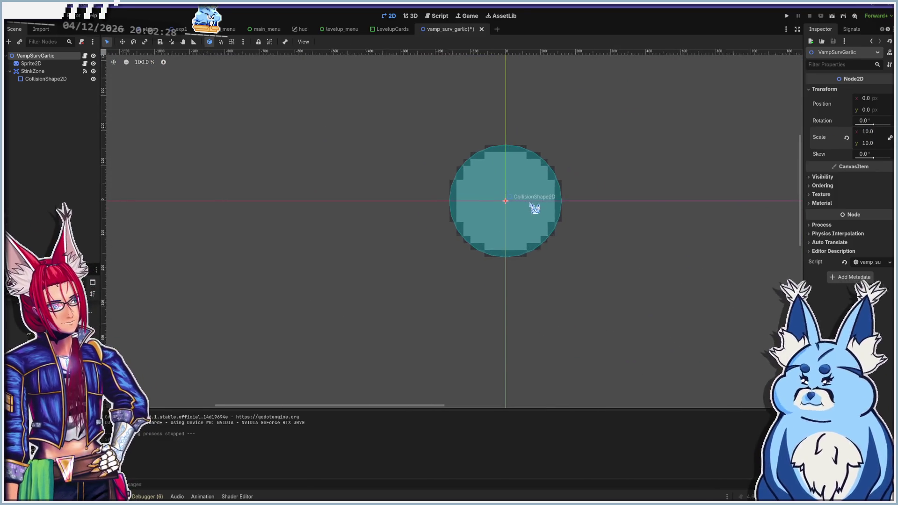
pyautogui.hotkey('ctrl', 's')
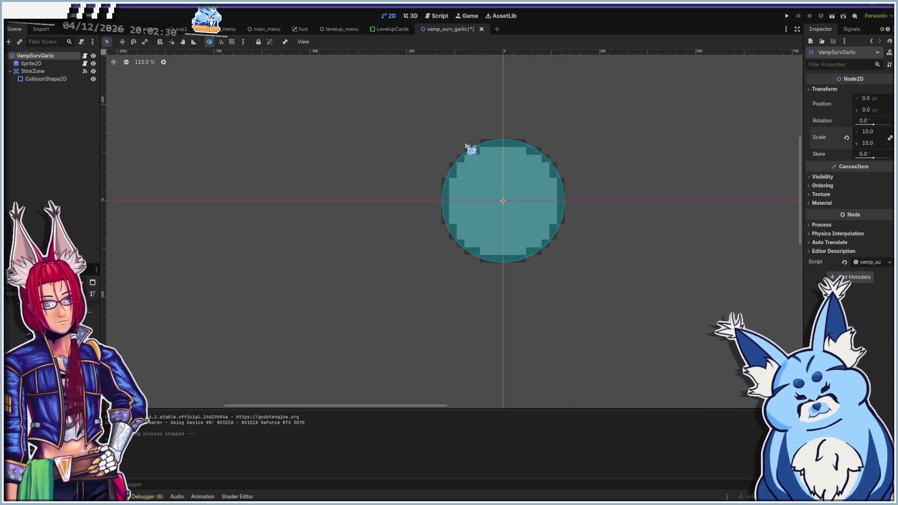
pyautogui.click(149, 29)
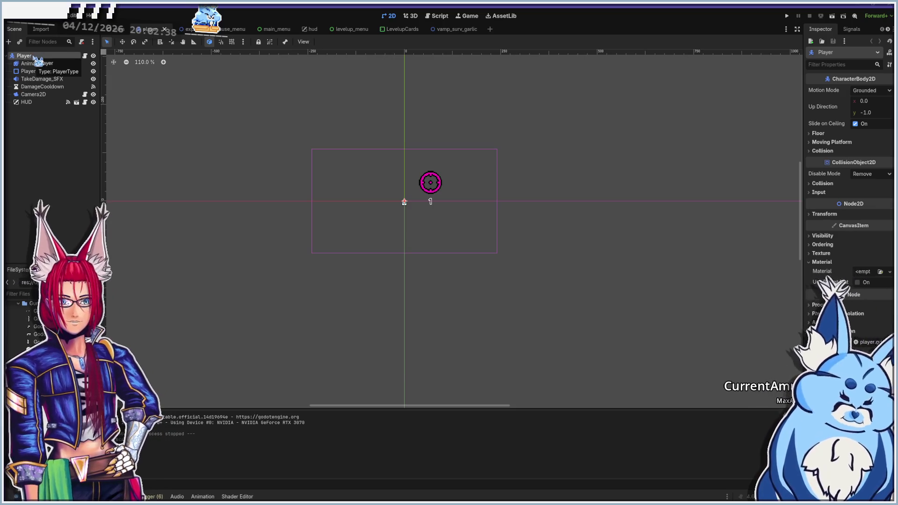
# Instance vamp_surv_garlic.tscn as a child of the Player node
pyautogui.click(8, 42)
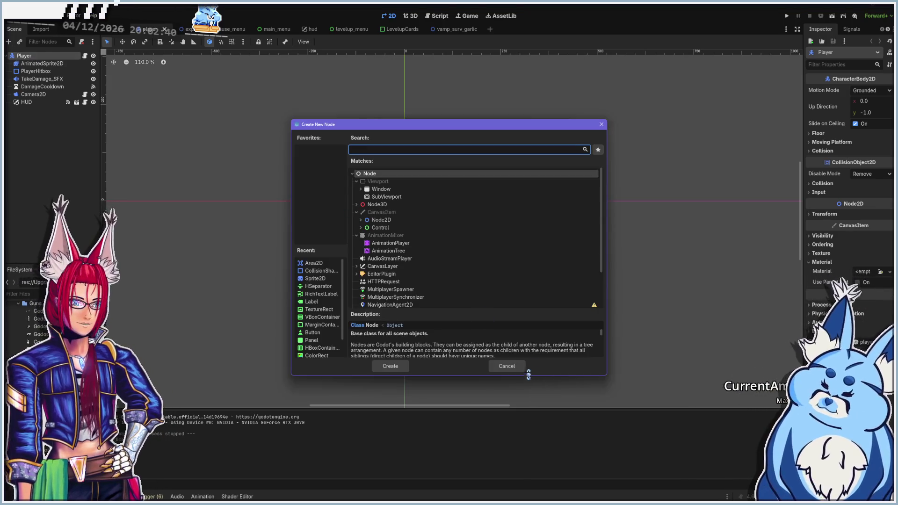
pyautogui.click(515, 367)
pyautogui.rightClick(23, 56)
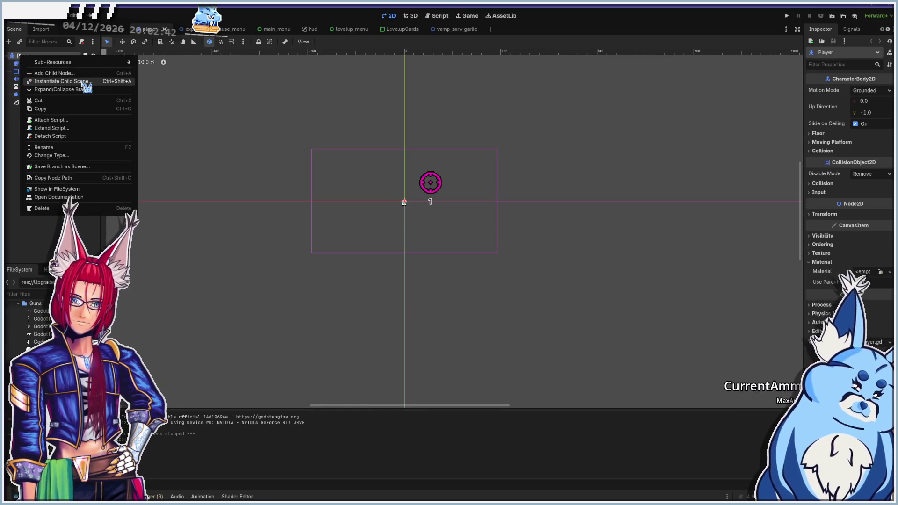
pyautogui.click(85, 74)
pyautogui.write('garl')
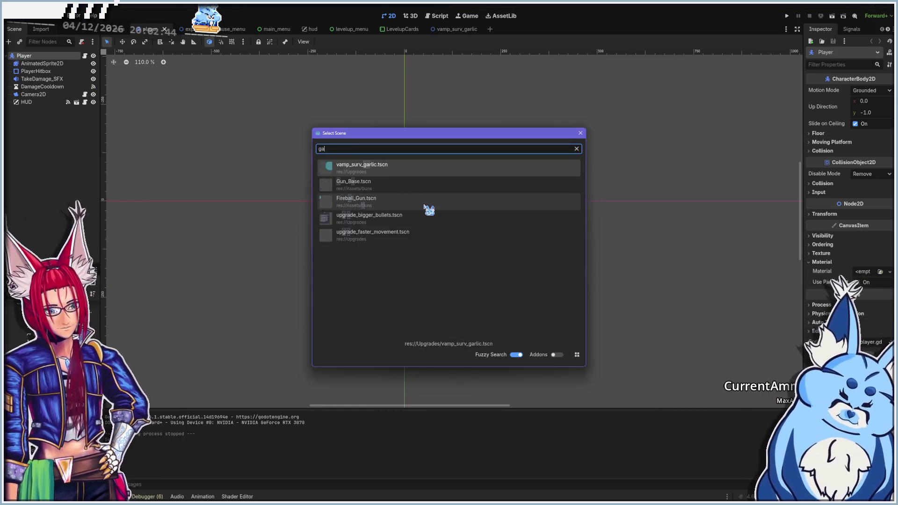
pyautogui.doubleClick(420, 171)
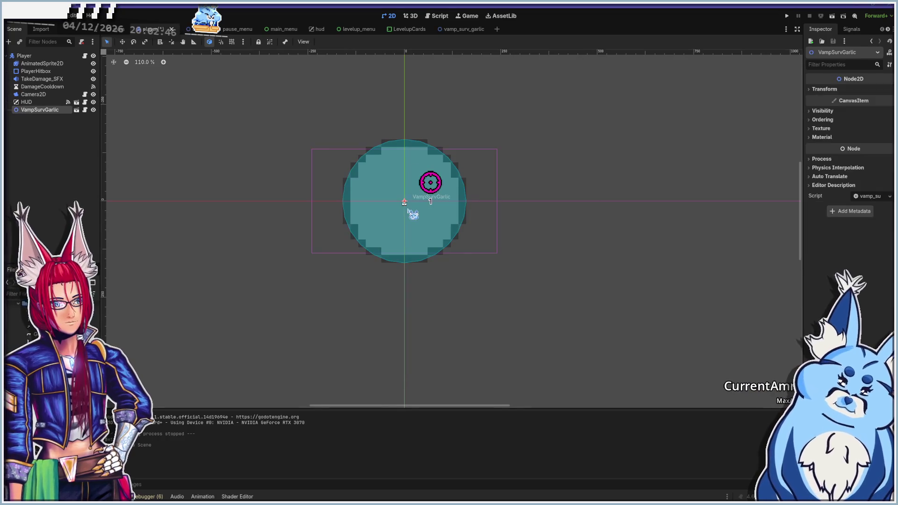
# Set the garlic root's x scale to 1, then undo the garlic instance in Player
pyautogui.scroll(5, 399, 222)
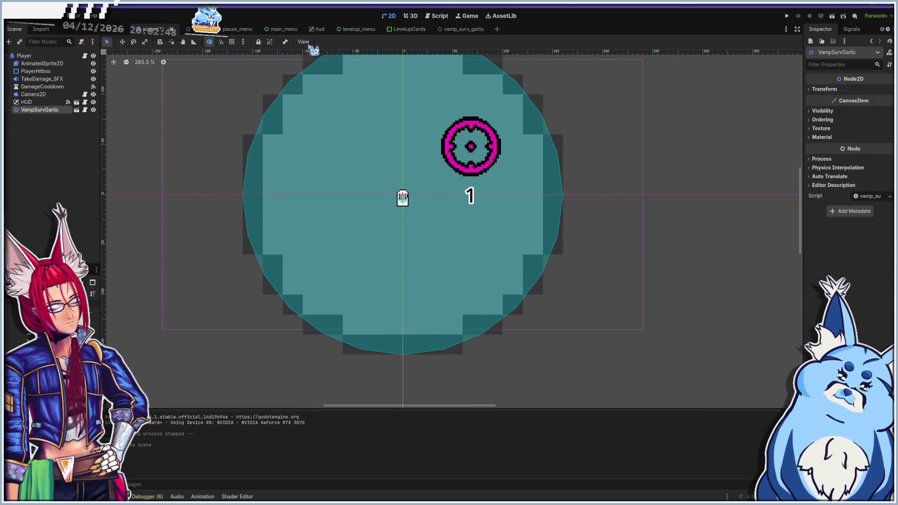
pyautogui.click(468, 29)
pyautogui.click(869, 132)
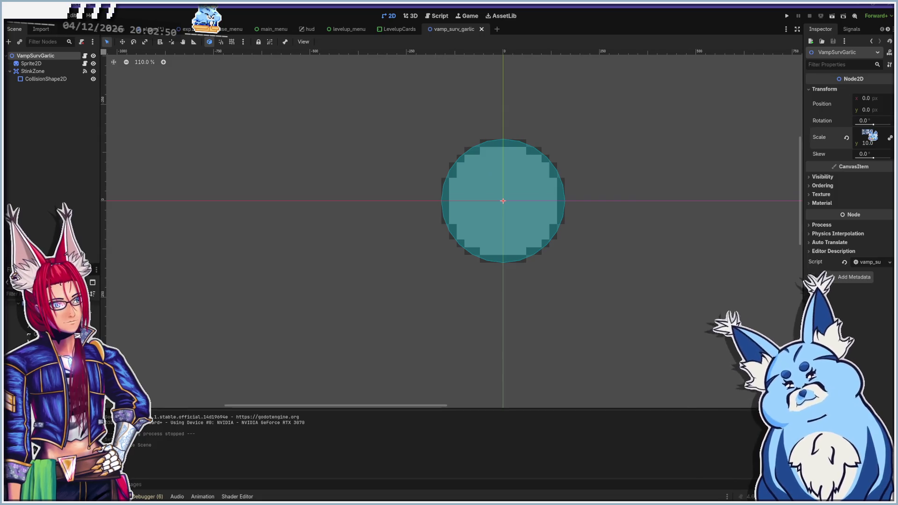
pyautogui.press('Return')
pyautogui.click(159, 29)
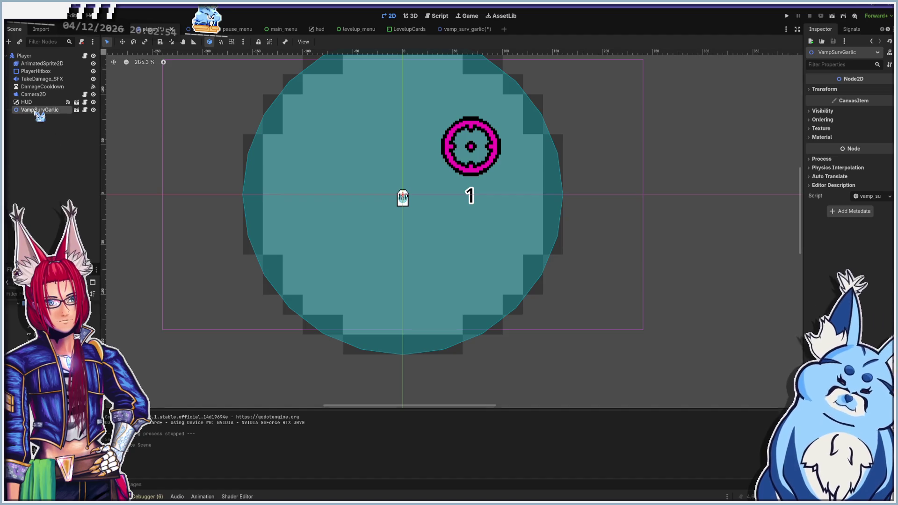
pyautogui.hotkey('ctrl', 'z')
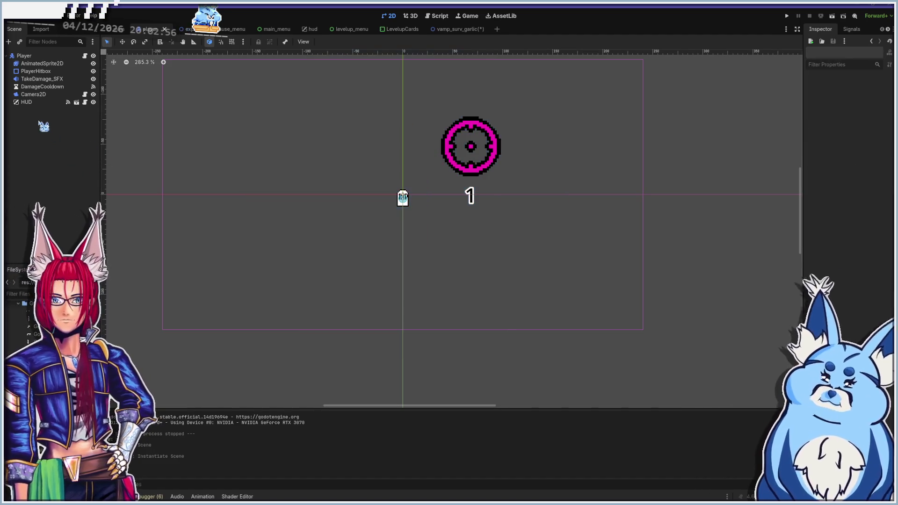
# Instance the garlic scene under Player again and compare it with the garlic scene
pyautogui.hotkey('ctrl', 'shift', 'a')
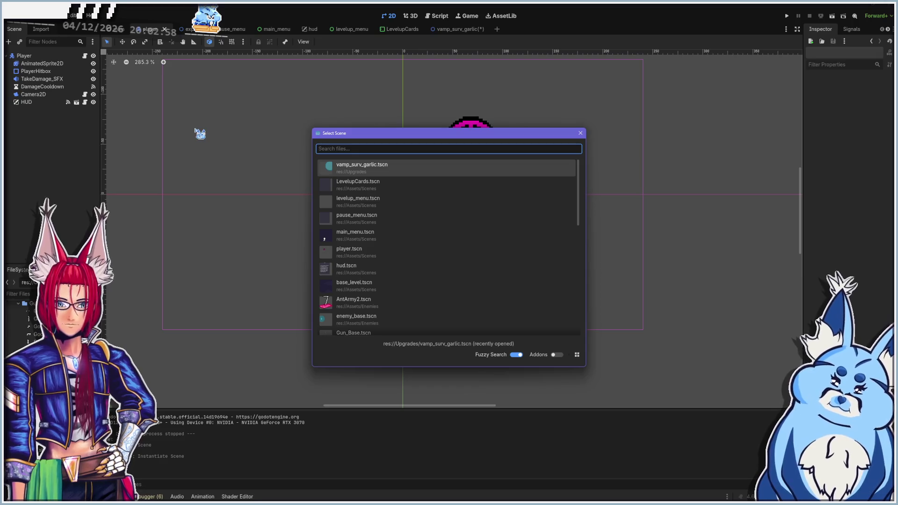
pyautogui.doubleClick(395, 167)
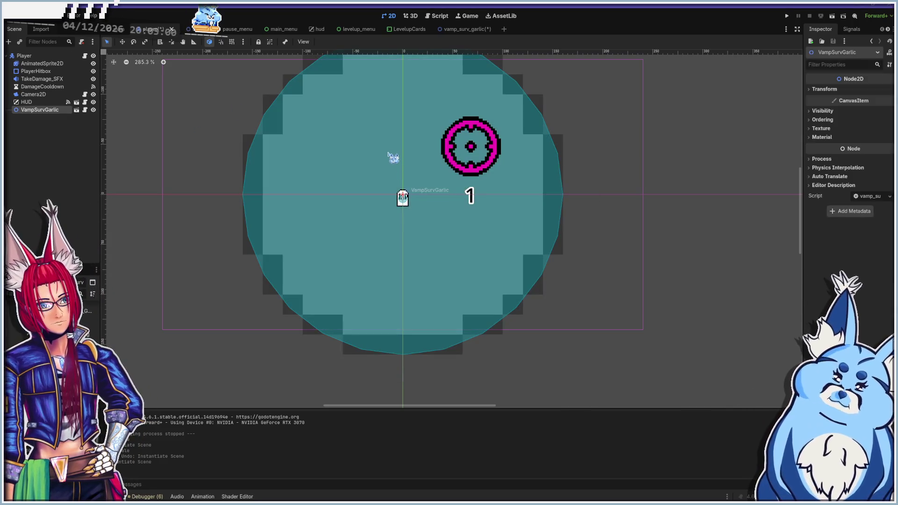
pyautogui.click(451, 29)
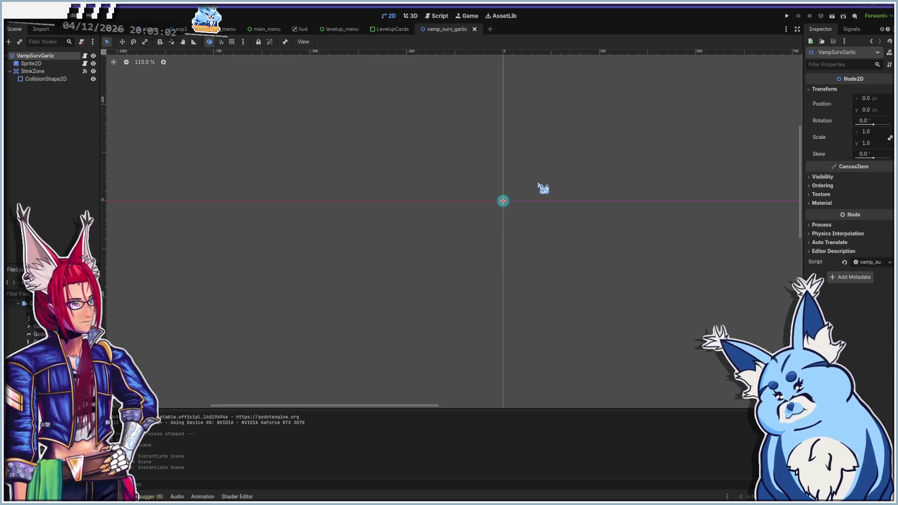
pyautogui.click(150, 29)
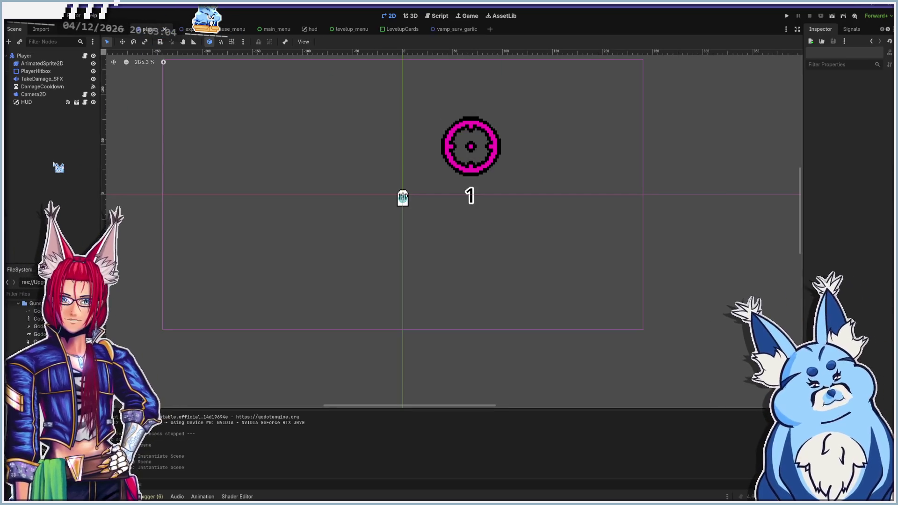
# Instance the garlic scene once more, undo it, and return to the garlic scene
pyautogui.hotkey('ctrl', 'shift', 'a')
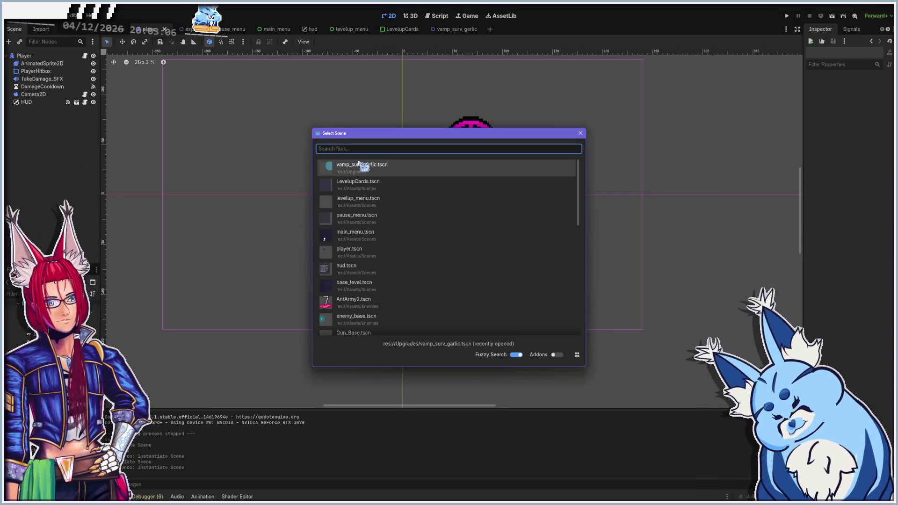
pyautogui.doubleClick(372, 169)
pyautogui.scroll(2, 387, 196)
pyautogui.scroll(3, 402, 198)
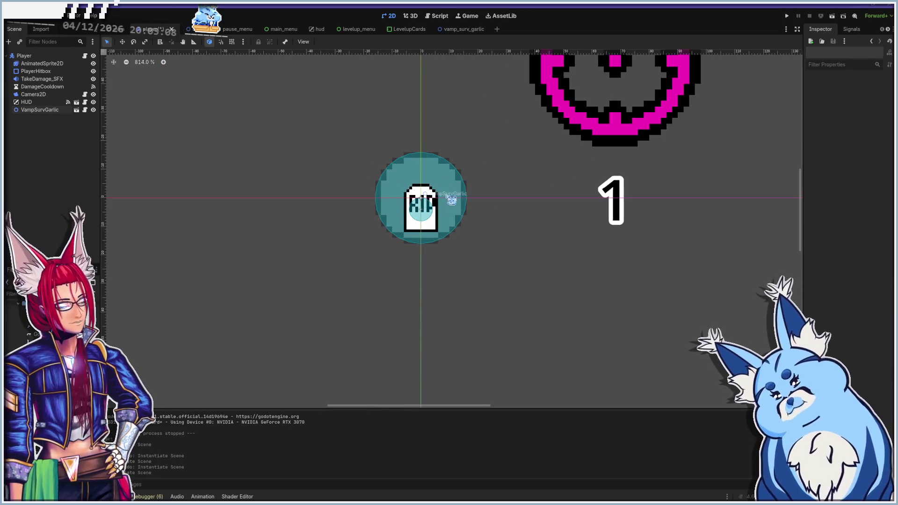
pyautogui.scroll(3, 447, 197)
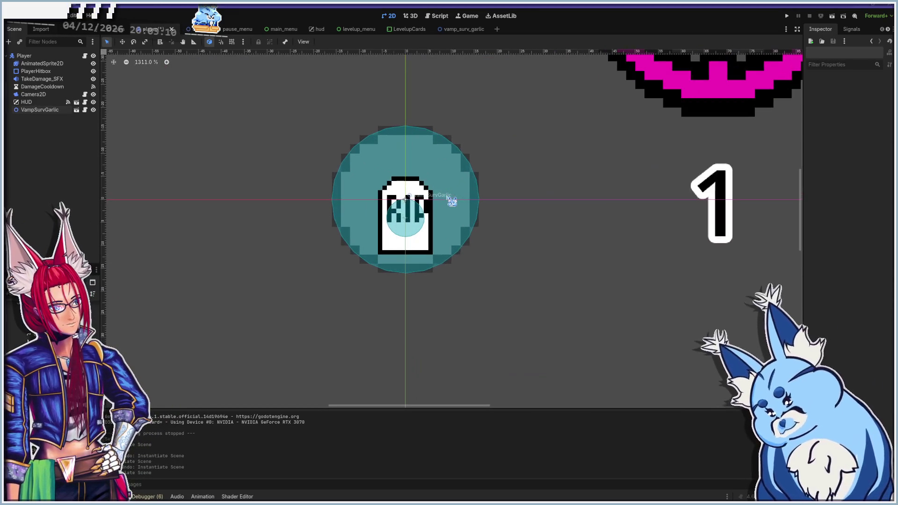
pyautogui.hotkey('ctrl', 'z')
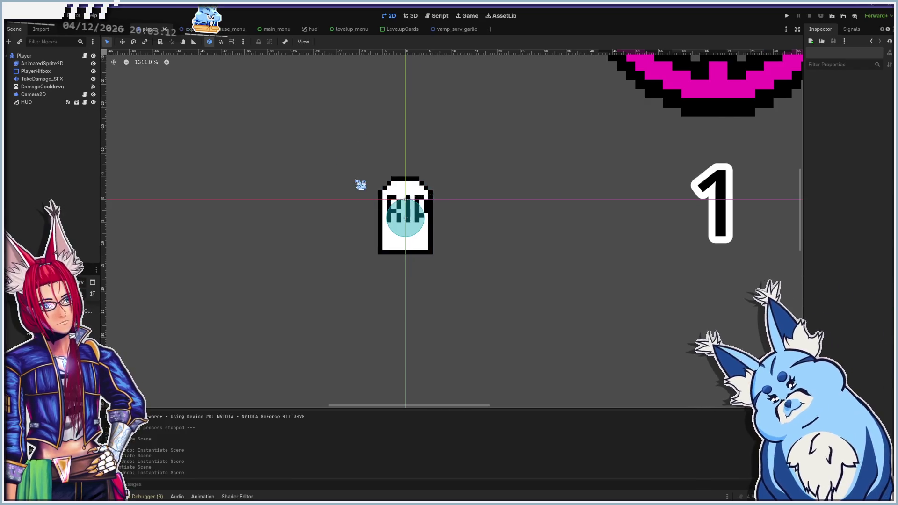
pyautogui.scroll(-9, 358, 182)
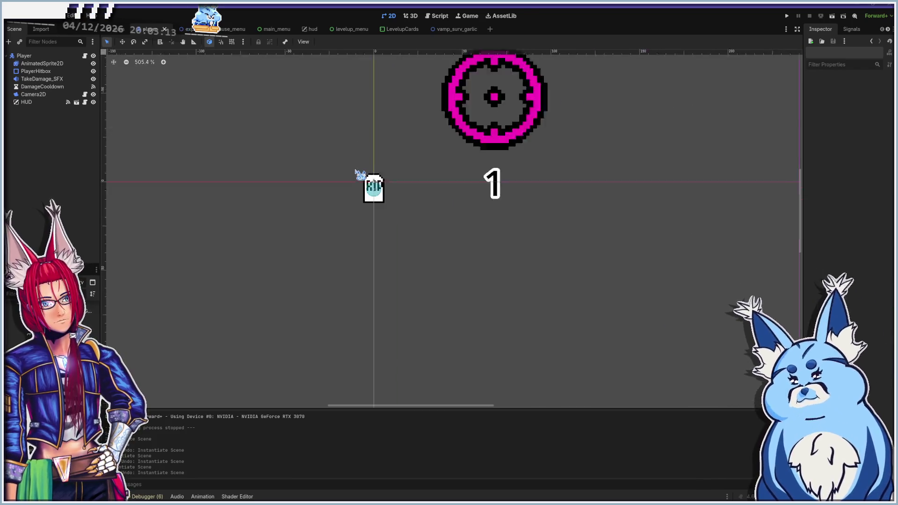
pyautogui.click(450, 30)
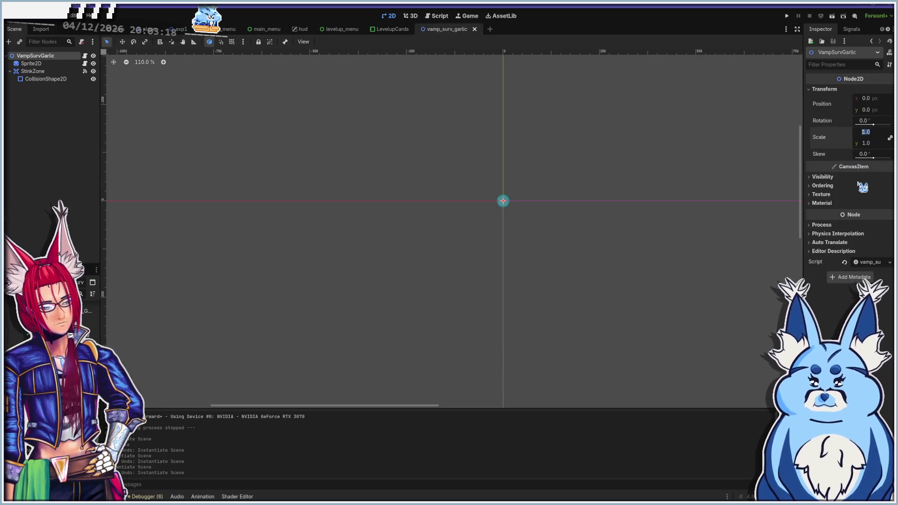
pyautogui.write('10')
# Recommit the garlic root's 10 × 10 scale, save, then test-run taking Uh Oh Stinky and stop
pyautogui.press('Return')
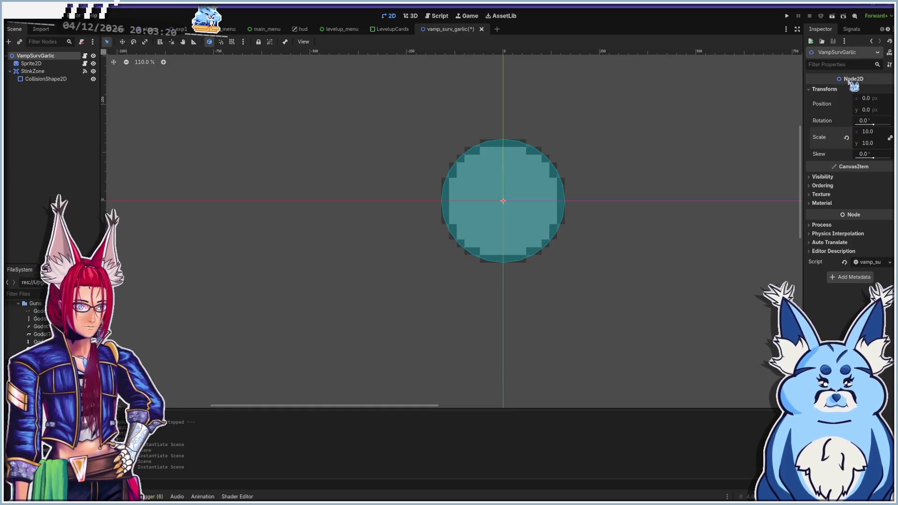
pyautogui.hotkey('ctrl', 's')
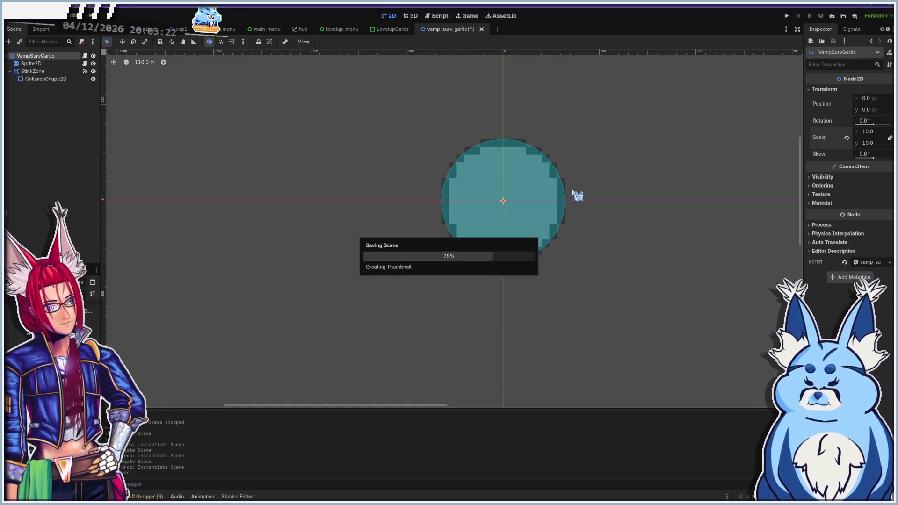
pyautogui.press('F5')
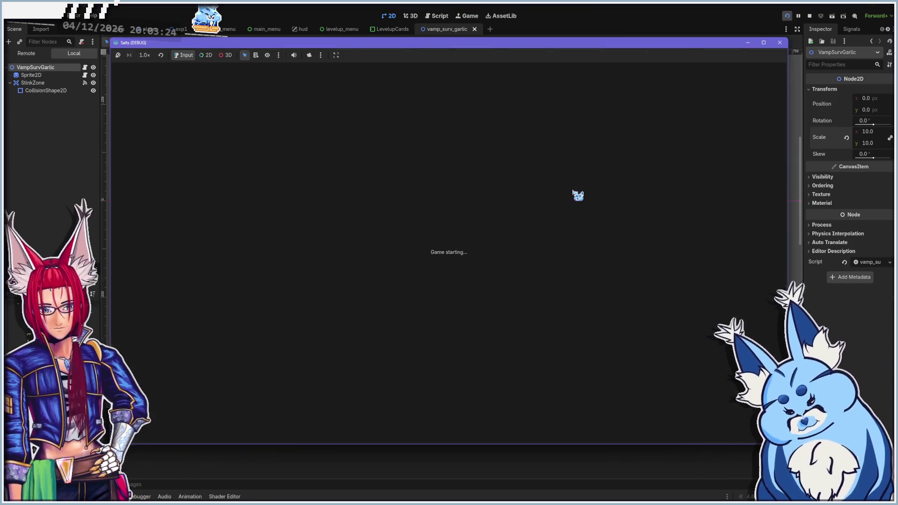
pyautogui.click(447, 330)
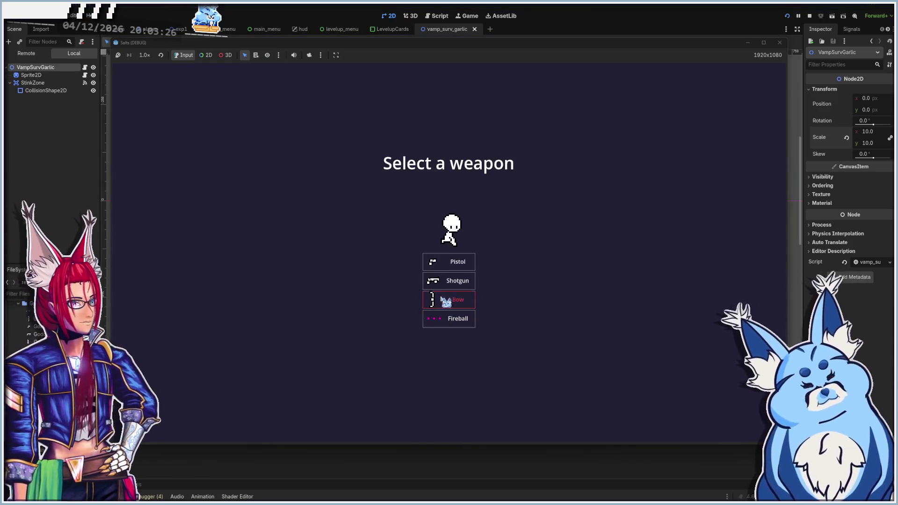
pyautogui.click(457, 268)
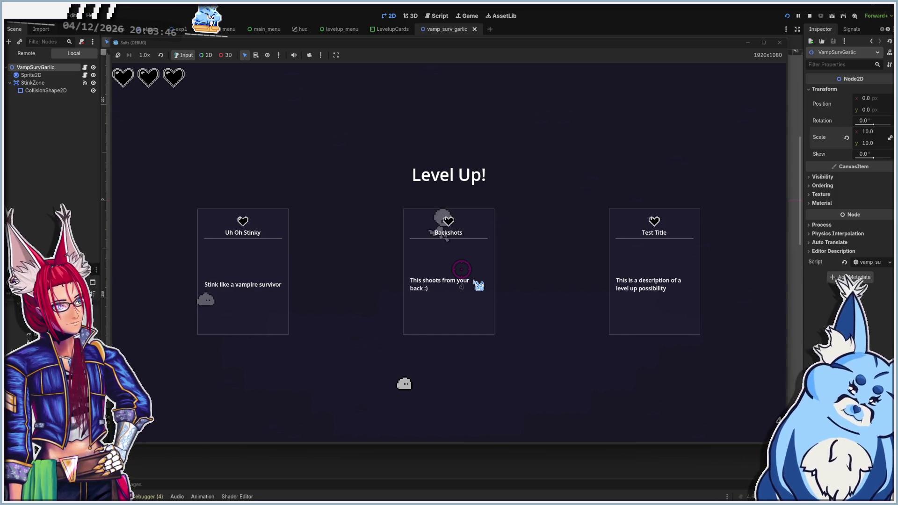
pyautogui.click(265, 283)
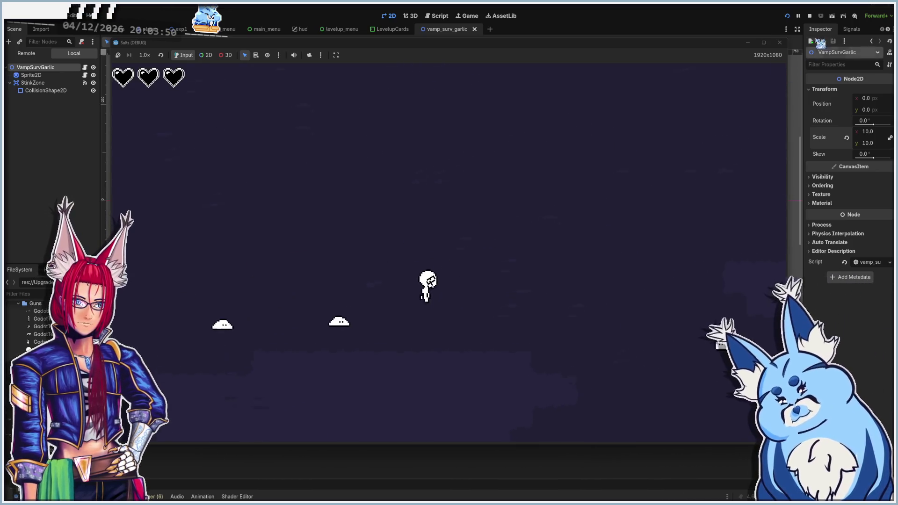
pyautogui.press('F8')
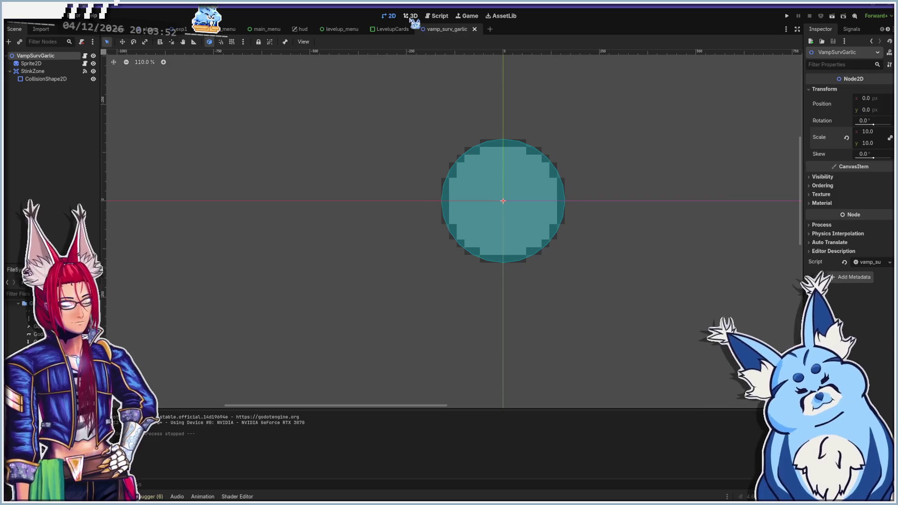
# In vamp_surv_garlic.gd, replace pass in _ready with global_position = get_parent()
pyautogui.click(438, 16)
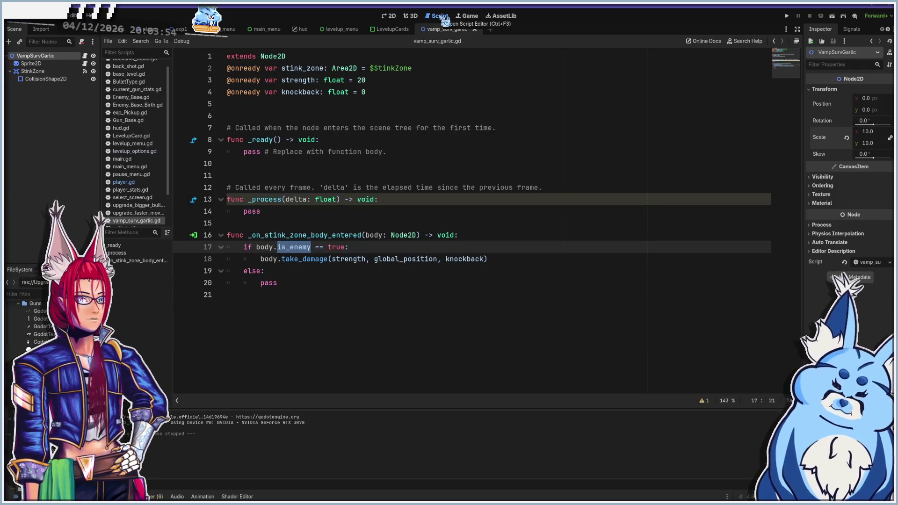
pyautogui.click(372, 212)
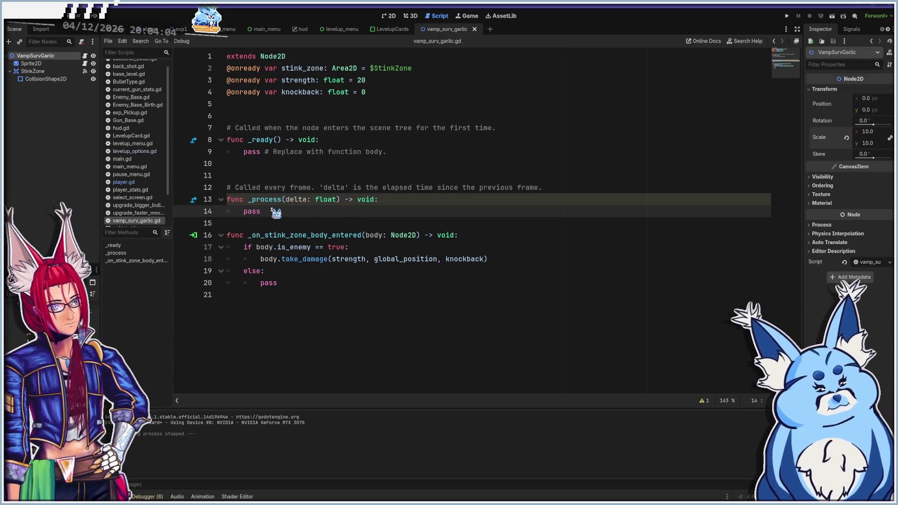
pyautogui.click(403, 151)
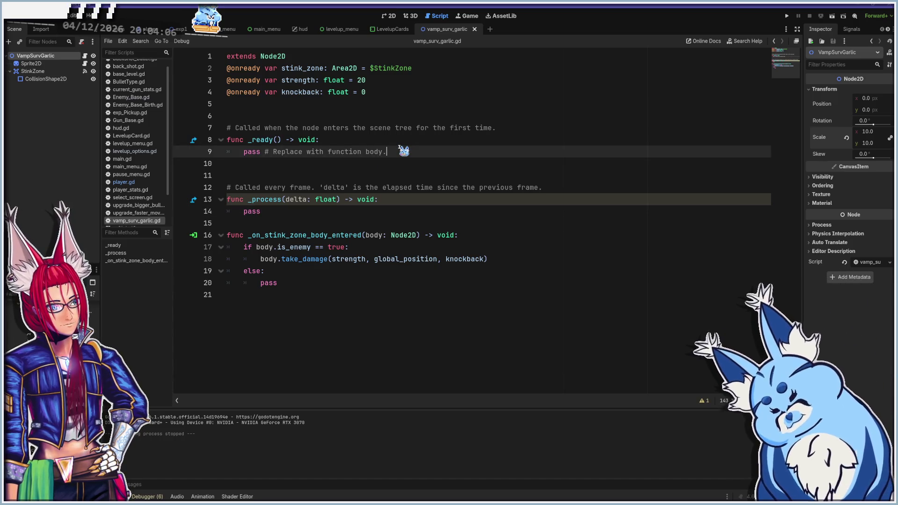
pyautogui.hotkey('shift', 'Home')
pyautogui.press('BackSpace')
pyautogui.write('globalposition')
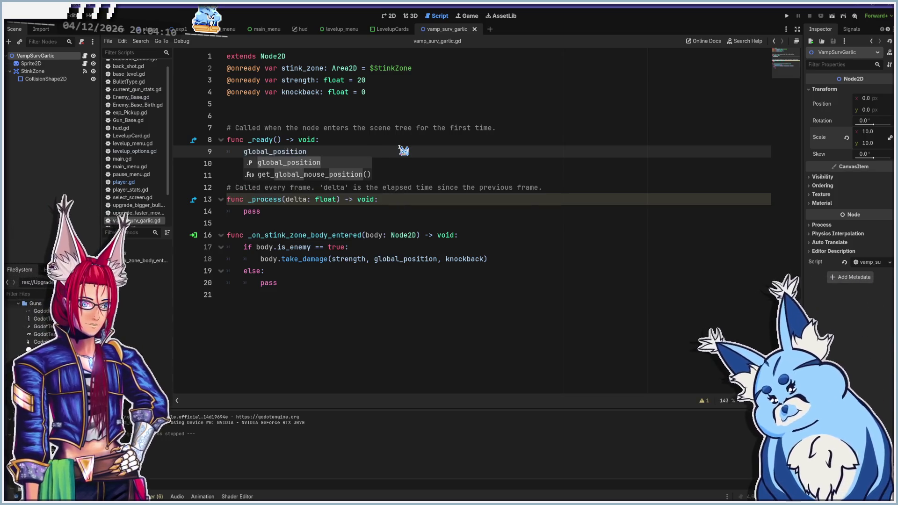
pyautogui.press('Return')
pyautogui.write('= ')
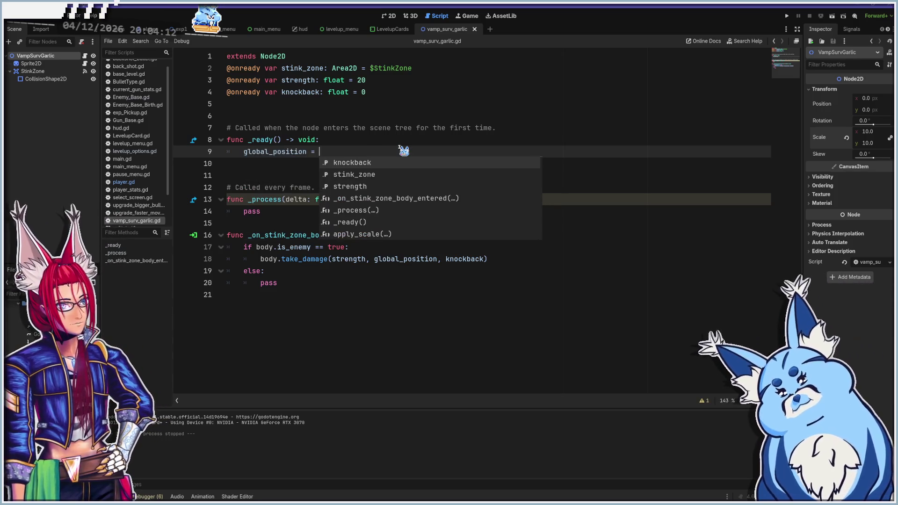
pyautogui.write('get_par')
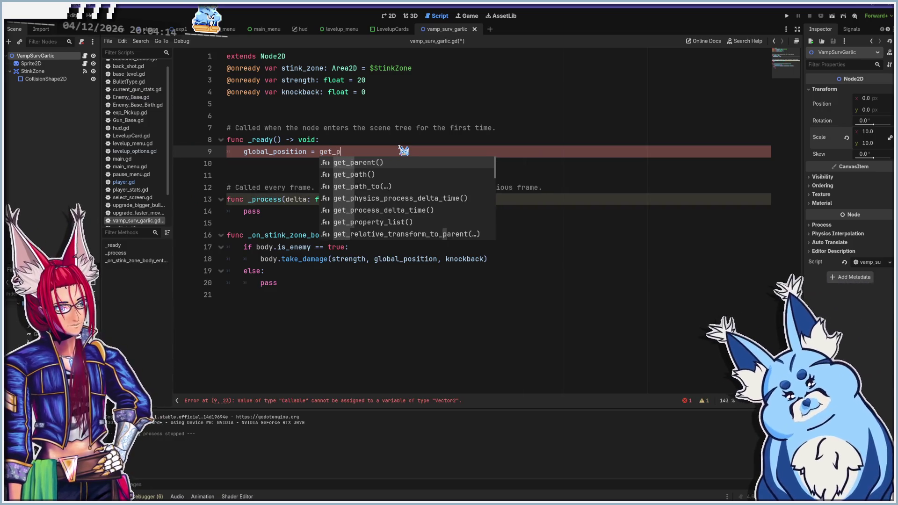
pyautogui.press('Return')
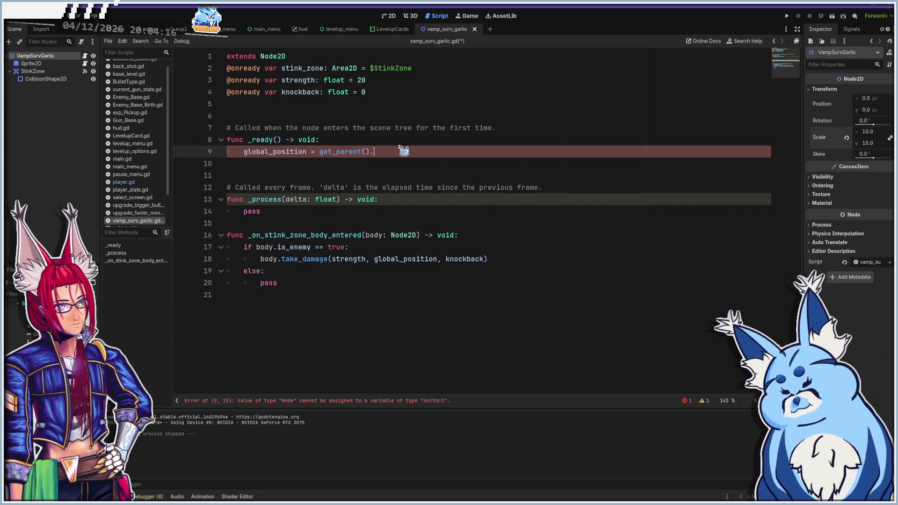
# Complete the line with .global_position, save the script and run the game
pyautogui.write('global_position')
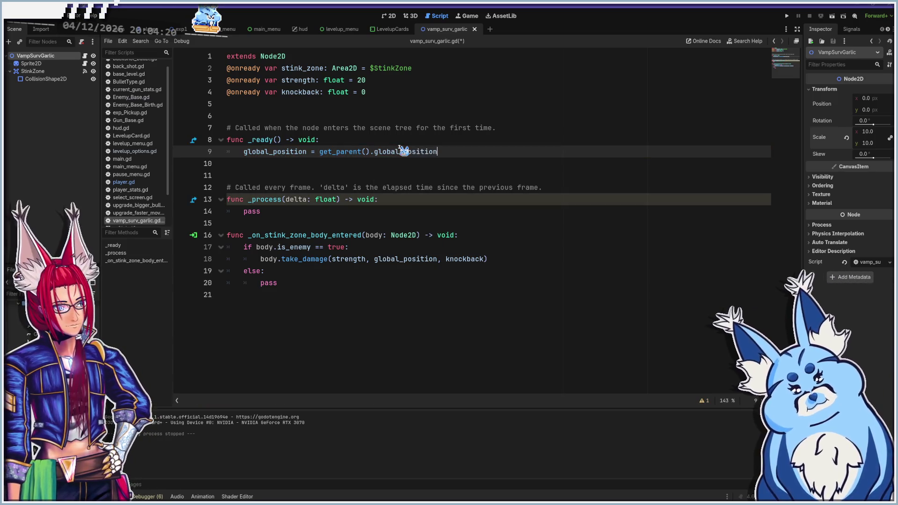
pyautogui.moveTo(259, 150)
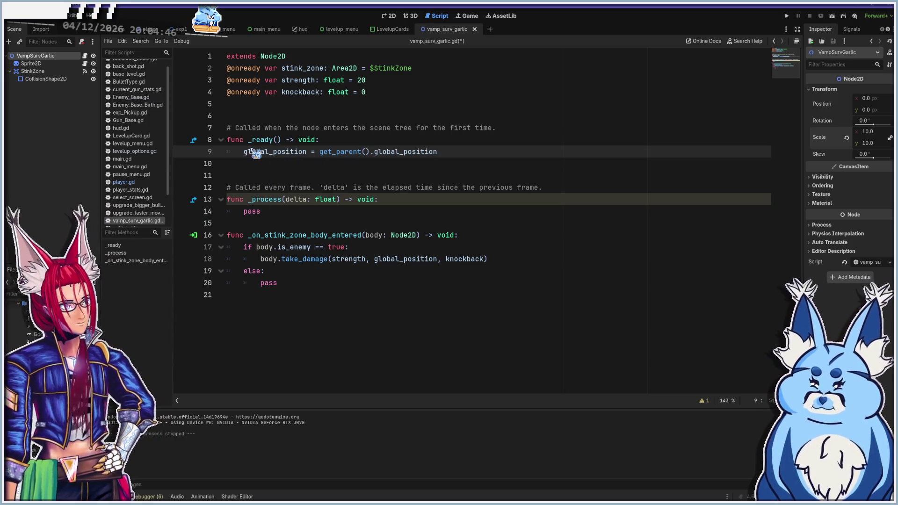
pyautogui.moveTo(289, 151)
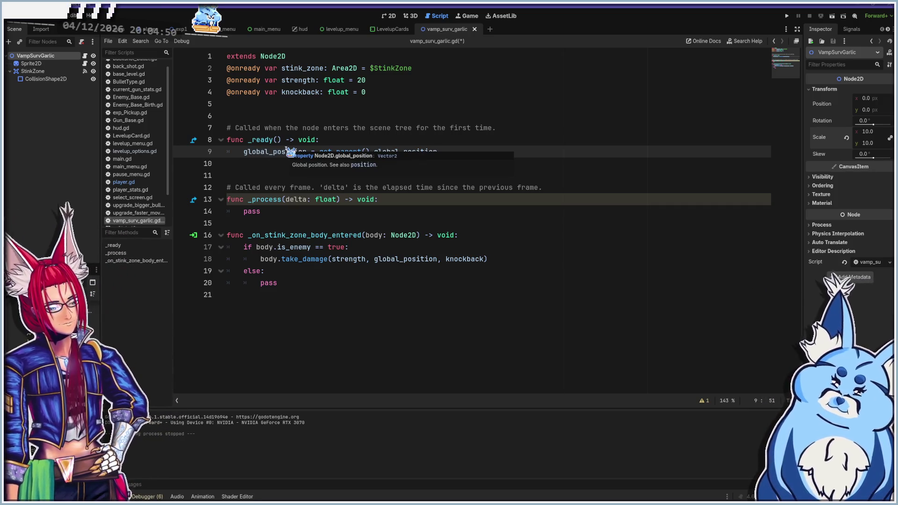
pyautogui.hotkey('ctrl', 's')
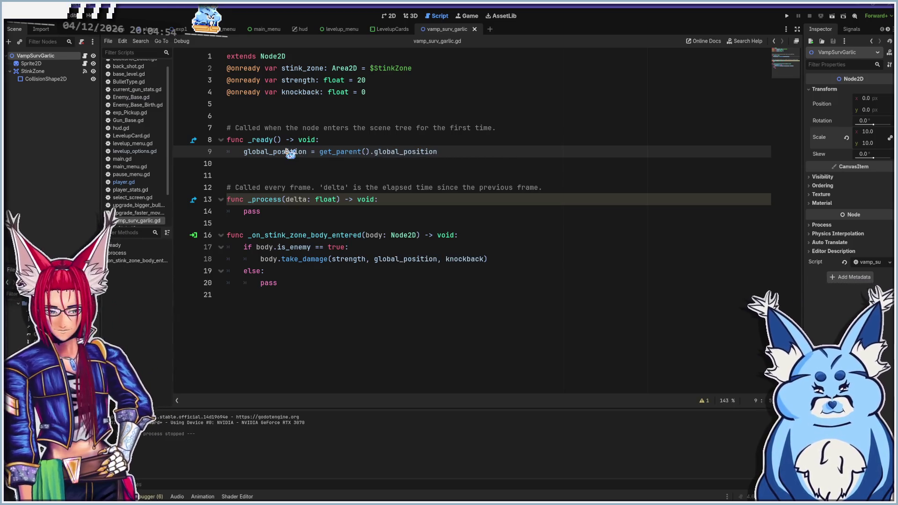
pyautogui.press('F5')
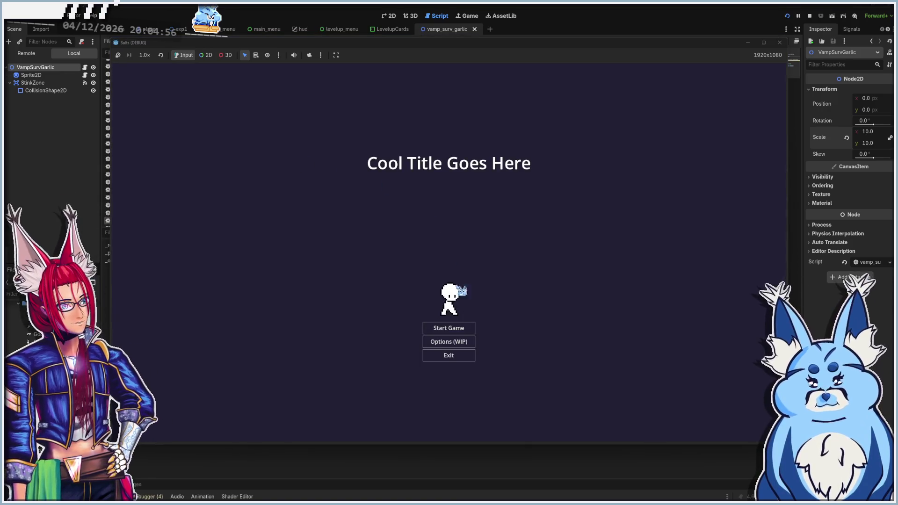
# Start a new game with a weapon and shuffle the player left and right
pyautogui.click(458, 329)
pyautogui.click(458, 281)
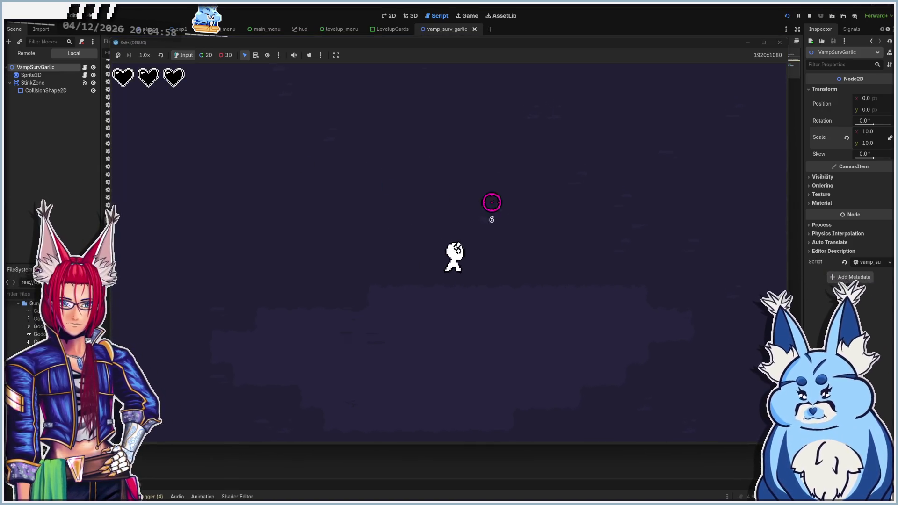
pyautogui.press('d')
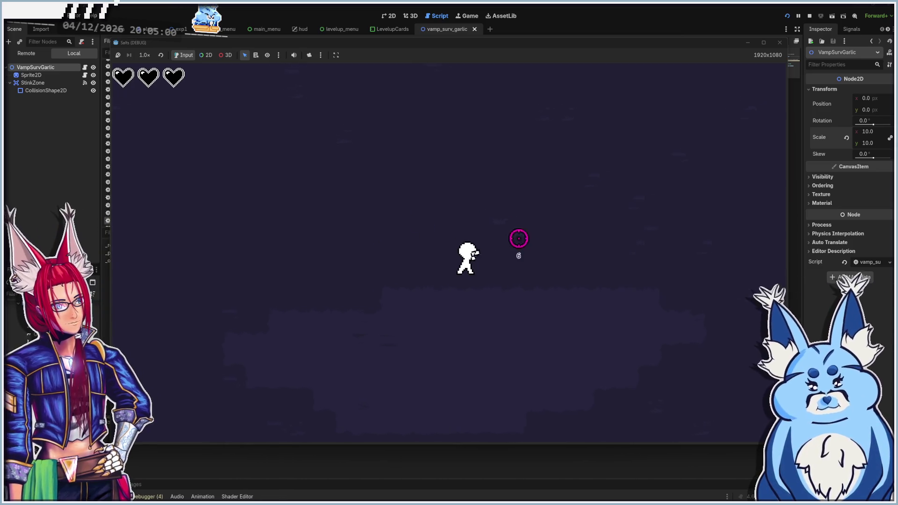
pyautogui.press('a')
pyautogui.press('d')
pyautogui.press('a')
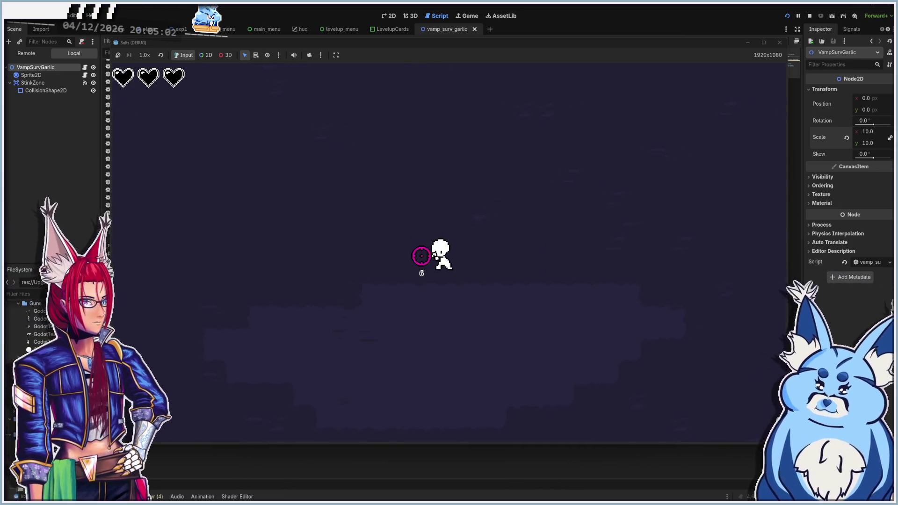
pyautogui.press('d')
pyautogui.press('a')
pyautogui.press('d')
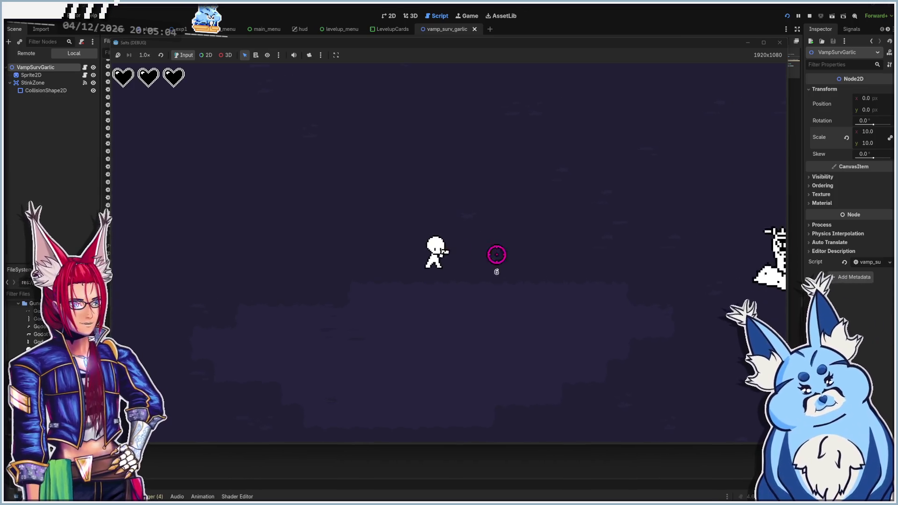
pyautogui.press('a')
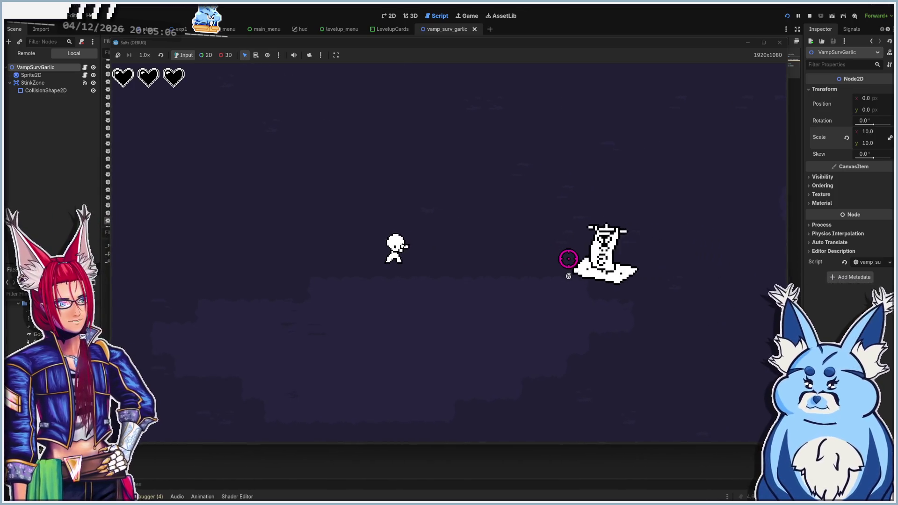
# Move the player around the arena in all directions until leveling up
pyautogui.press('a')
pyautogui.press('s')
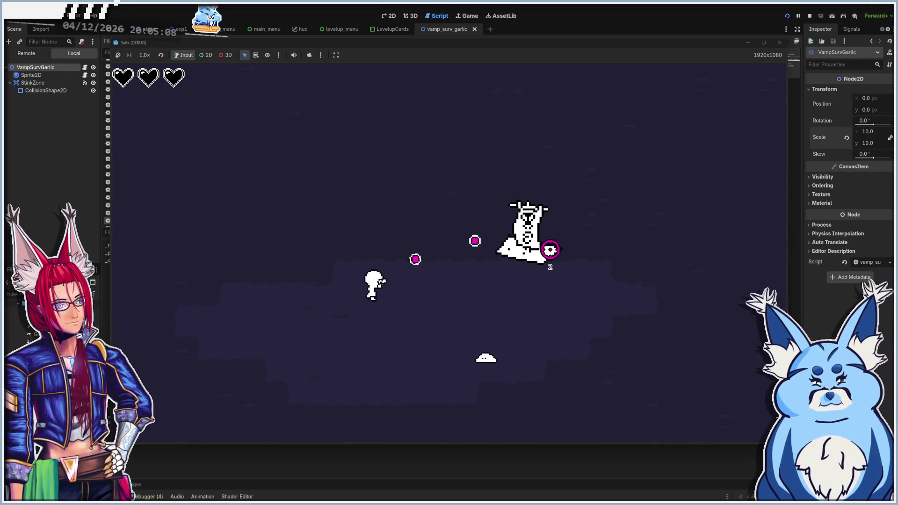
pyautogui.press('d')
pyautogui.press('w')
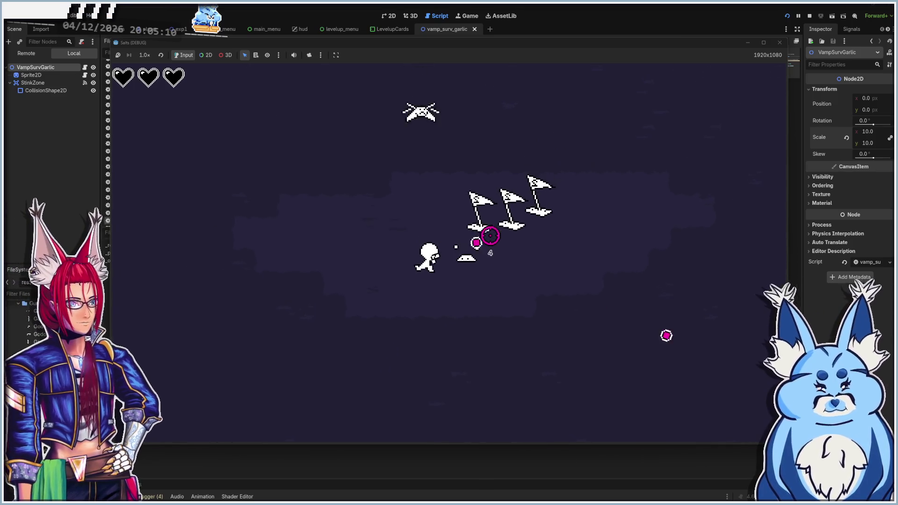
pyautogui.press('s')
pyautogui.press('d')
pyautogui.press('w')
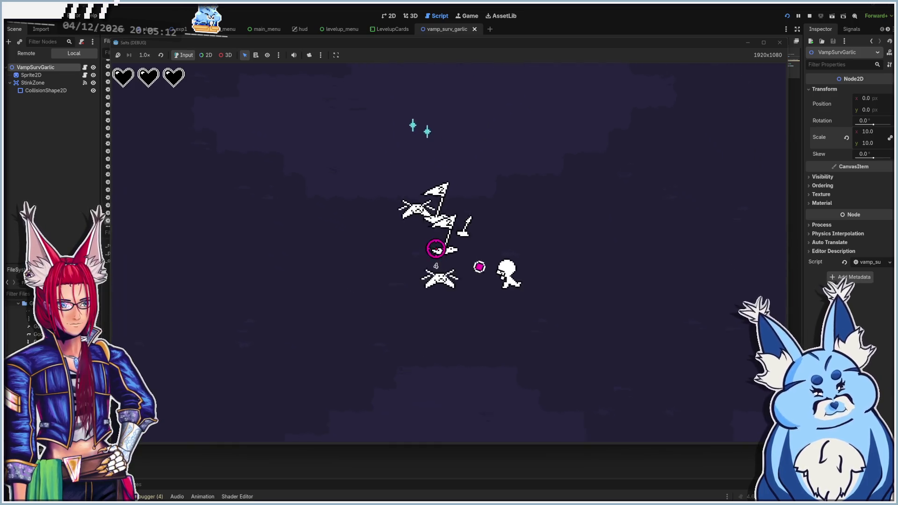
pyautogui.press('d')
pyautogui.press('s')
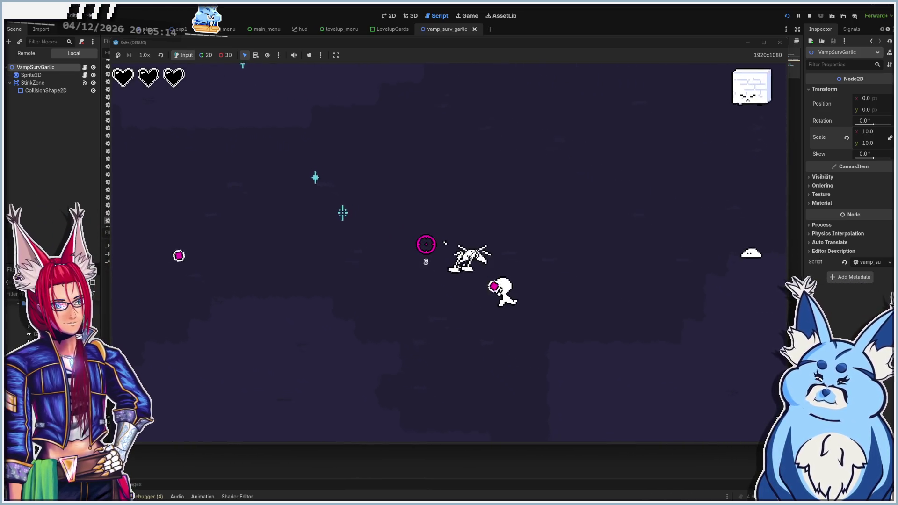
pyautogui.press('a')
pyautogui.press('w')
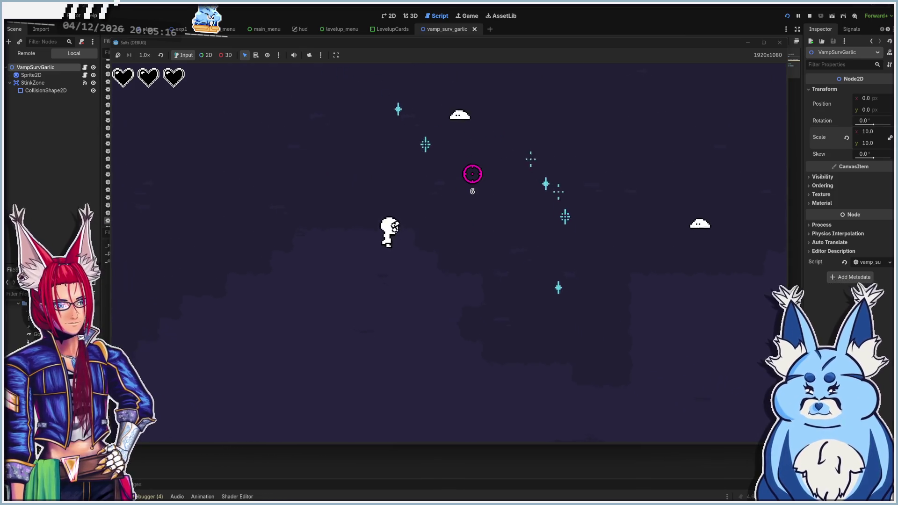
pyautogui.press('a')
pyautogui.press('w')
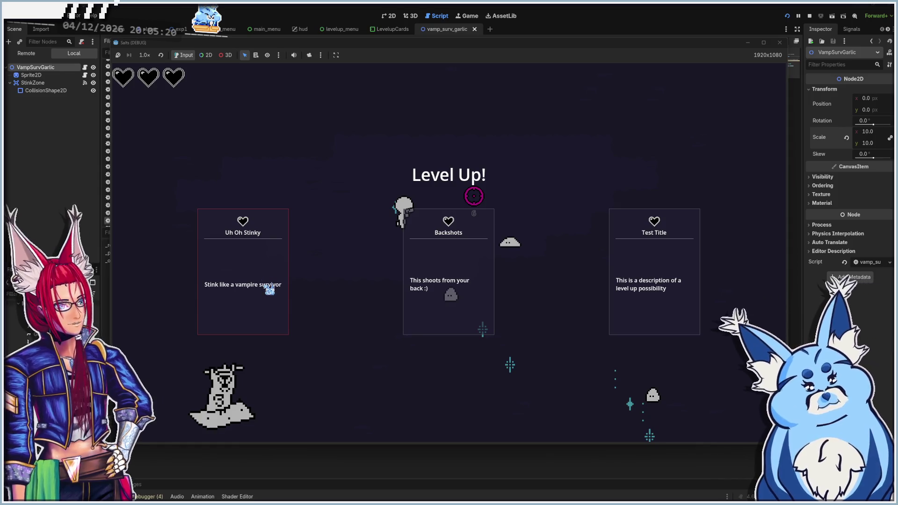
# Pick two level-up upgrades including Test Title 3, keep moving, then stop the game
pyautogui.click(265, 287)
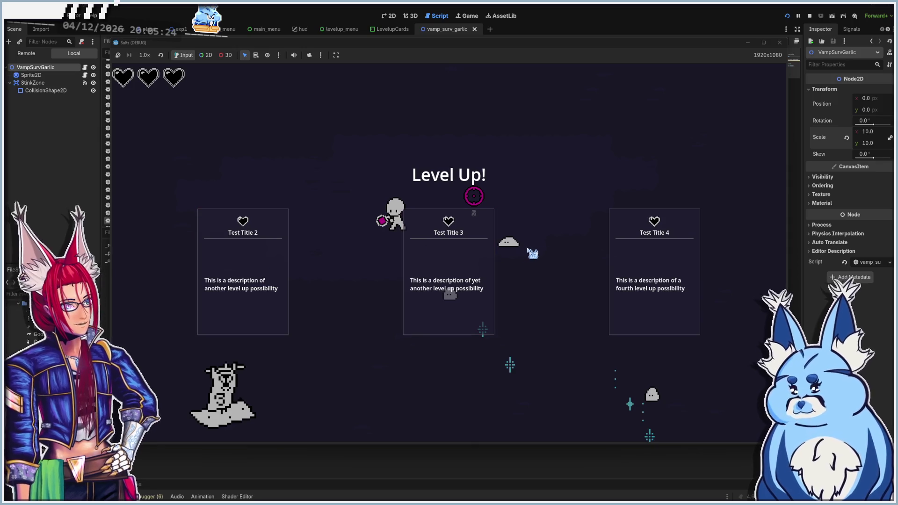
pyautogui.click(443, 255)
pyautogui.press('w')
pyautogui.press('a')
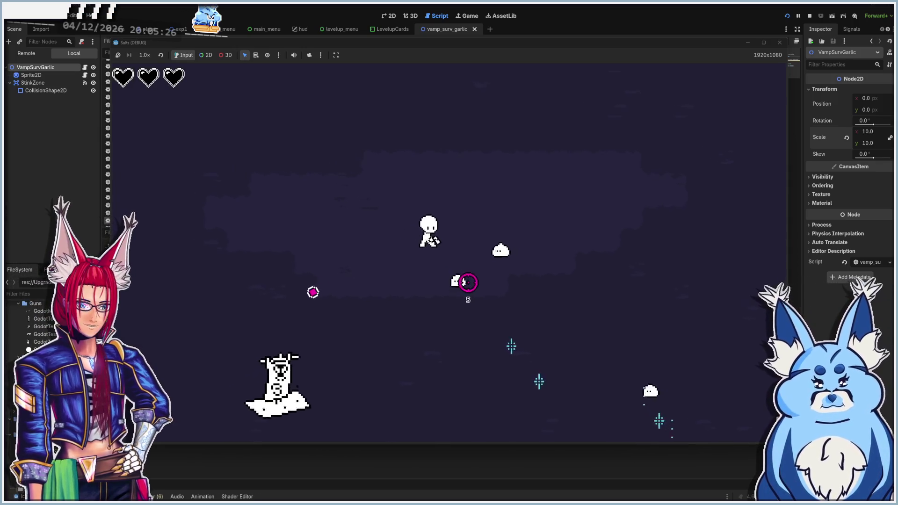
pyautogui.press('s')
pyautogui.press('d')
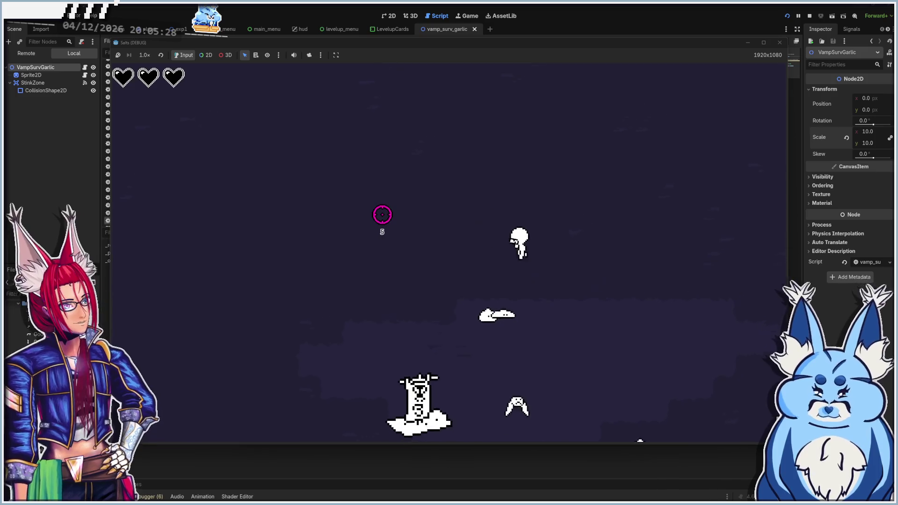
pyautogui.press('d')
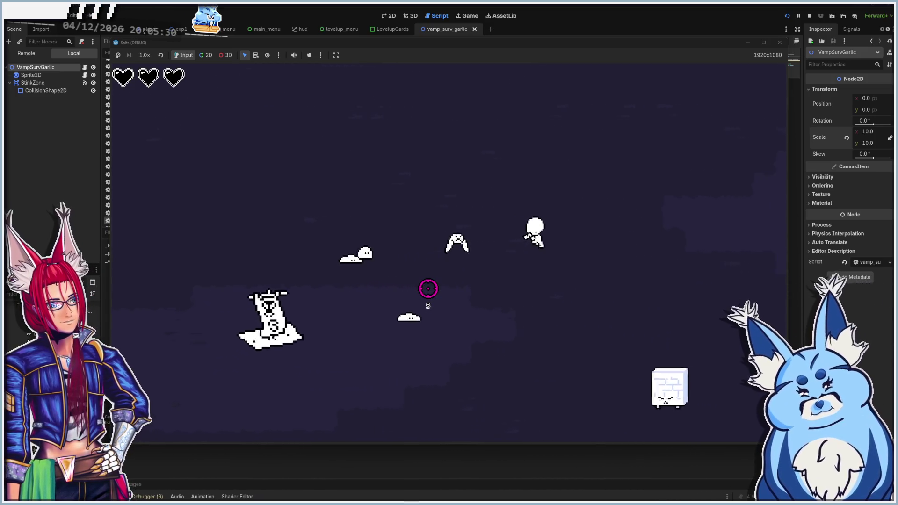
pyautogui.click(779, 43)
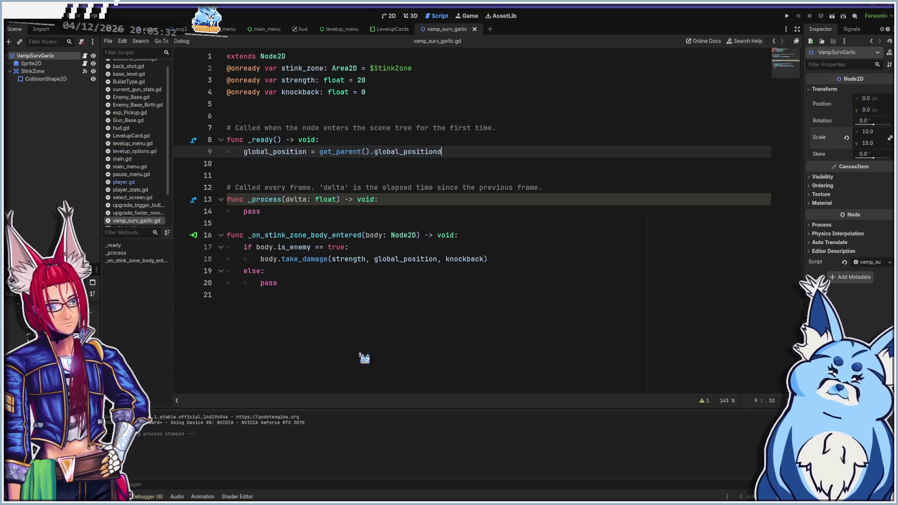
# Follow the Errors tab's unused-delta warning to sprite_2d.gd and delete that script from FileSystem
pyautogui.click(146, 497)
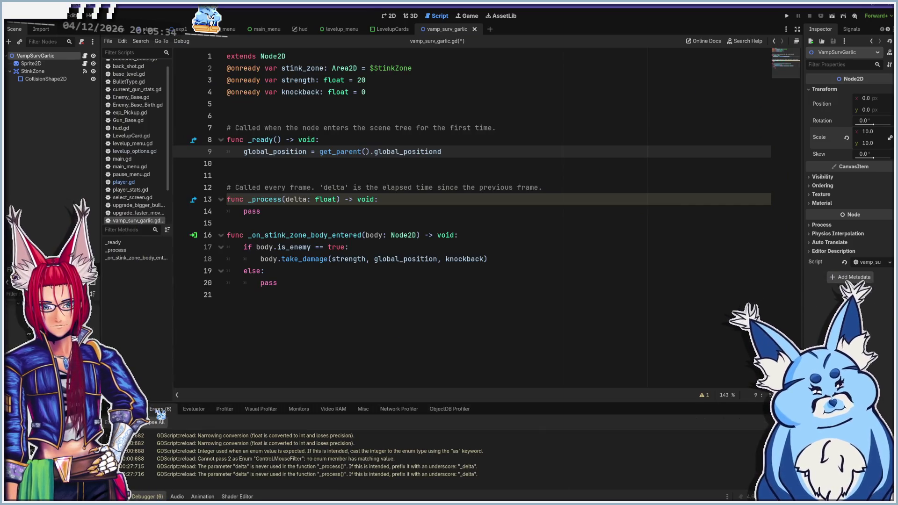
pyautogui.moveTo(227, 479)
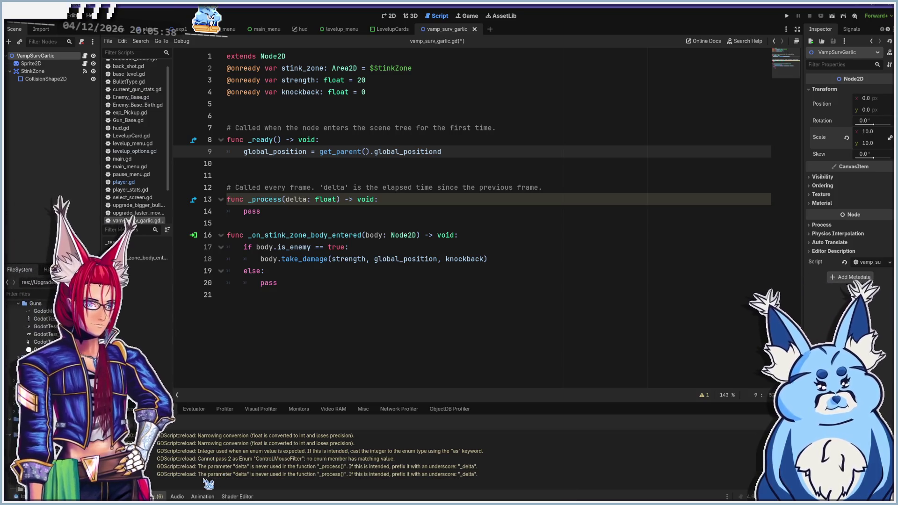
pyautogui.click(232, 474)
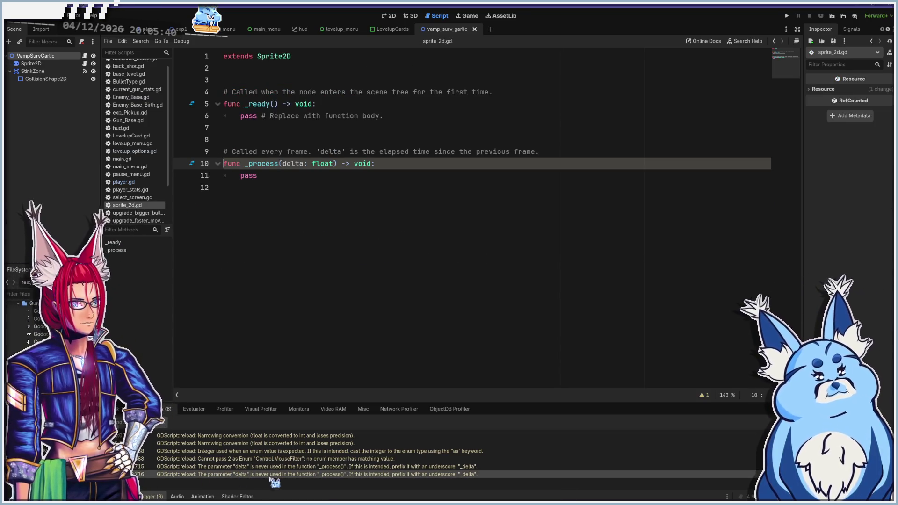
pyautogui.moveTo(276, 478)
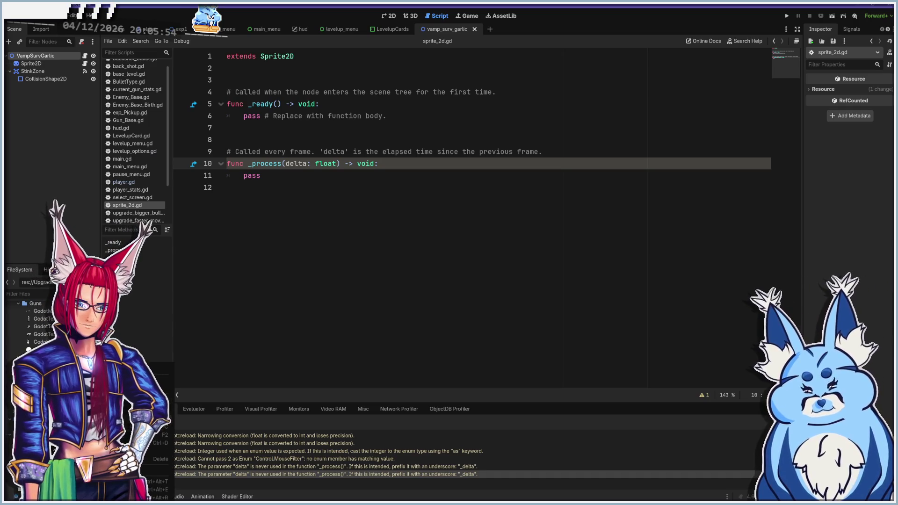
pyautogui.click(117, 459)
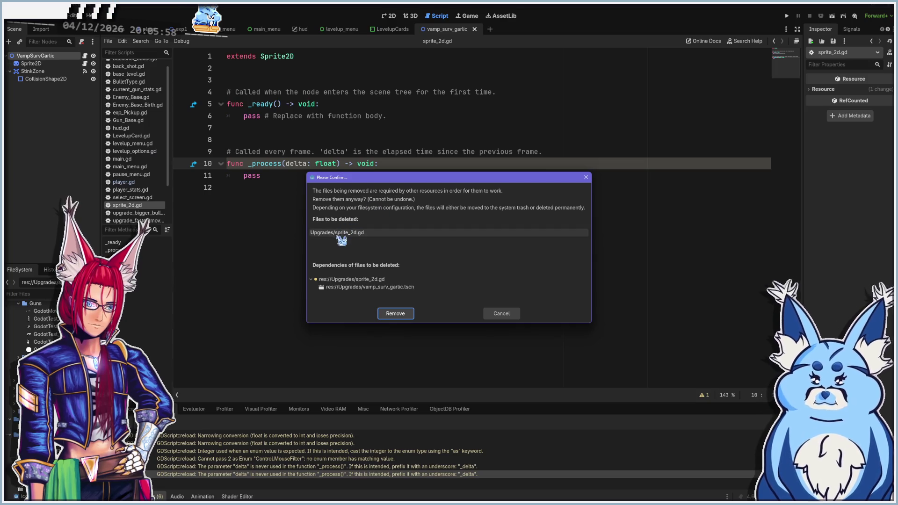
pyautogui.click(380, 312)
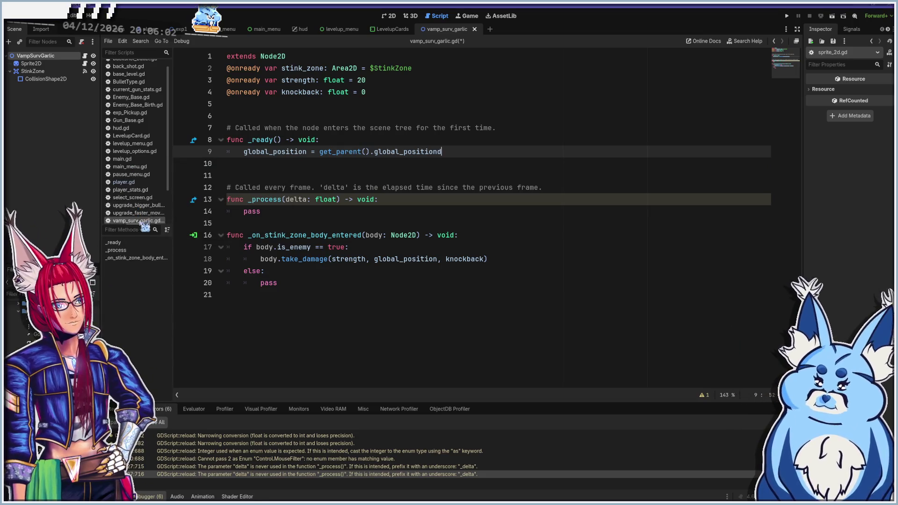
# Check the remaining garlic and main.gd warnings, then reopen vamp_surv_garlic.gd
pyautogui.scroll(-3, 145, 220)
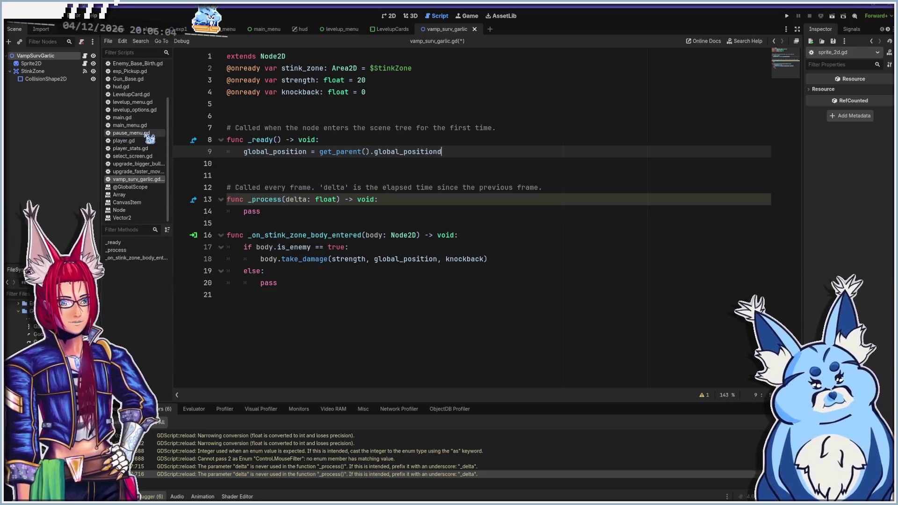
pyautogui.click(218, 467)
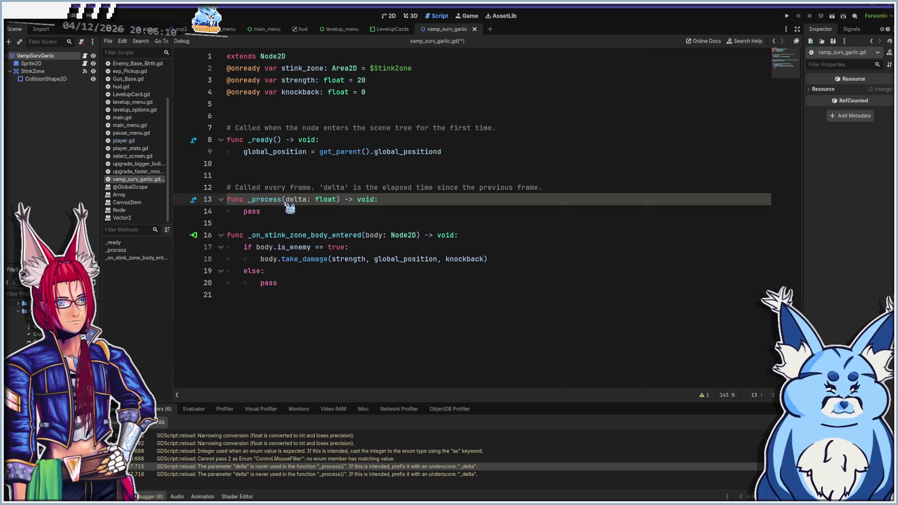
pyautogui.click(330, 283)
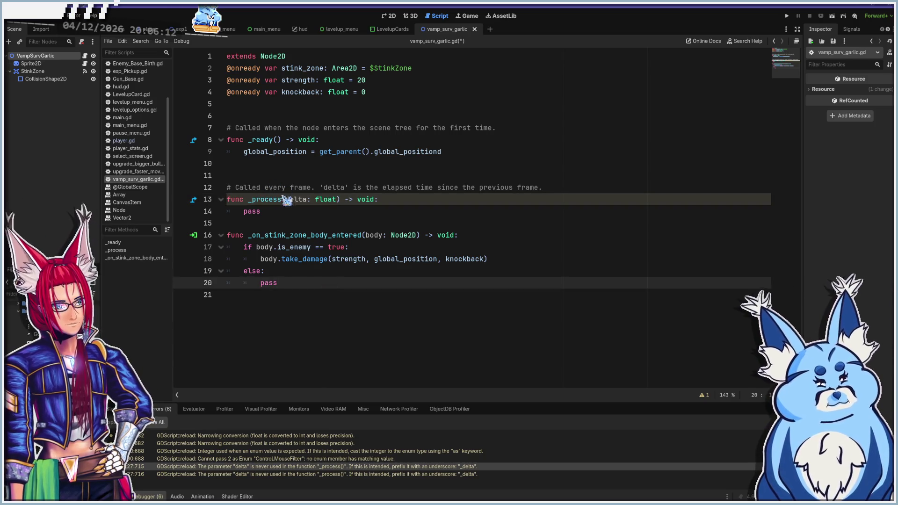
pyautogui.click(243, 459)
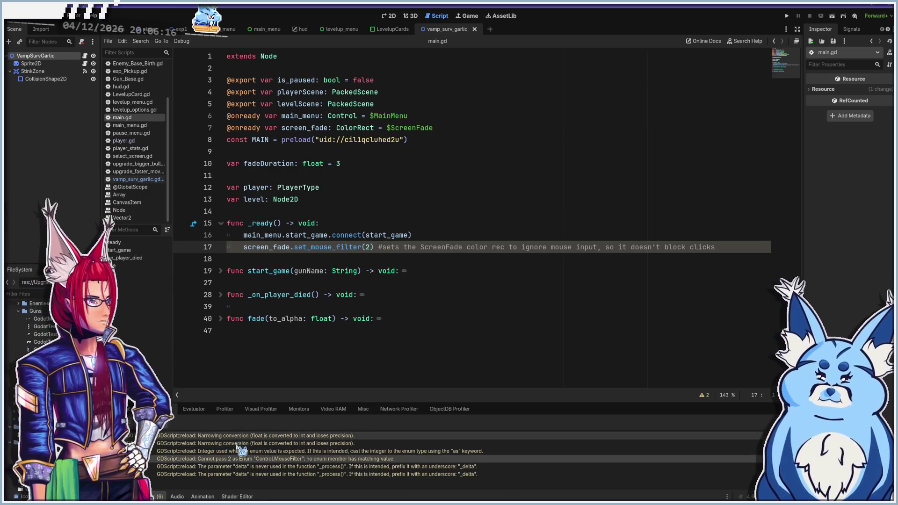
pyautogui.click(113, 496)
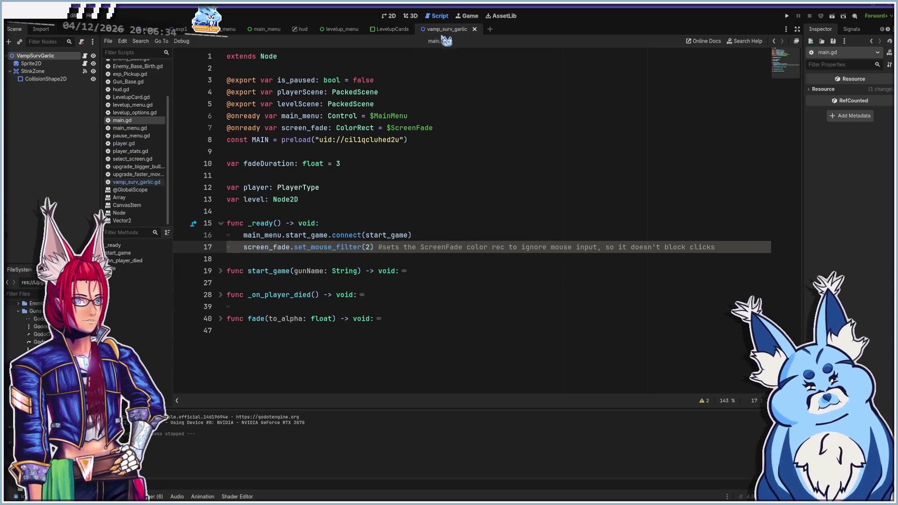
pyautogui.scroll(3, 148, 196)
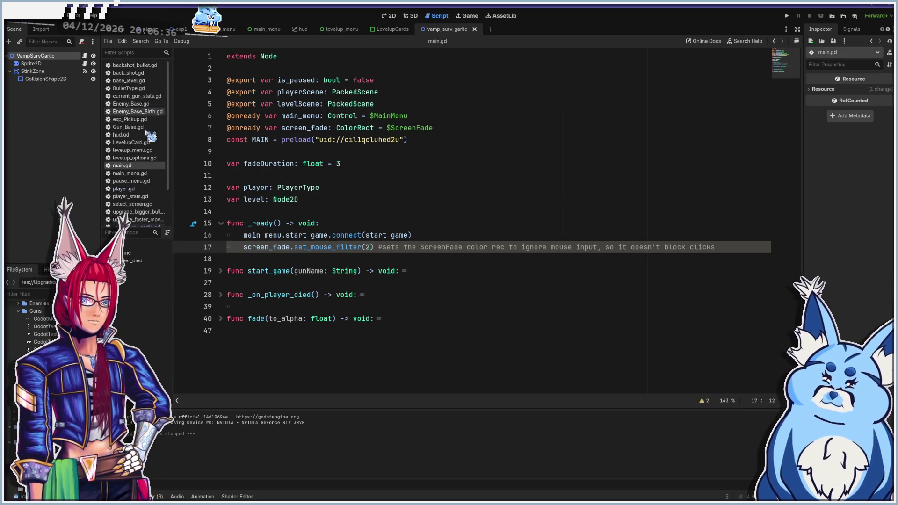
pyautogui.scroll(-1, 143, 164)
pyautogui.click(143, 208)
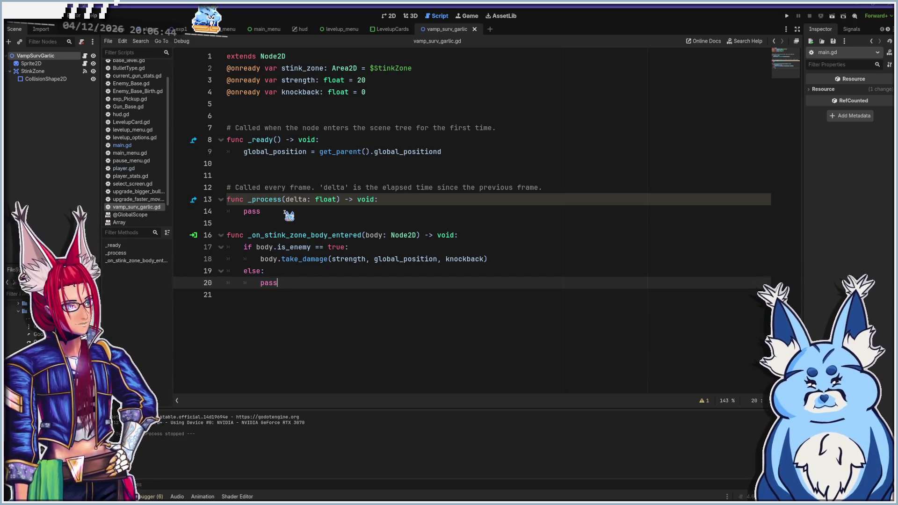
# Add print lines in _ready for the garlic's global_position and the parent's name
pyautogui.click(341, 153)
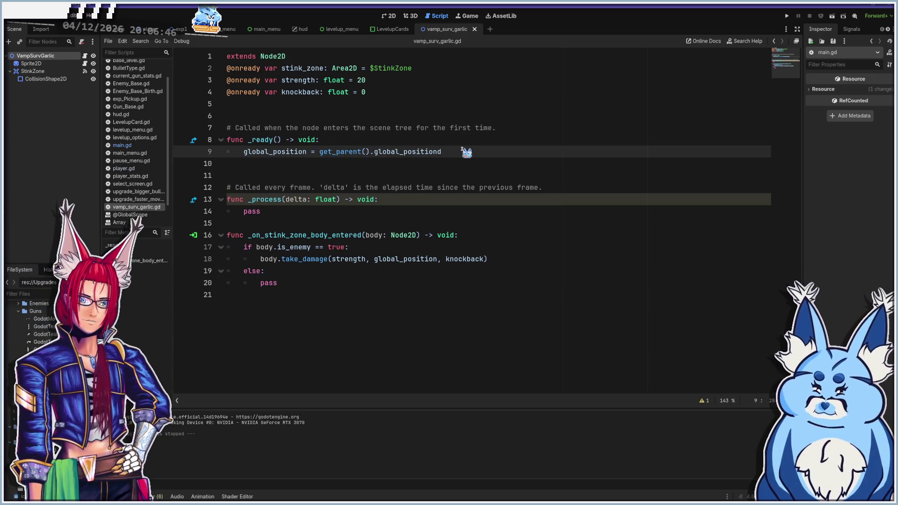
pyautogui.click(460, 163)
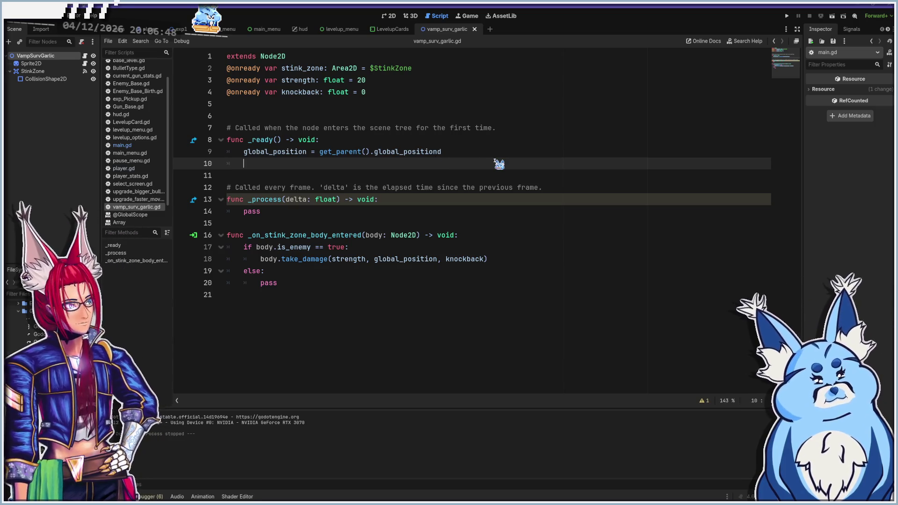
pyautogui.press('BackSpace')
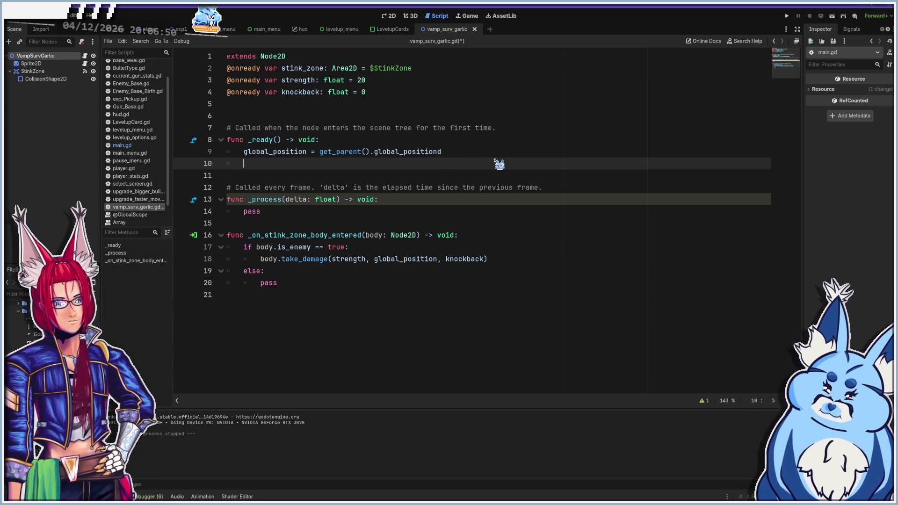
pyautogui.write('print("St')
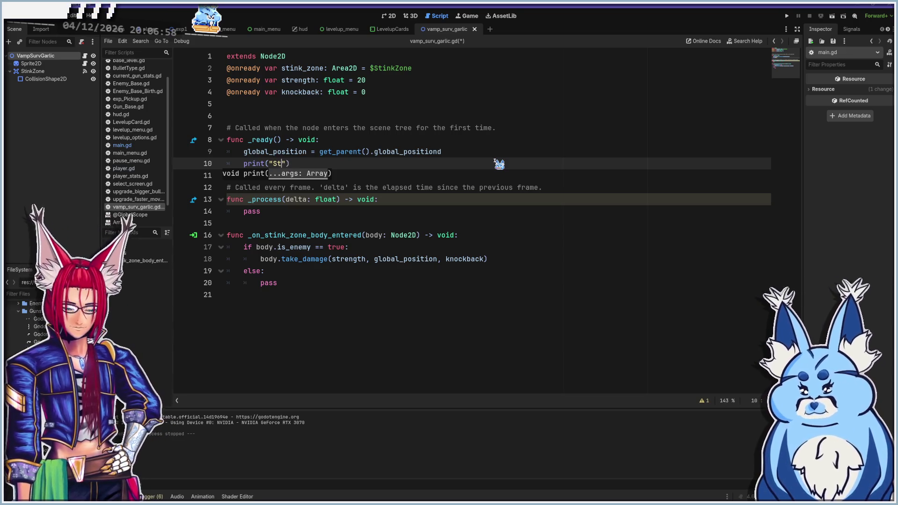
pyautogui.write('e is')
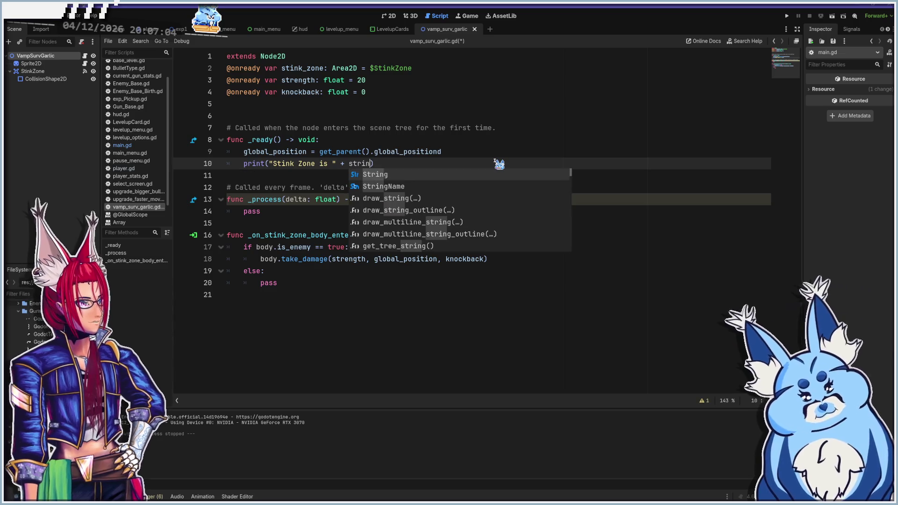
pyautogui.press('BackSpace')
pyautogui.write('(glo')
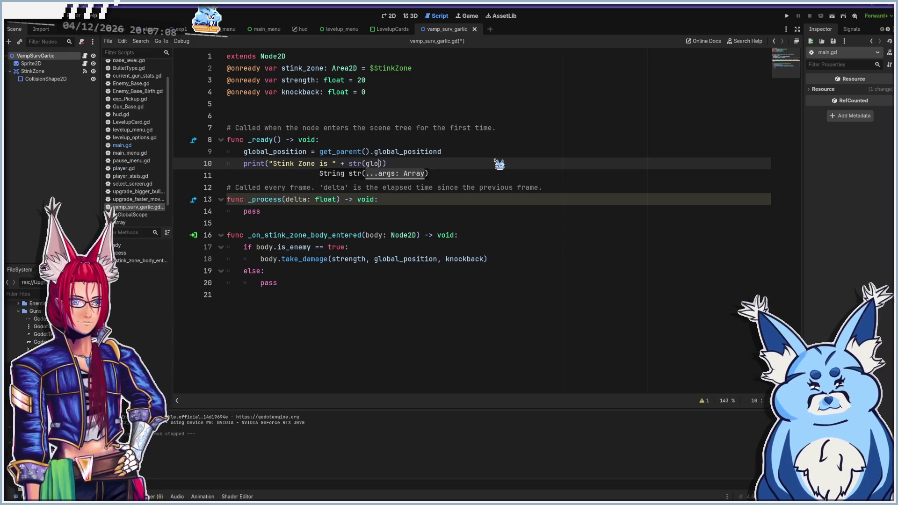
pyautogui.write('_p')
pyautogui.press('Return')
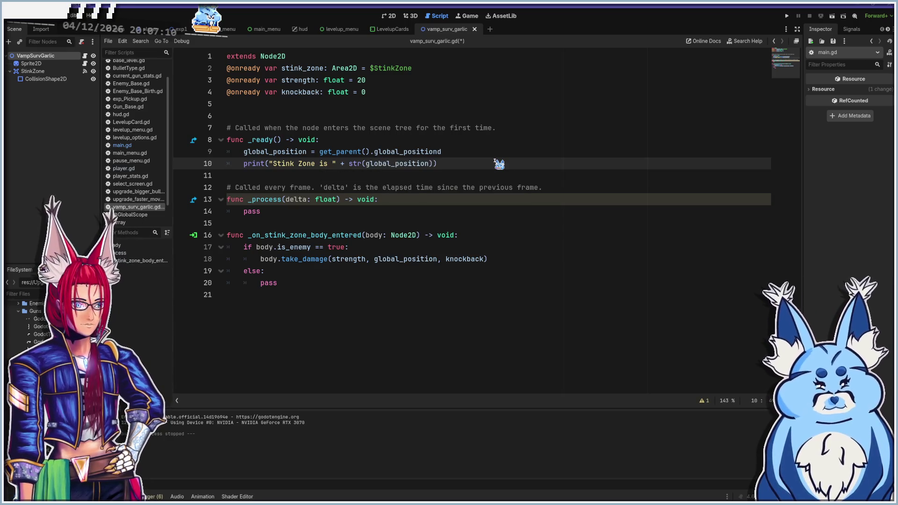
pyautogui.press('Return')
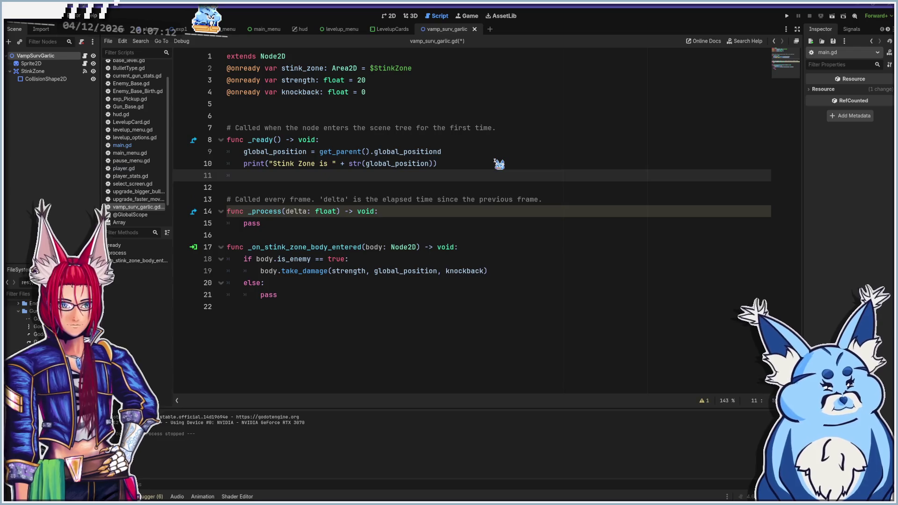
pyautogui.write('print("Parent is')
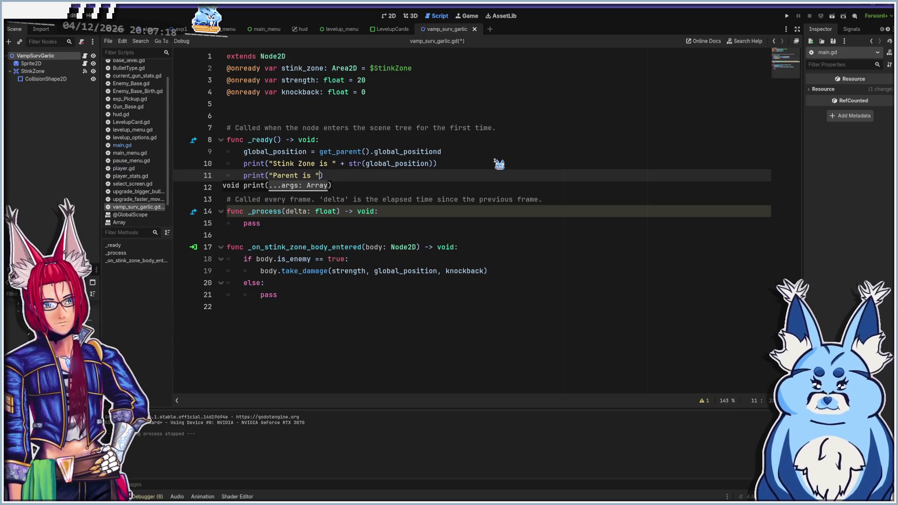
pyautogui.write('str')
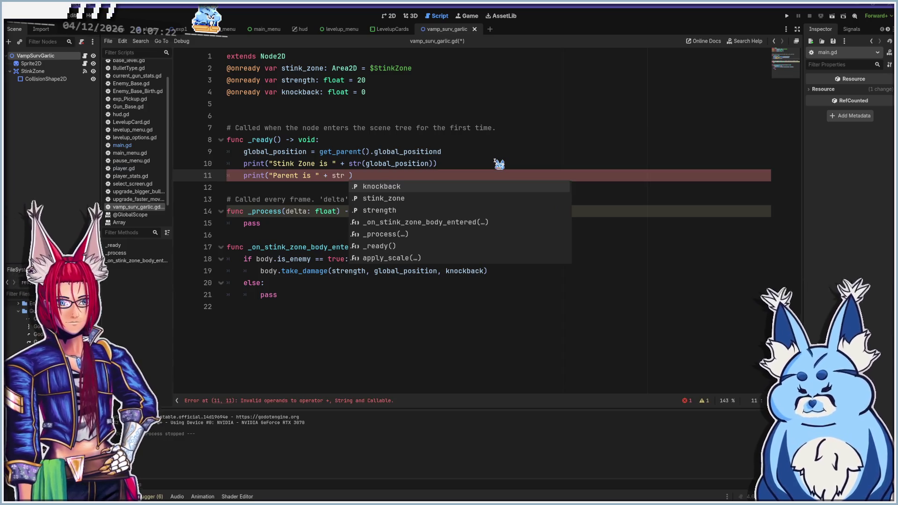
pyautogui.press('BackSpace')
pyautogui.write('(get')
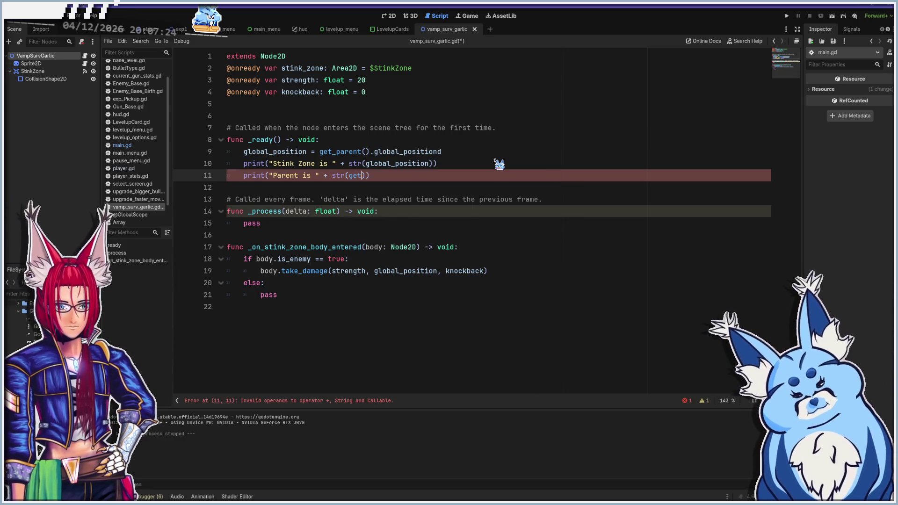
pyautogui.write('_parent')
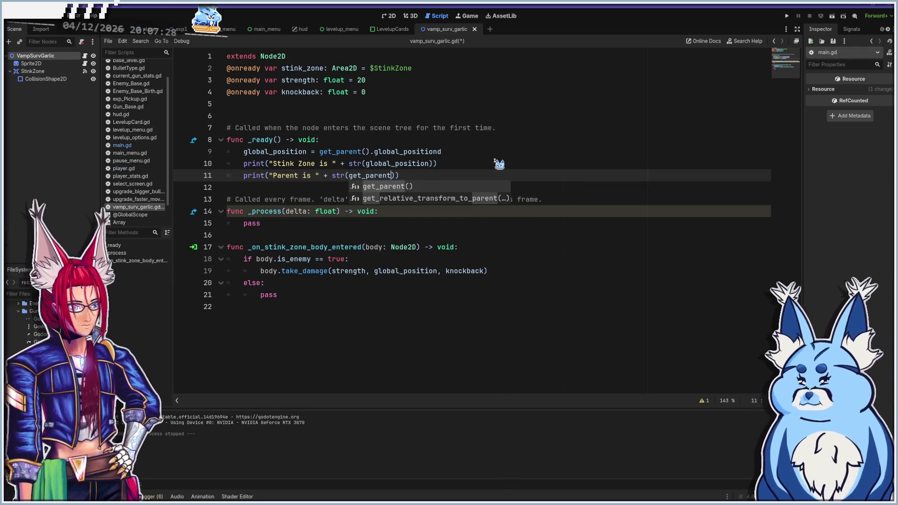
pyautogui.press('Return')
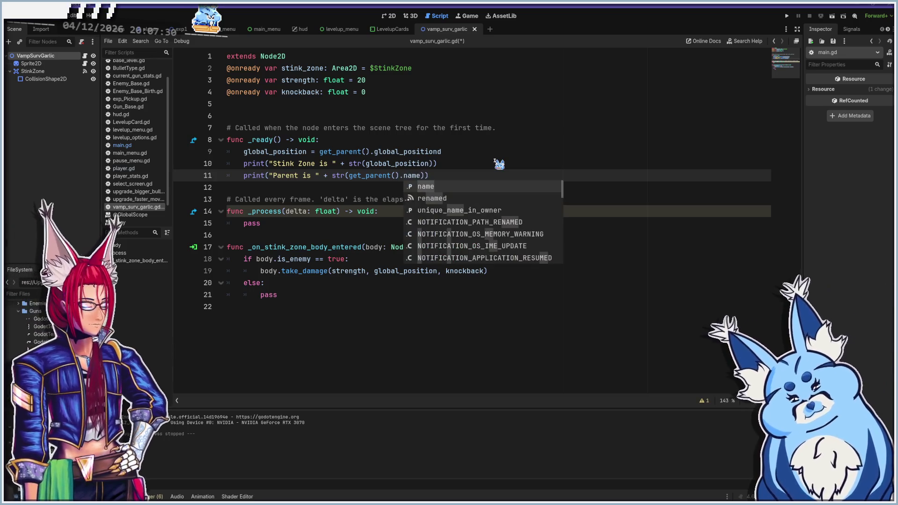
pyautogui.press('Escape')
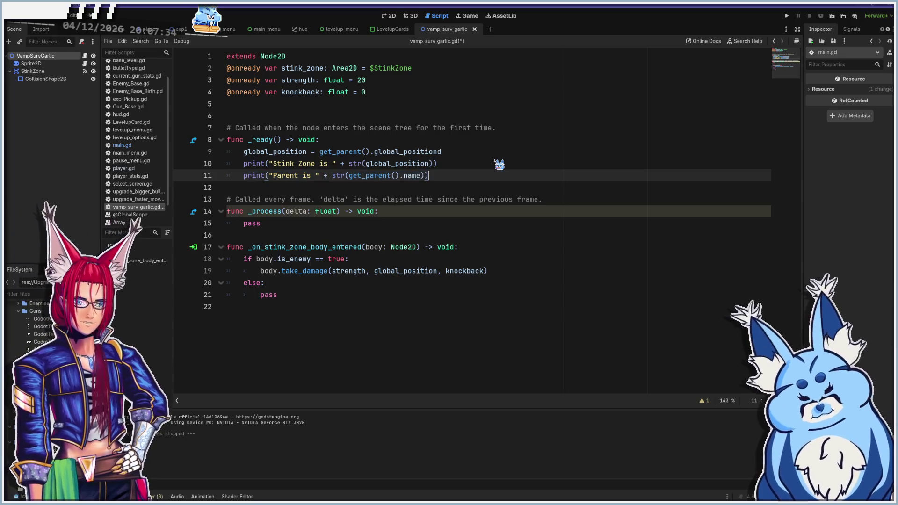
# Duplicate the parent line as 'Parent is at', printing get_parent().global_position, and save
pyautogui.hotkey('ctrl', 'shift', 'd')
pyautogui.press('Left')
pyautogui.press('Left')
pyautogui.press('Left')
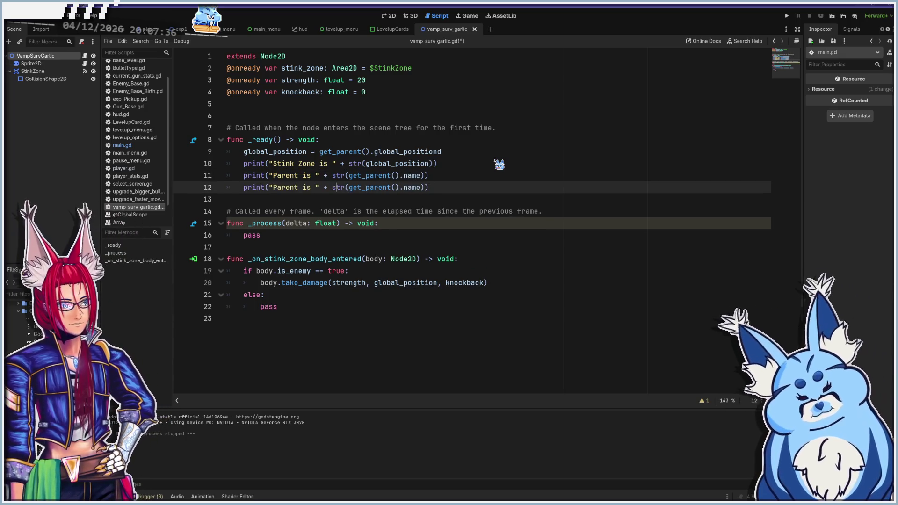
pyautogui.press('Left')
pyautogui.press('Left')
pyautogui.press('Left')
pyautogui.write('at')
pyautogui.press('Right')
pyautogui.press('Right')
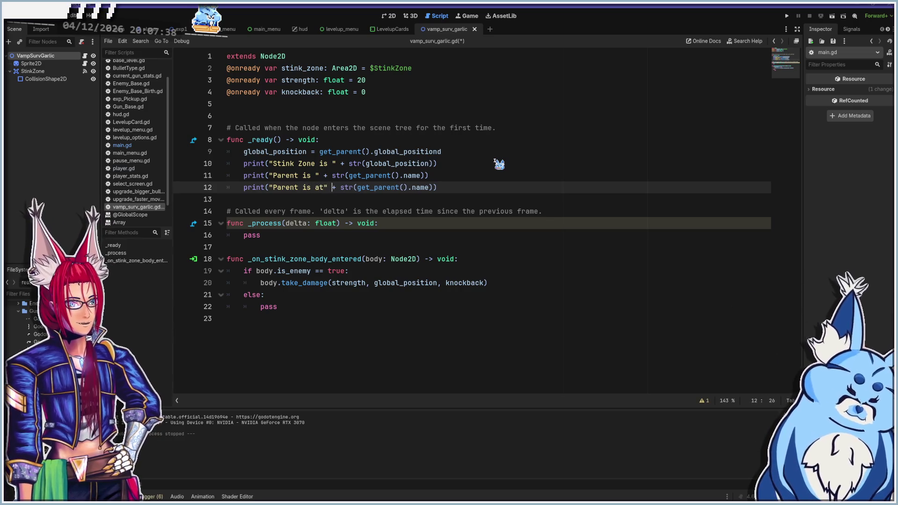
pyautogui.press('Right')
pyautogui.press('Right')
pyautogui.press('Right')
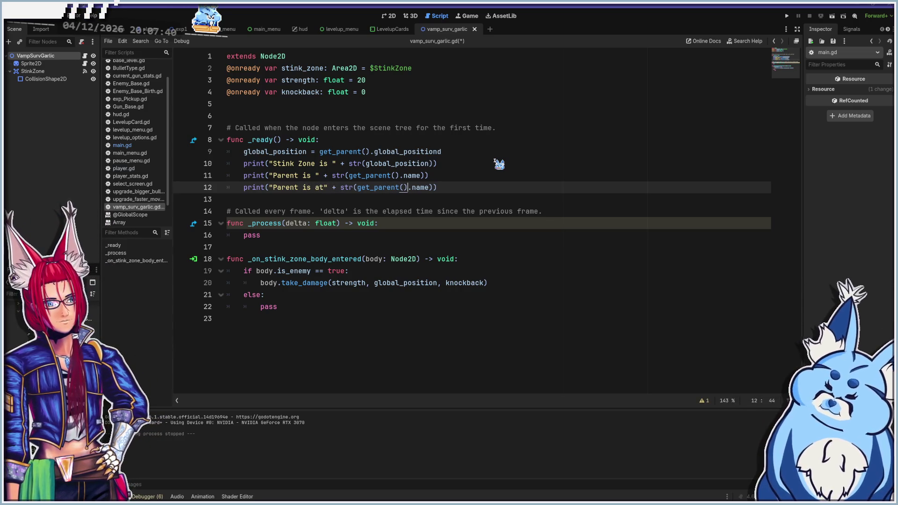
pyautogui.hotkey('shift', 'Right')
pyautogui.hotkey('shift', 'Right')
pyautogui.hotkey('shift', 'Right')
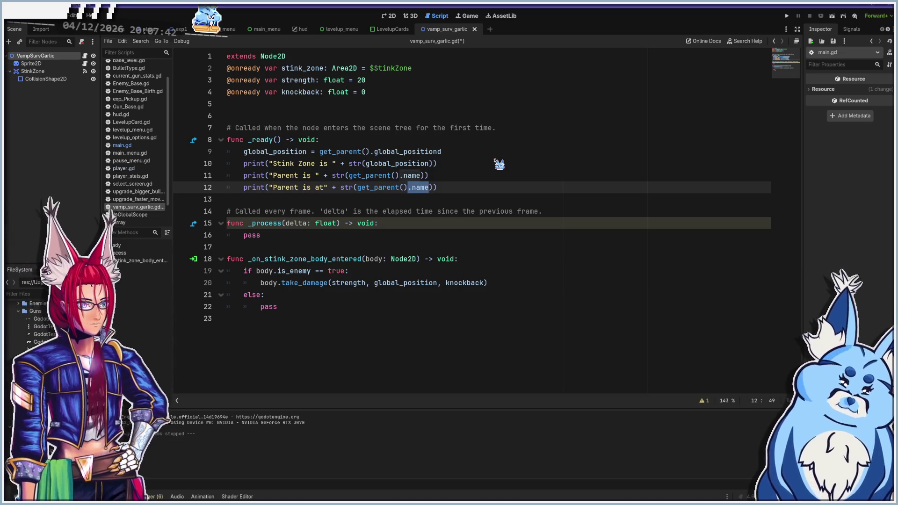
pyautogui.write('global_p')
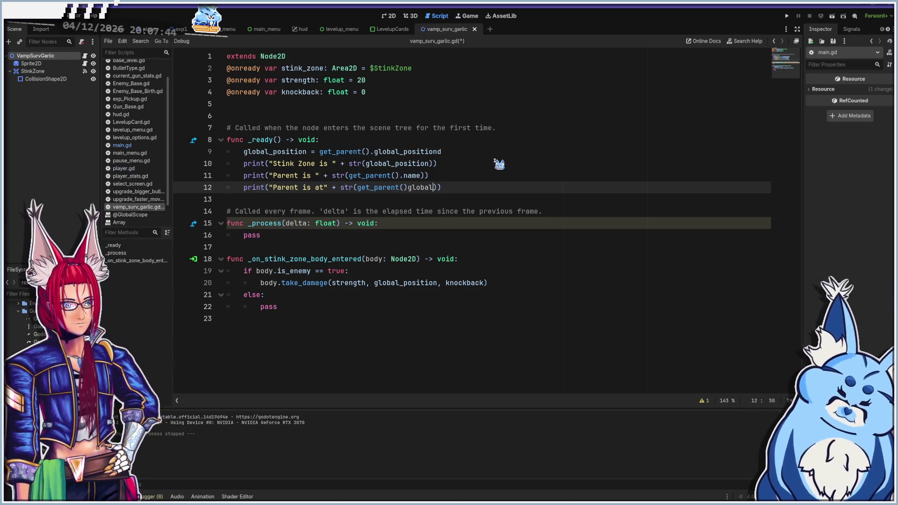
pyautogui.write('osition')
pyautogui.hotkey('ctrl', 's')
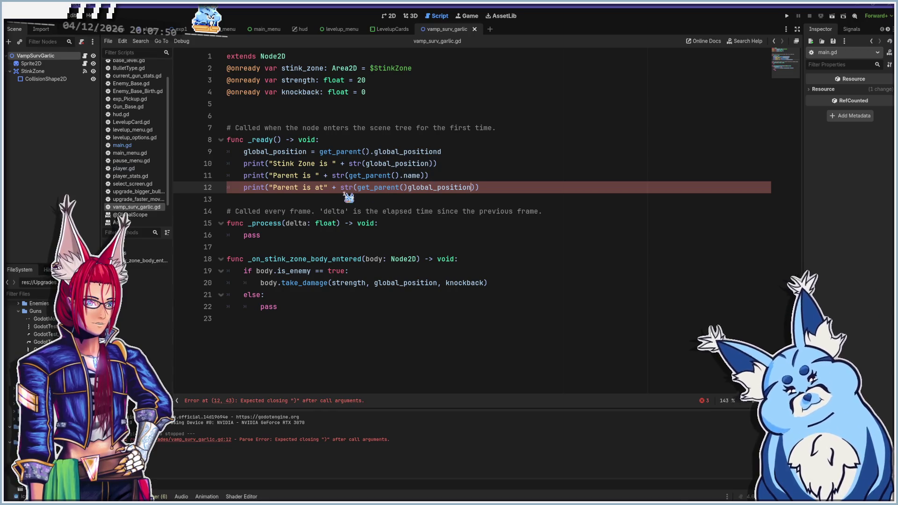
# Add the missing dot after get_parent() on line 12, save, and run the game
pyautogui.click(407, 188)
pyautogui.write('.')
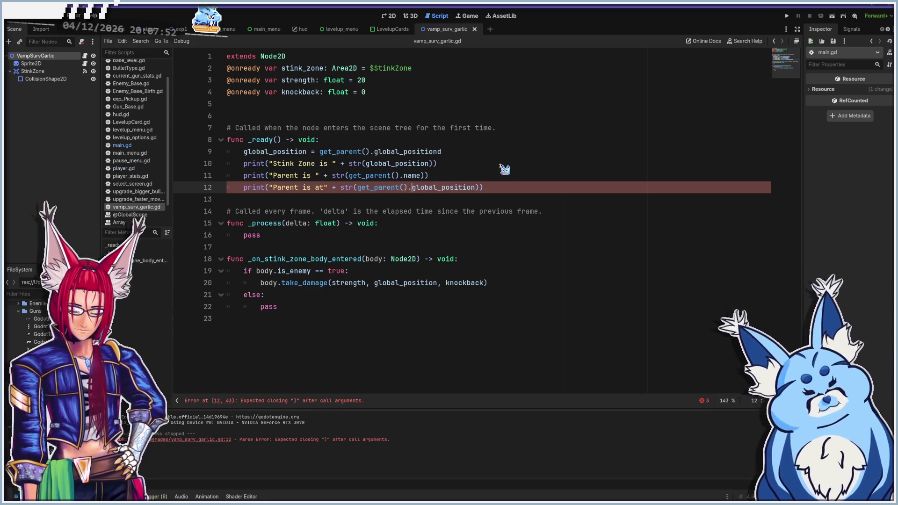
pyautogui.press('Escape')
pyautogui.press('Up')
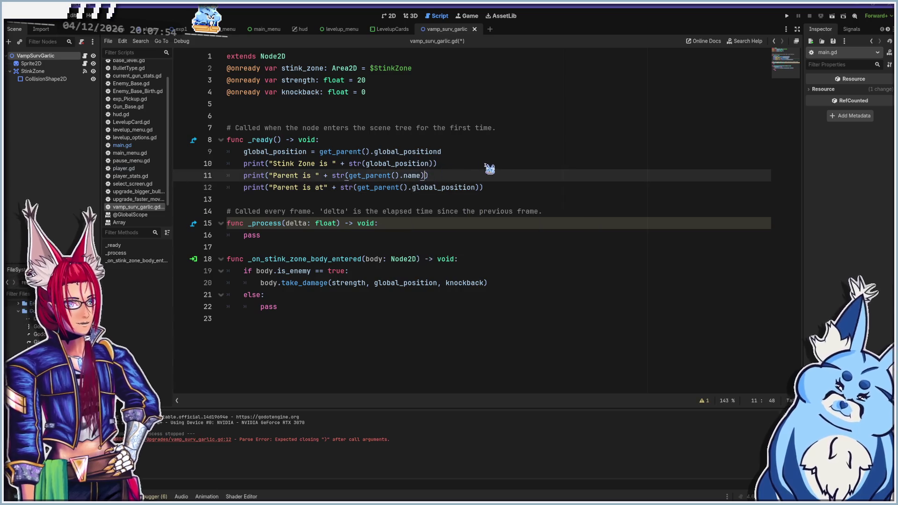
pyautogui.hotkey('ctrl', 's')
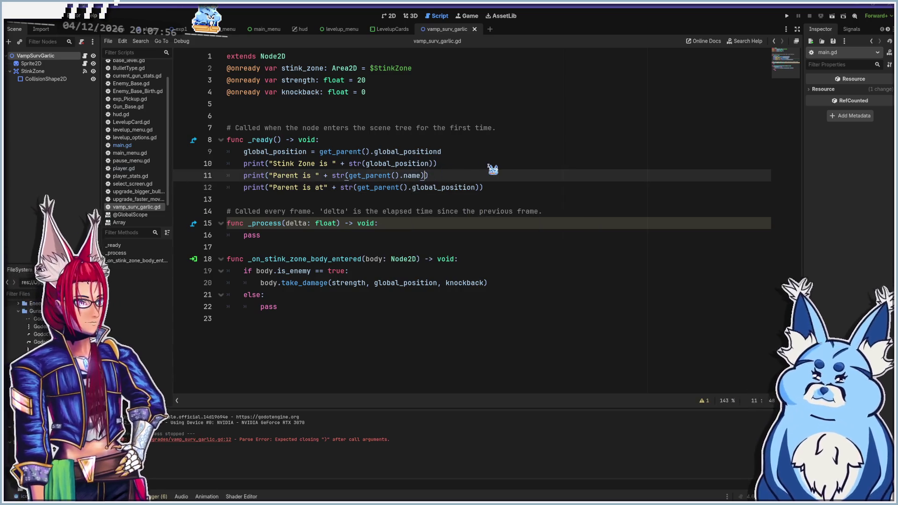
pyautogui.press('F5')
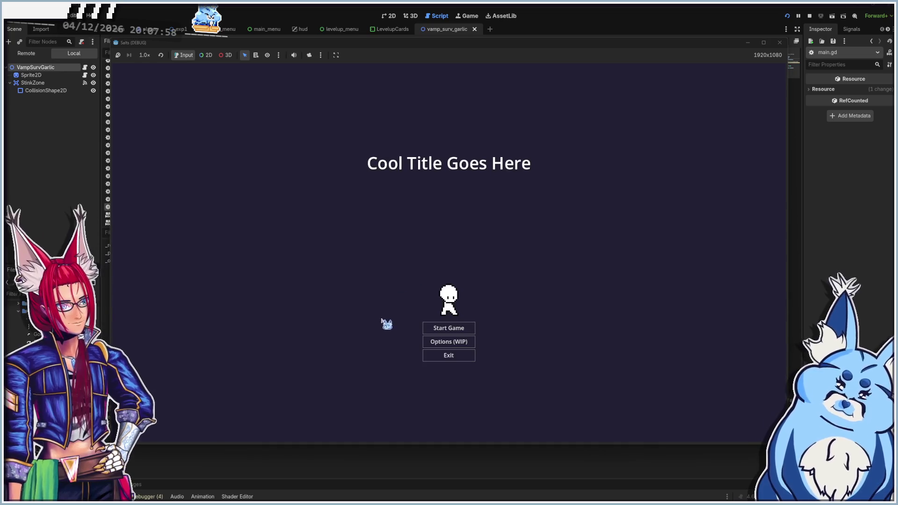
# Start a game with the Pistol, walk around with WASD, and pick Uh Oh Stinky at Level Up
pyautogui.click(442, 329)
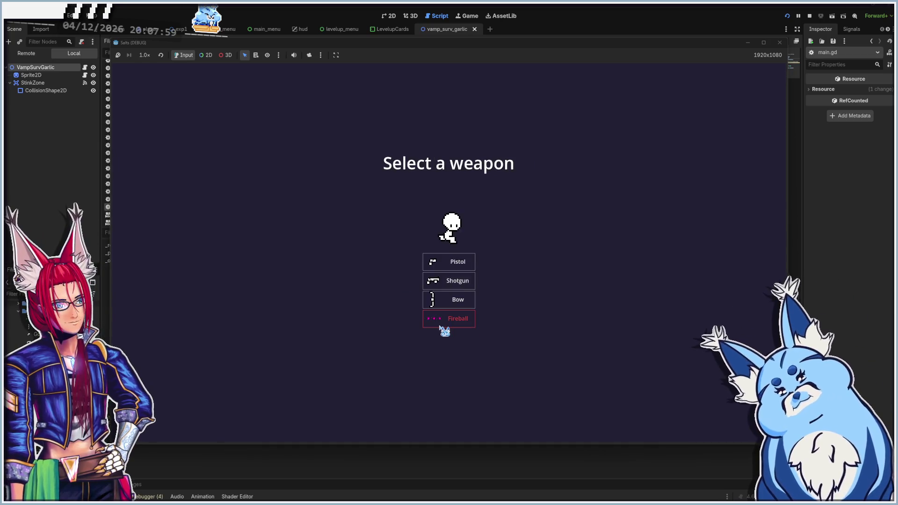
pyautogui.click(450, 267)
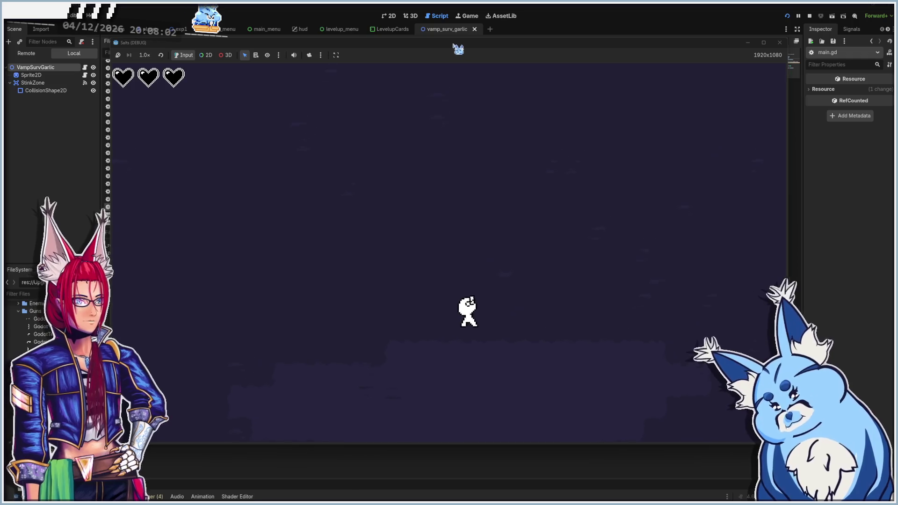
pyautogui.moveTo(458, 49); pyautogui.dragTo(462, 29)
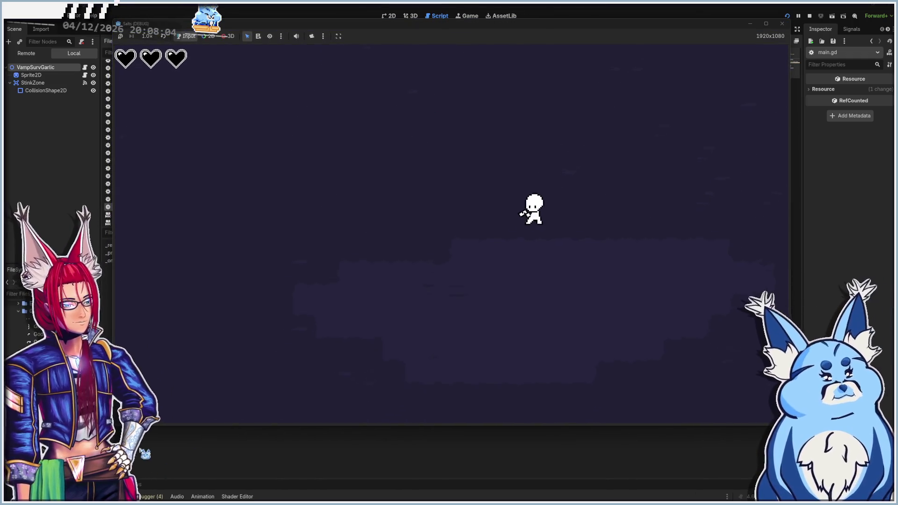
pyautogui.press('w')
pyautogui.press('d')
pyautogui.press('a')
pyautogui.press('s')
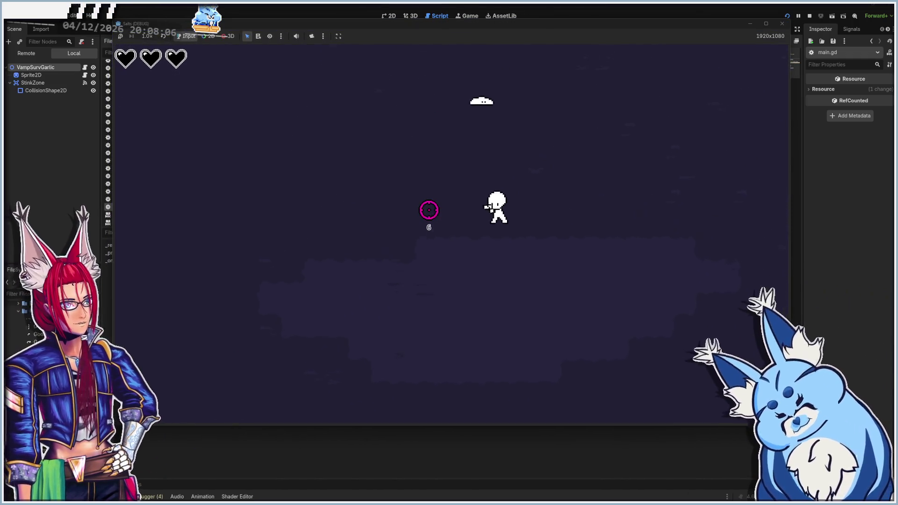
pyautogui.press('w')
pyautogui.press('a')
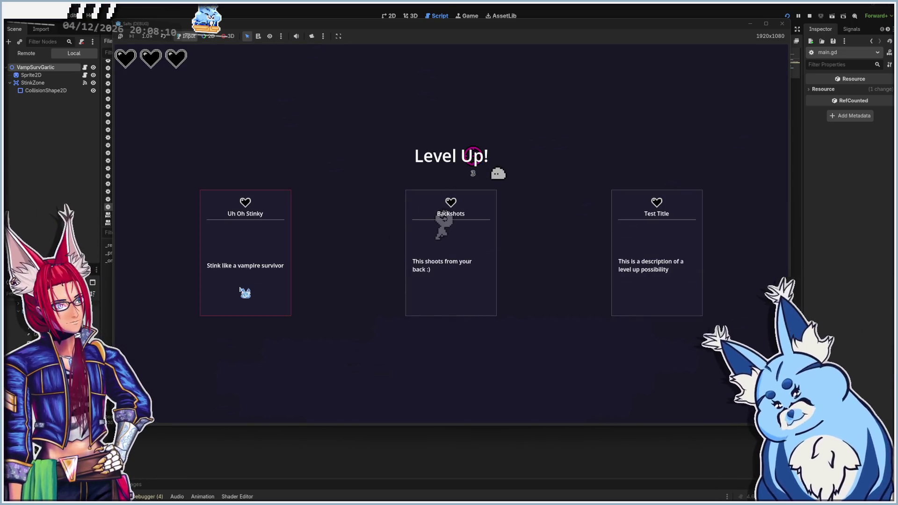
pyautogui.click(240, 290)
# Remove the stray 'd' from global_positiond on line 9, save, and relaunch with F5
pyautogui.write('a')
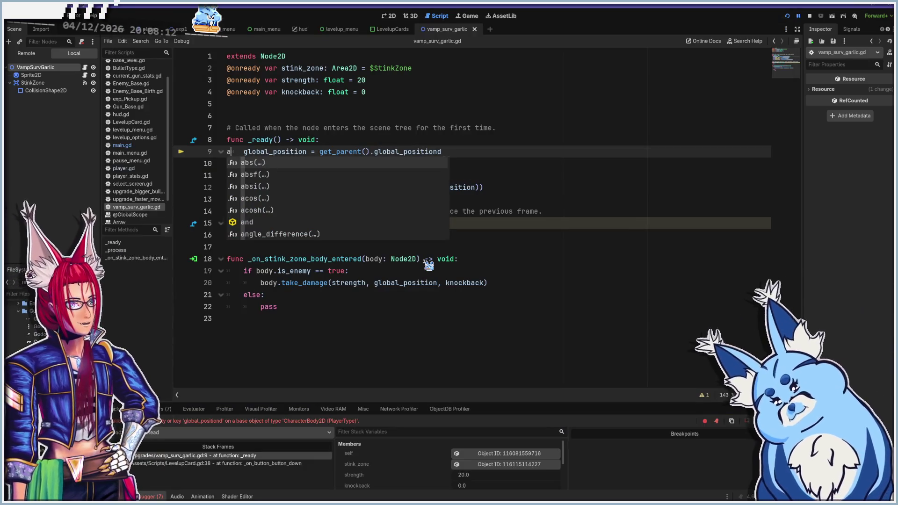
pyautogui.press('BackSpace')
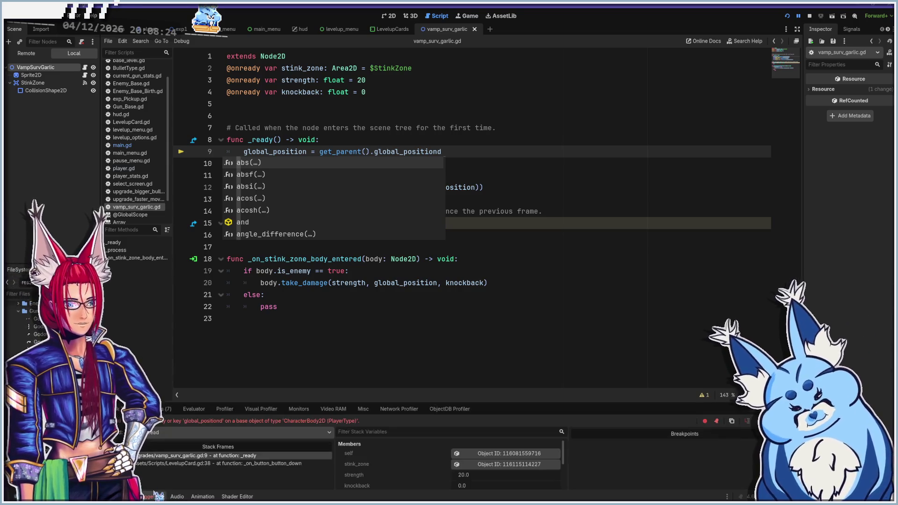
pyautogui.press('Escape')
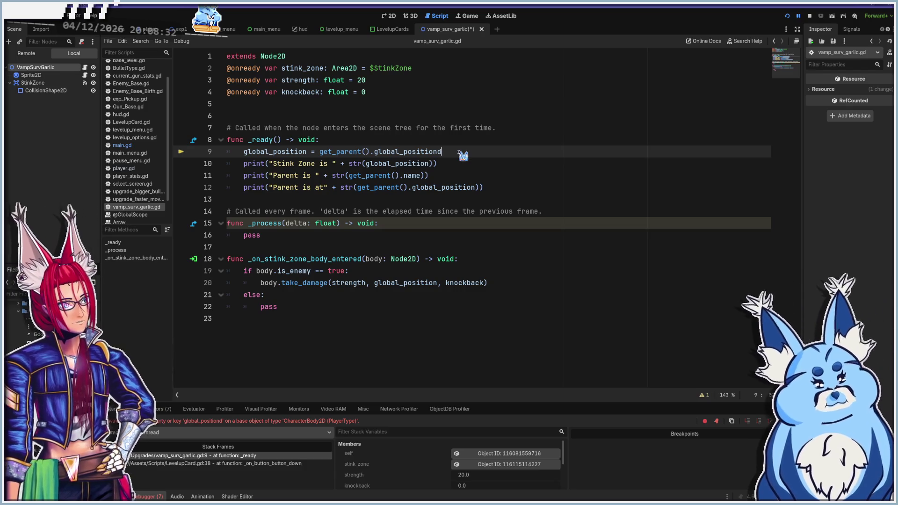
pyautogui.press('BackSpace')
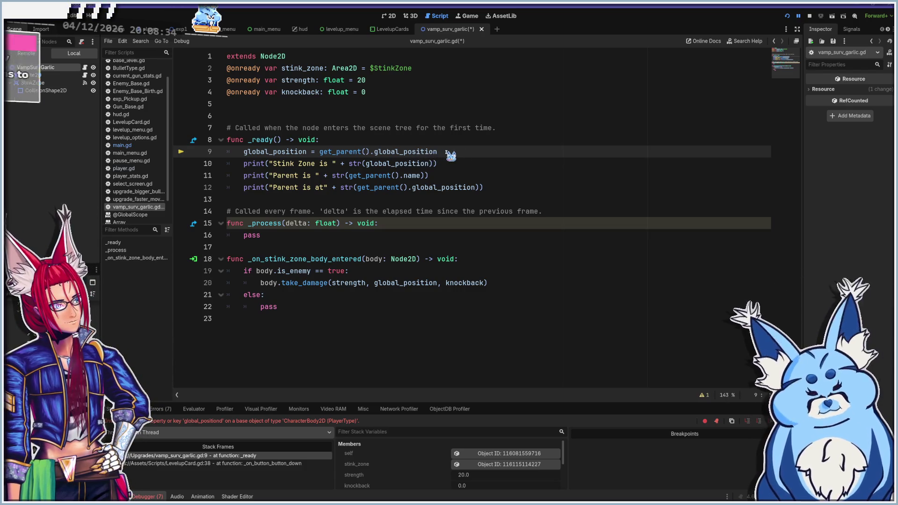
pyautogui.hotkey('ctrl', 's')
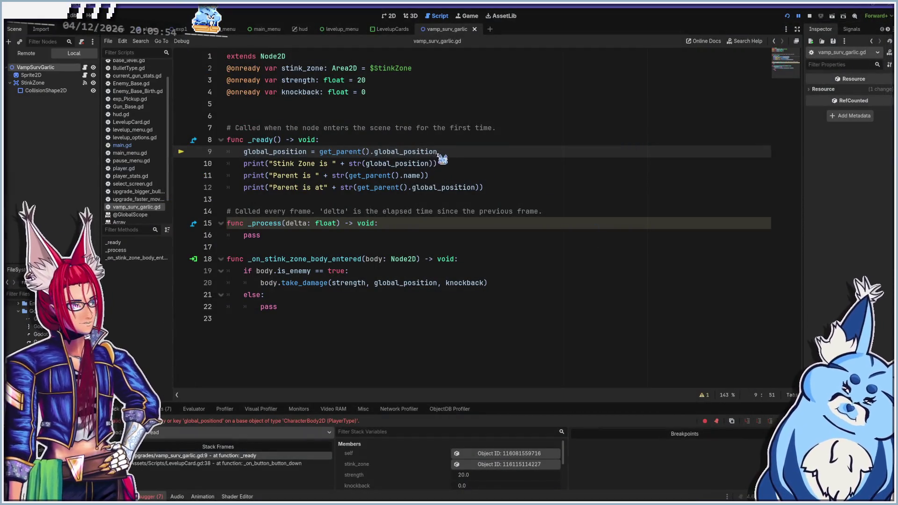
pyautogui.press('F5')
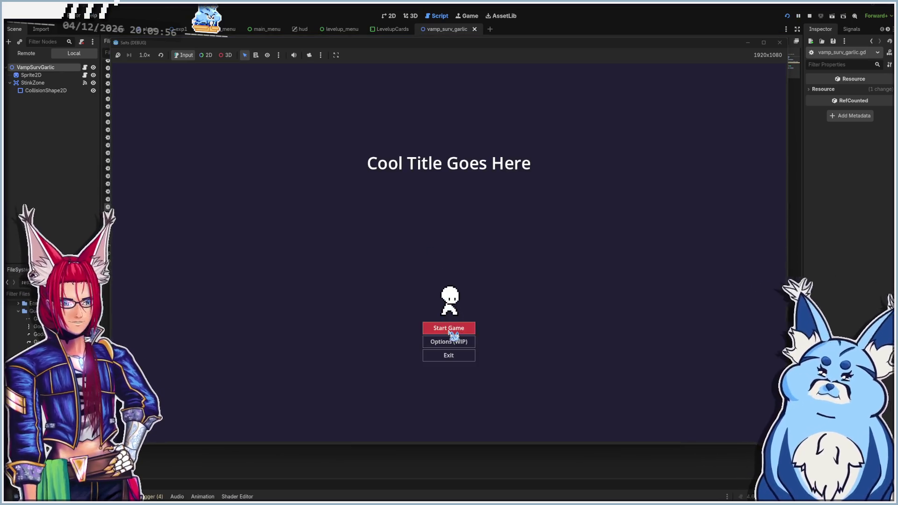
# Start a run, take Uh Oh Stinky, walk around, then view the editor's Remote scene tree
pyautogui.click(449, 329)
pyautogui.click(448, 261)
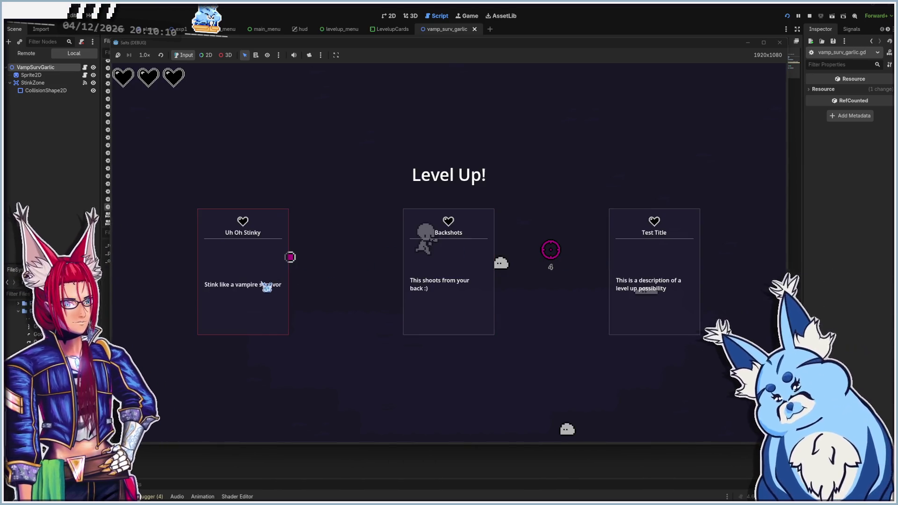
pyautogui.moveTo(398, 46); pyautogui.dragTo(397, 18)
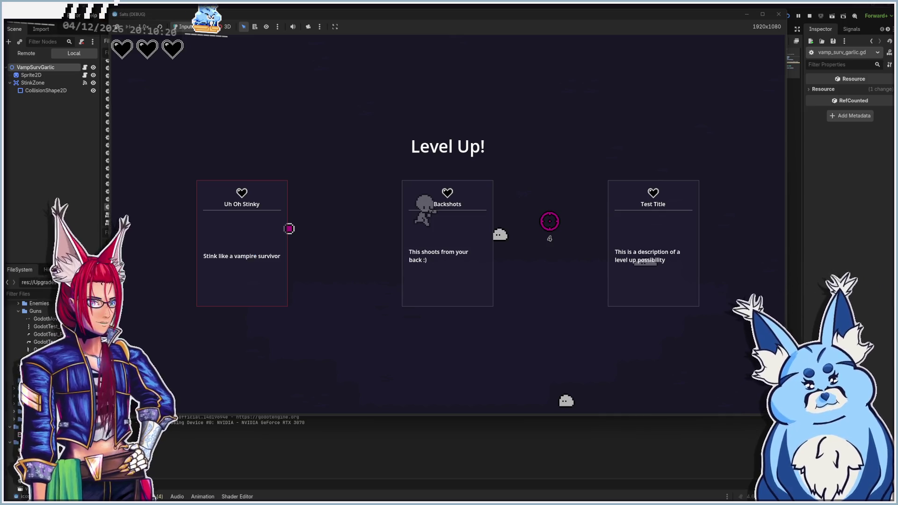
pyautogui.click(246, 253)
pyautogui.press('a')
pyautogui.press('d')
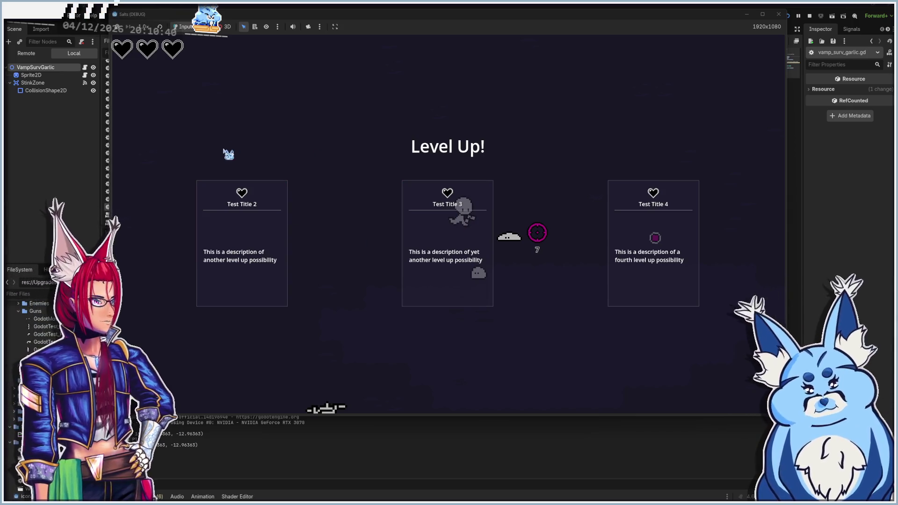
pyautogui.click(32, 55)
pyautogui.click(33, 55)
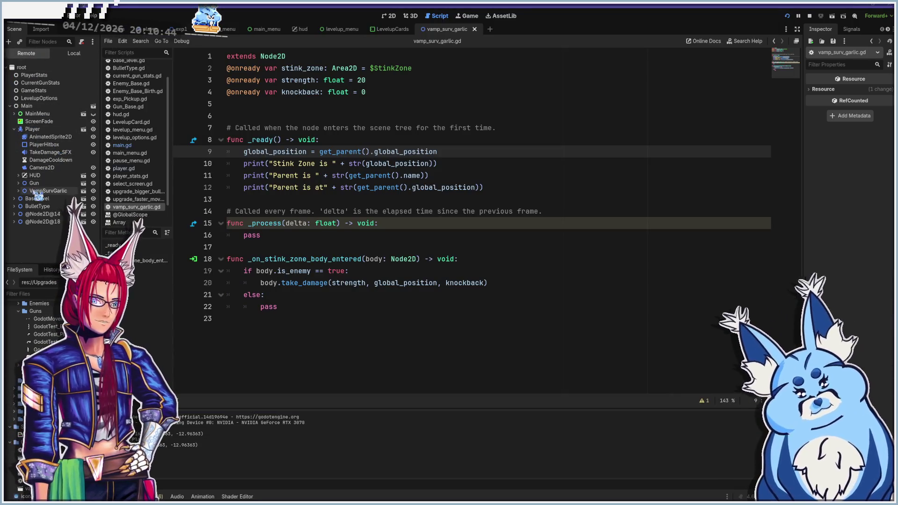
# Expand the live VampSurvGarlic node and inspect it, Sprite2D and StinkZone, then Alt+Tab back to the game
pyautogui.click(15, 192)
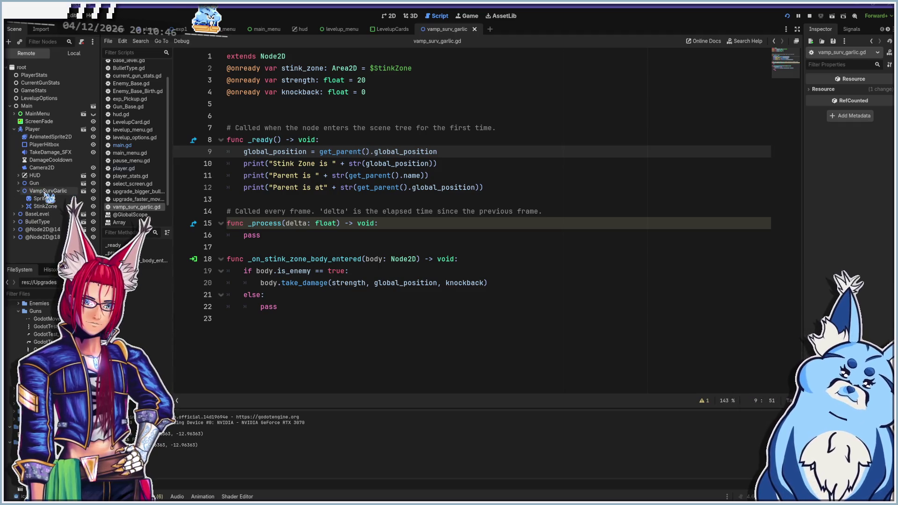
pyautogui.click(45, 191)
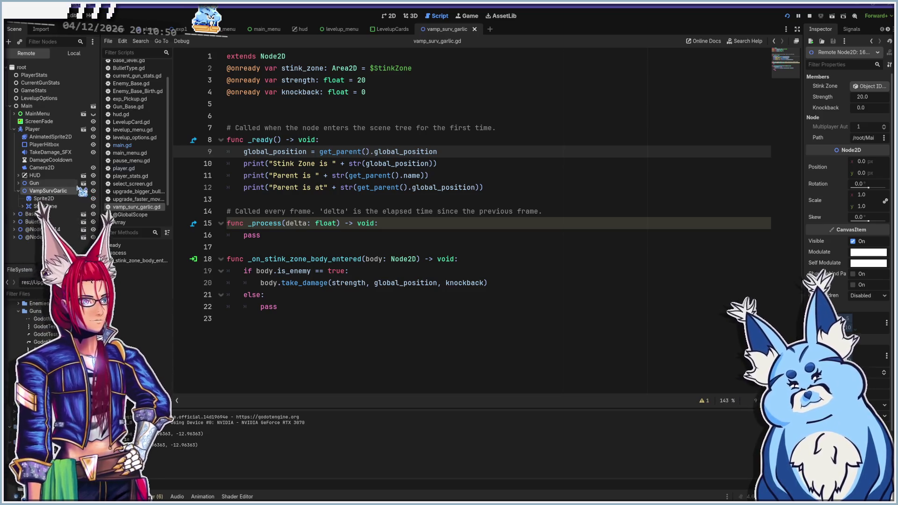
pyautogui.click(41, 200)
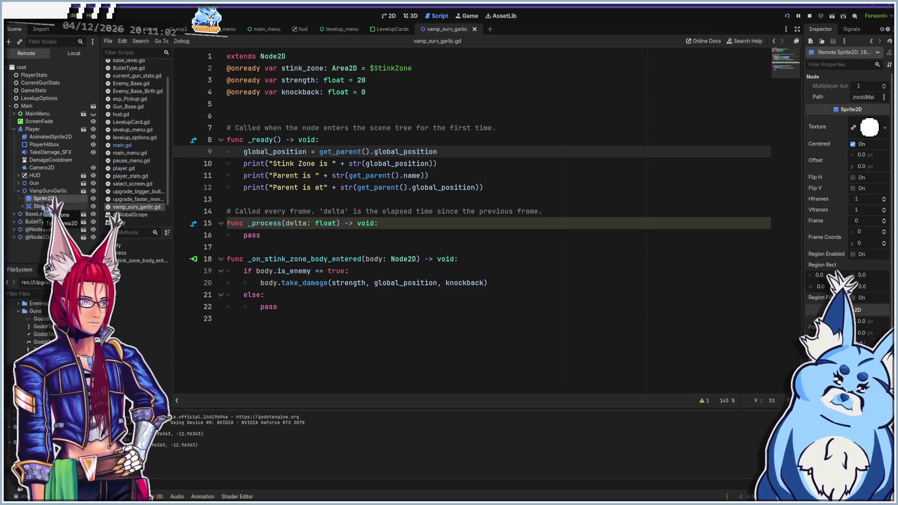
pyautogui.click(45, 207)
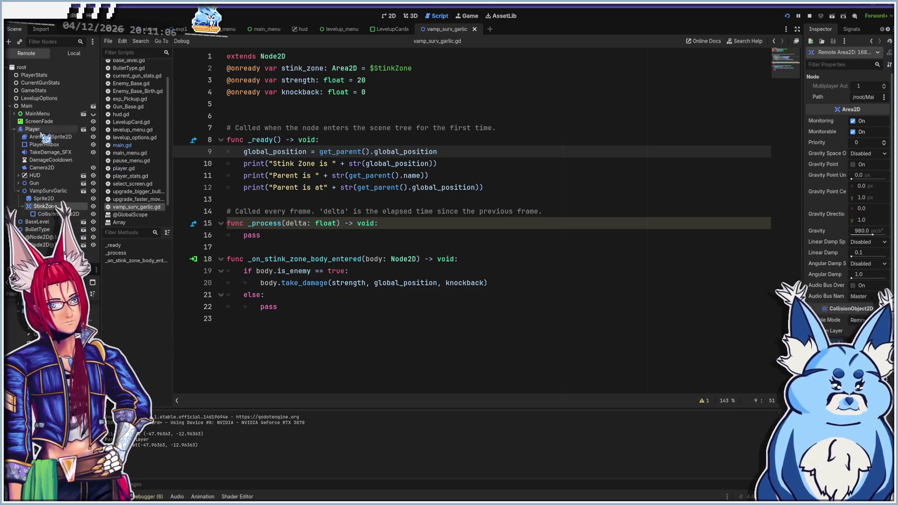
pyautogui.click(45, 192)
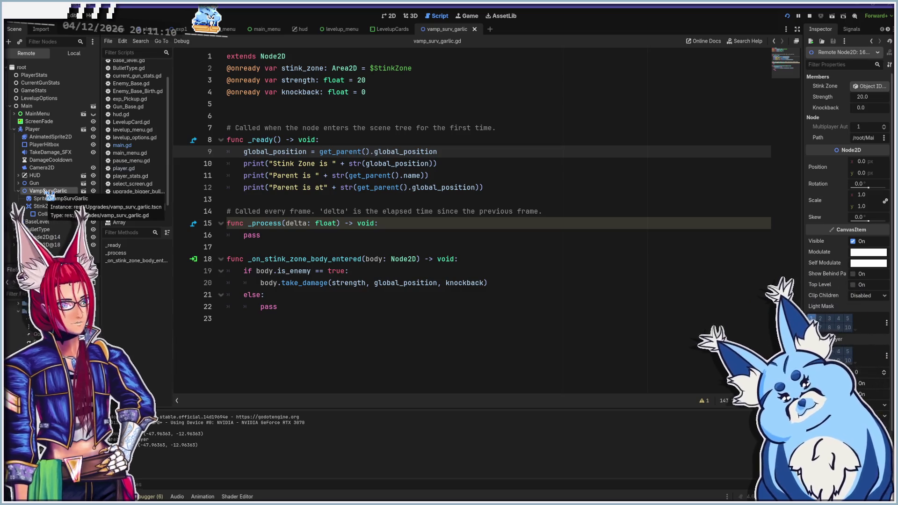
pyautogui.hotkey('alt', 'Tab')
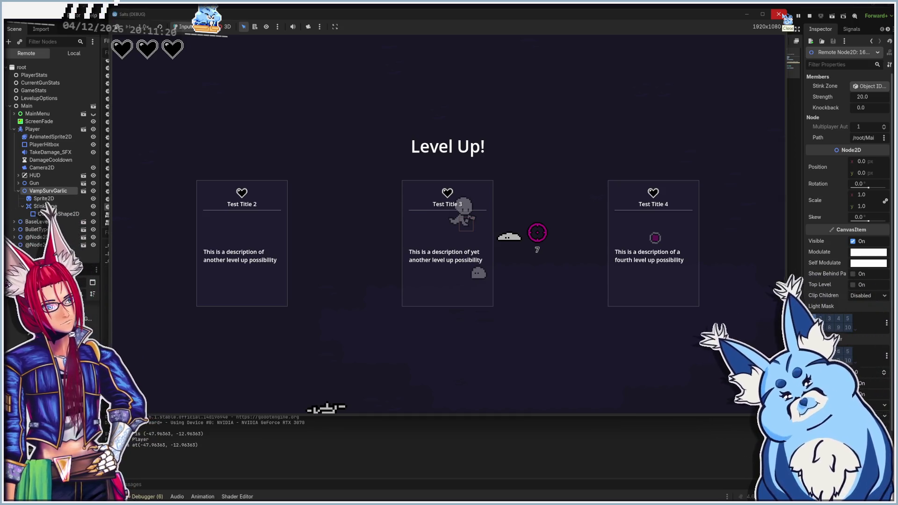
# Close the running game and delete the three debug print lines from _ready
pyautogui.click(784, 17)
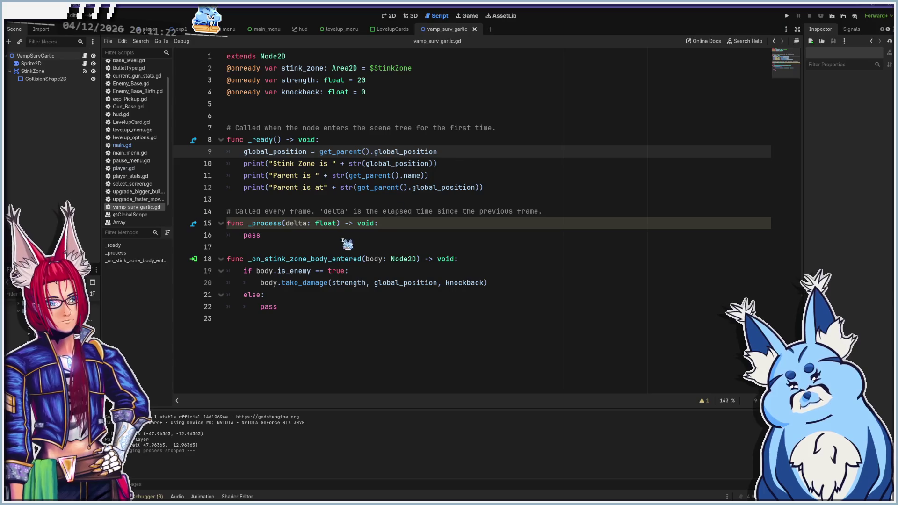
pyautogui.click(359, 200)
pyautogui.click(244, 165)
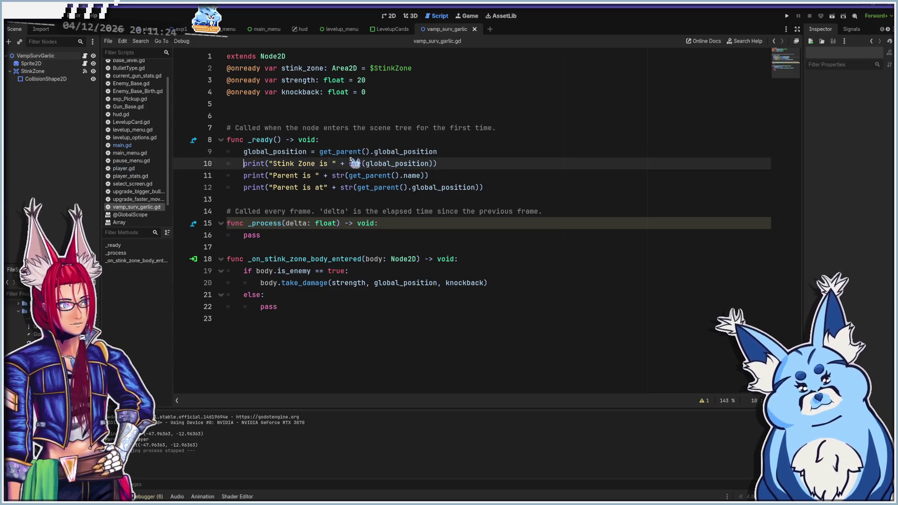
pyautogui.moveTo(347, 190)
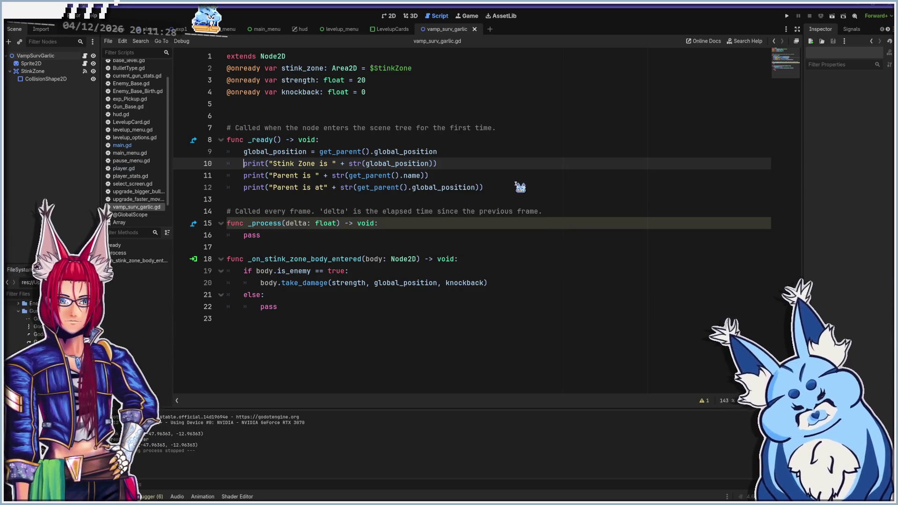
pyautogui.keyDown('shift'); pyautogui.click(519, 185); pyautogui.keyUp('shift')
pyautogui.press('BackSpace')
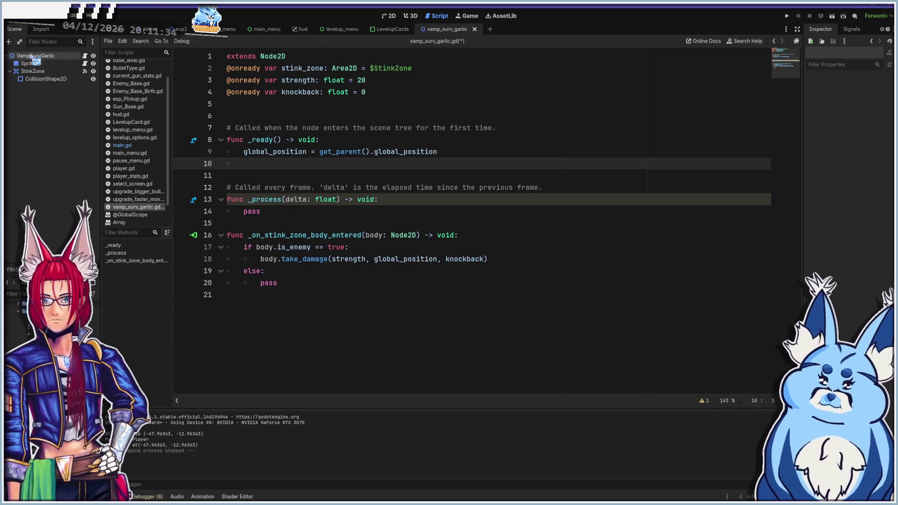
# Ctrl-drag VampSurvGarlic into the script to create an onready vamp_surv_garlic reference
pyautogui.click(35, 57)
pyautogui.moveTo(34, 57); pyautogui.dragTo(235, 104)
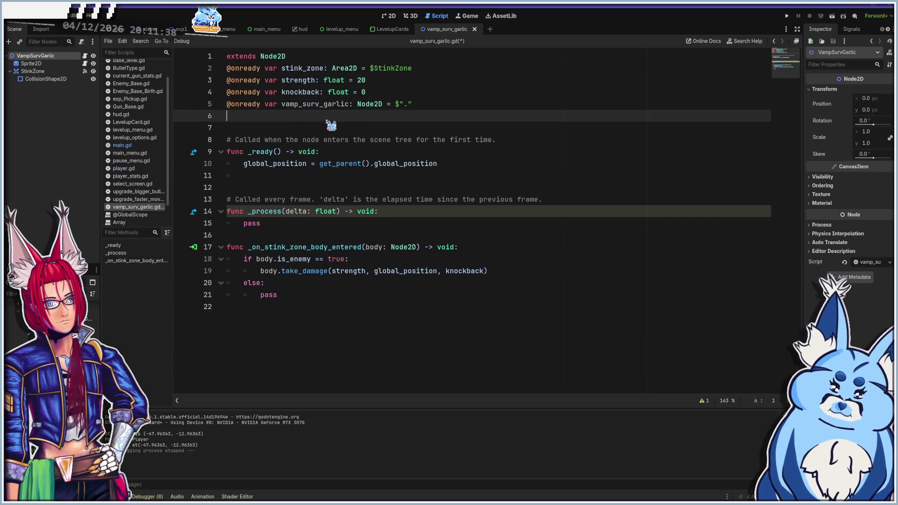
pyautogui.moveTo(282, 107); pyautogui.dragTo(350, 105)
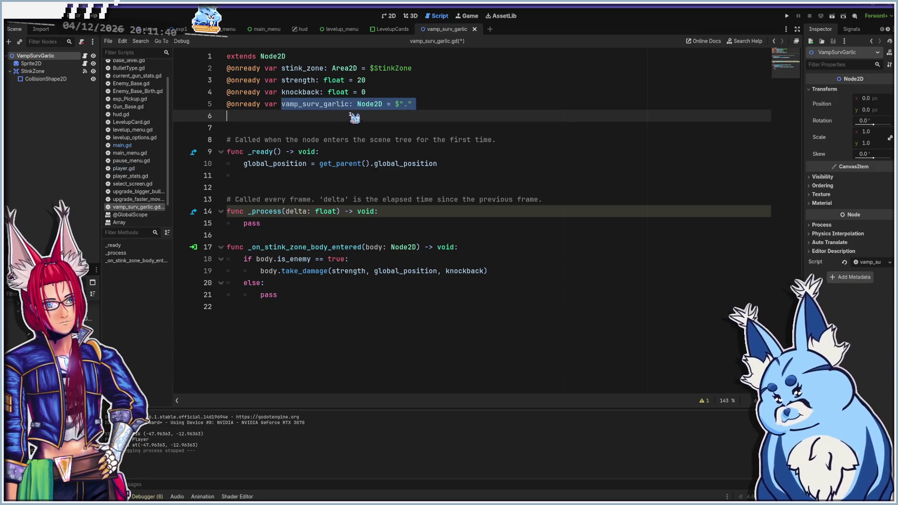
# Write vamp_surv_garlic.scale = 10 inside _ready and save
pyautogui.click(267, 178)
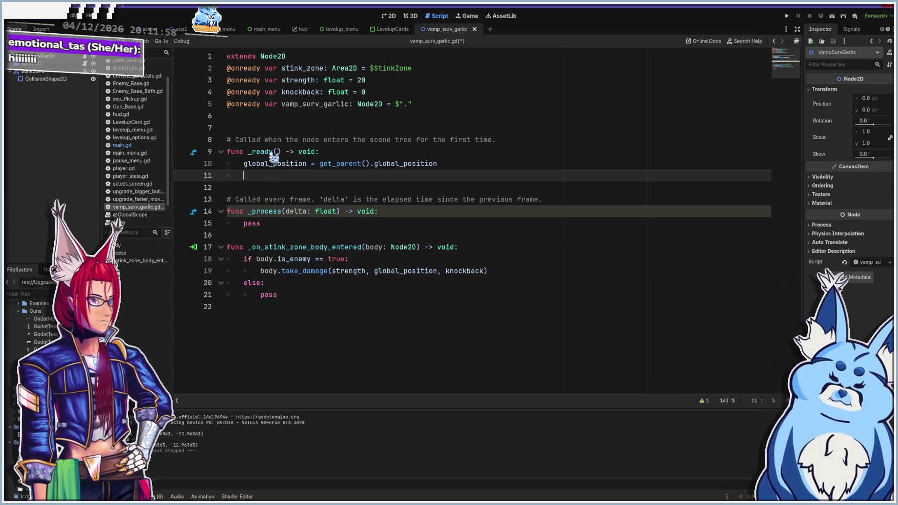
pyautogui.write('vamp_surv_garlic')
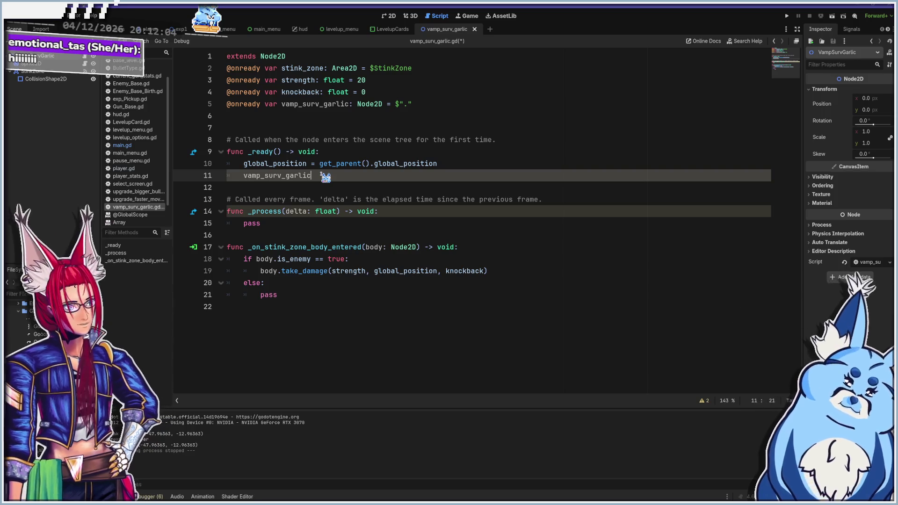
pyautogui.write('.scale')
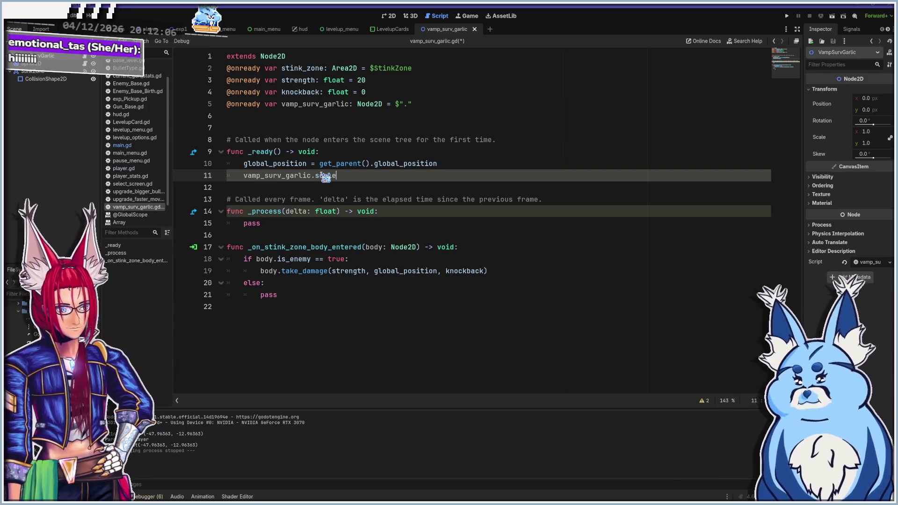
pyautogui.press('Escape')
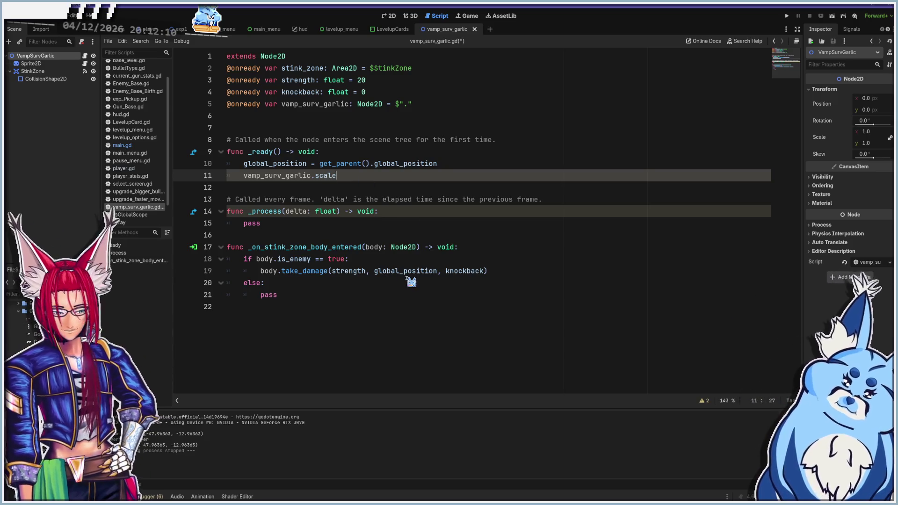
pyautogui.write('=')
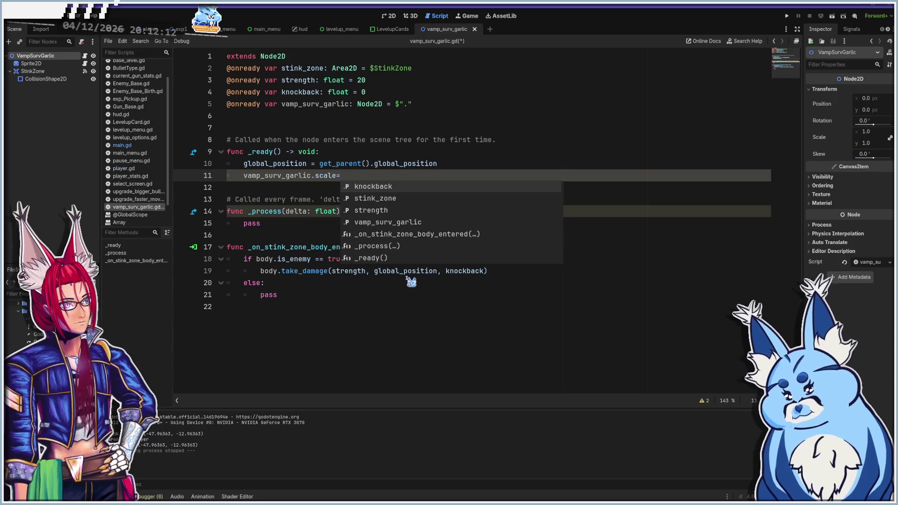
pyautogui.press('BackSpace')
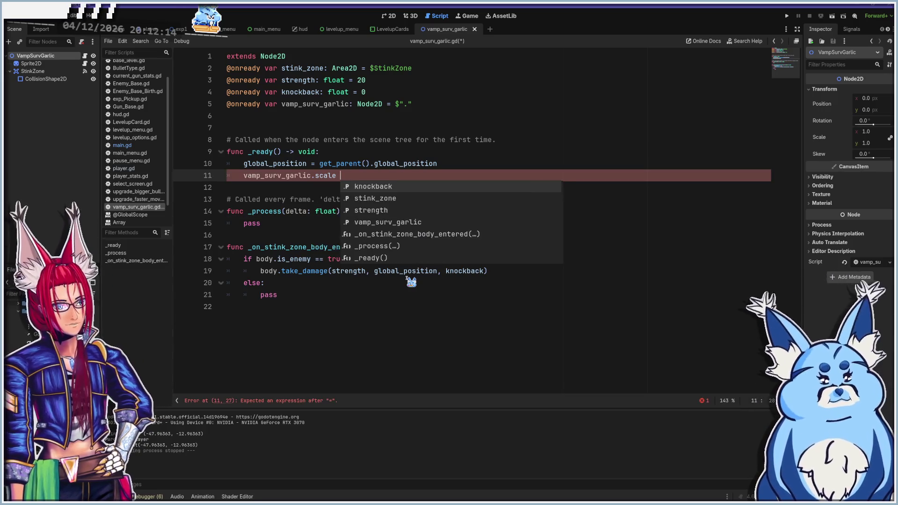
pyautogui.write('= 10')
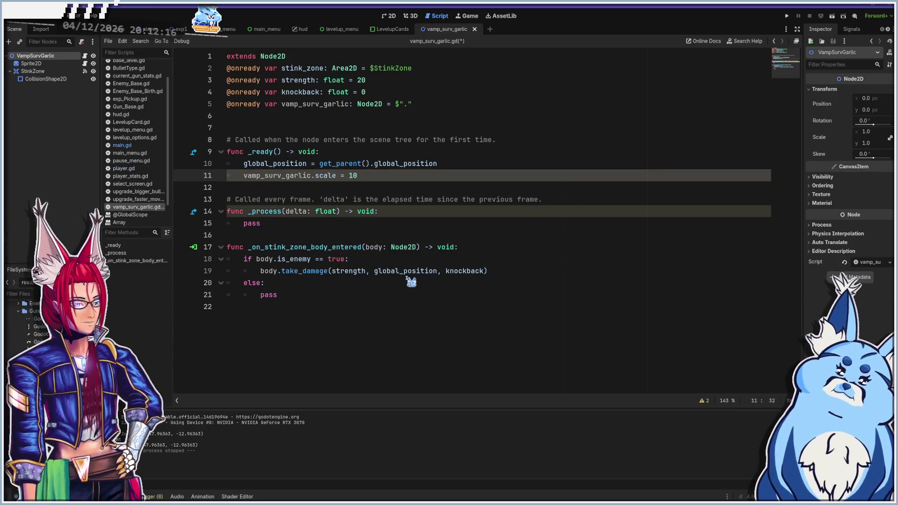
pyautogui.hotkey('ctrl', 's')
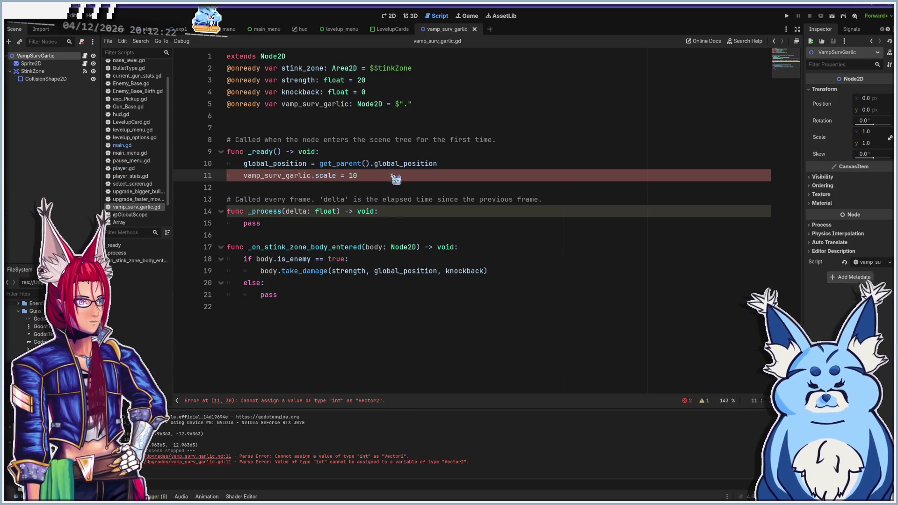
# Rewrite line 11 as vamp_surv_garlic.scalex = 10.0
pyautogui.click(350, 177)
pyautogui.write('(')
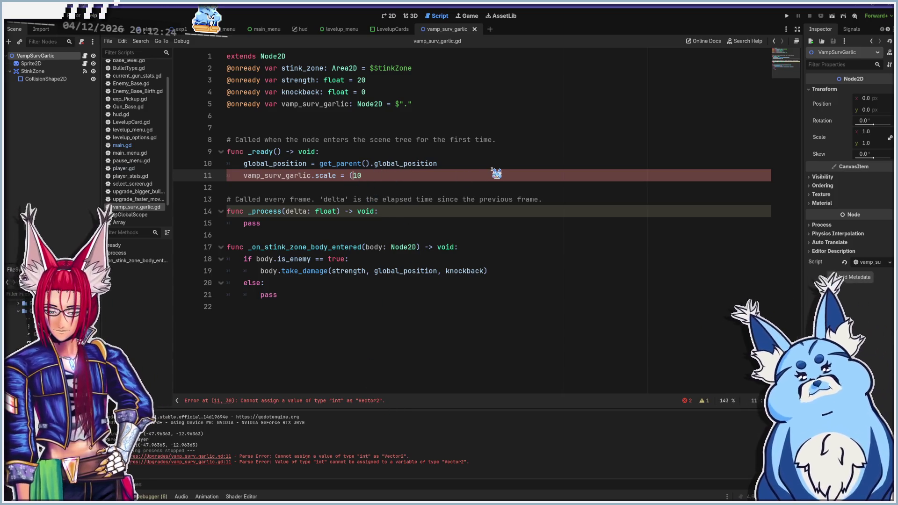
pyautogui.press('End')
pyautogui.write(',1')
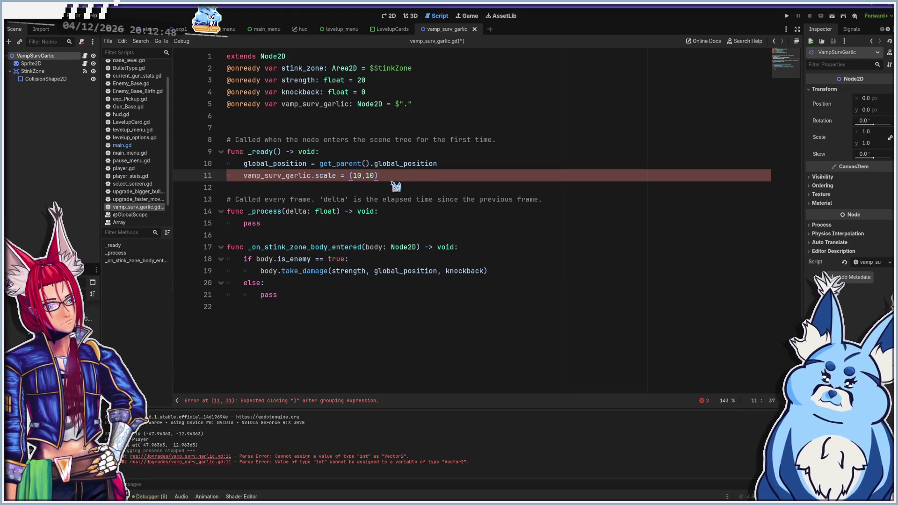
pyautogui.moveTo(378, 175); pyautogui.dragTo(337, 175)
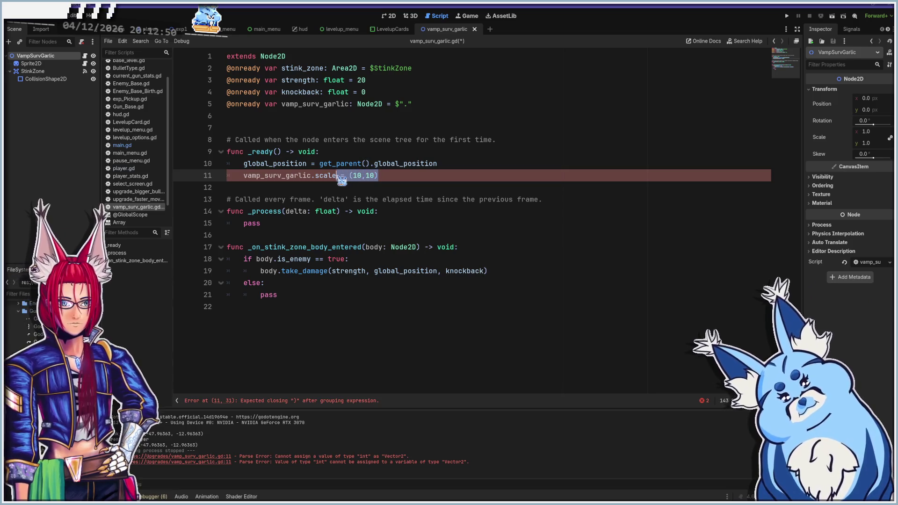
pyautogui.press('BackSpace')
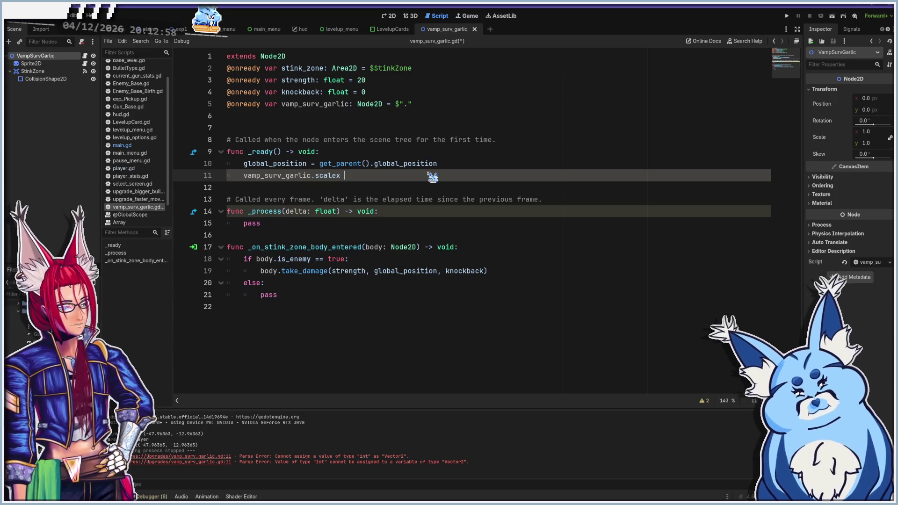
pyautogui.hotkey('ctrl', 'space')
pyautogui.write('10')
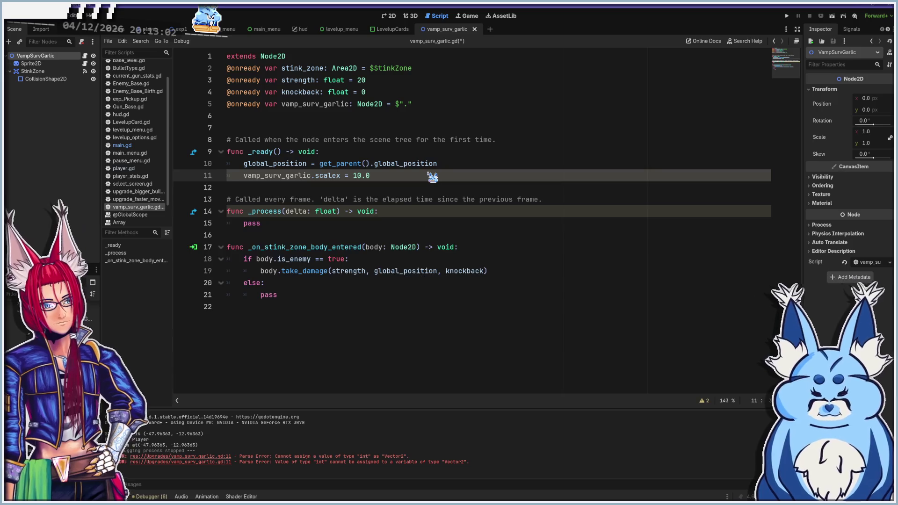
# Add vamp_surv_garlic.scaley = 10.0 below, save, and run the game
pyautogui.press('Return')
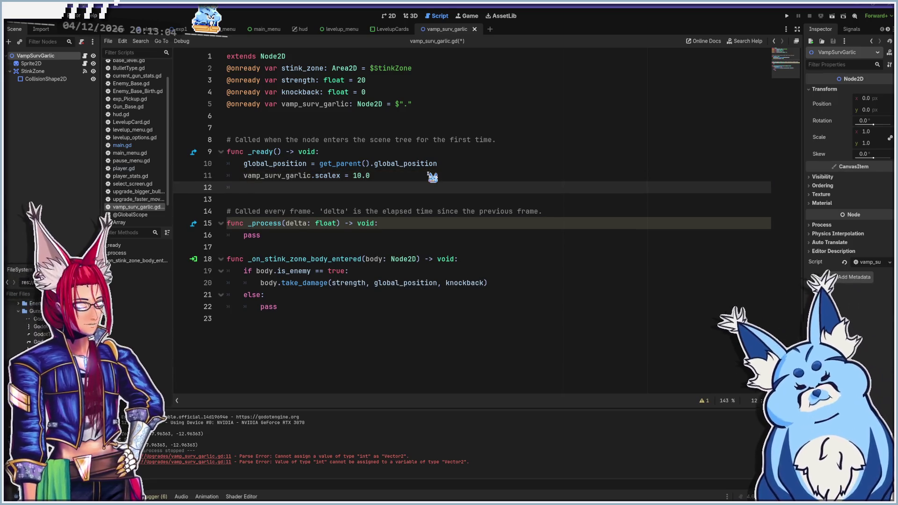
pyautogui.write('vamp_su')
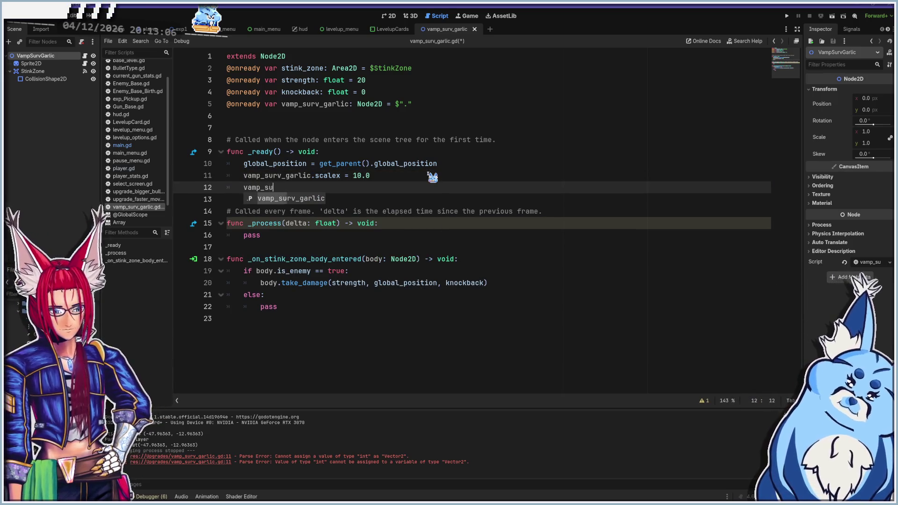
pyautogui.write('rv')
pyautogui.press('Return')
pyautogui.write('.')
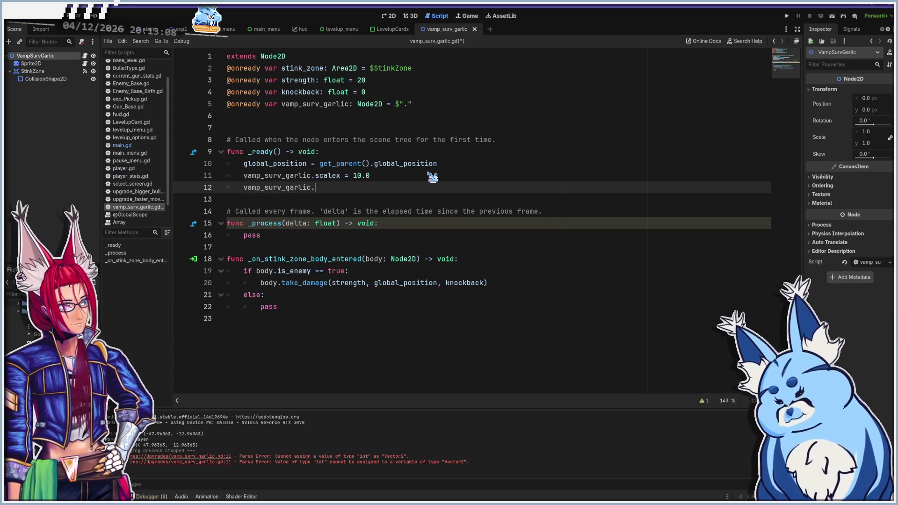
pyautogui.write('scaley =')
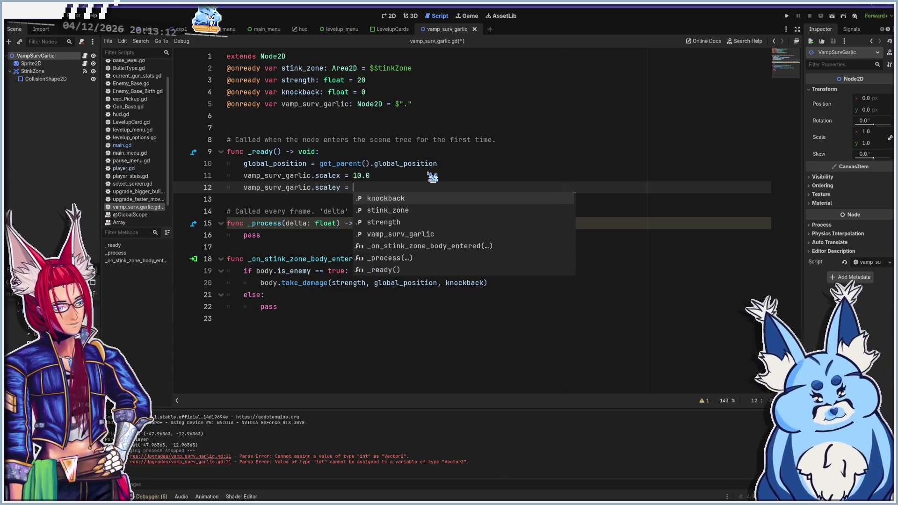
pyautogui.write(' 10.0')
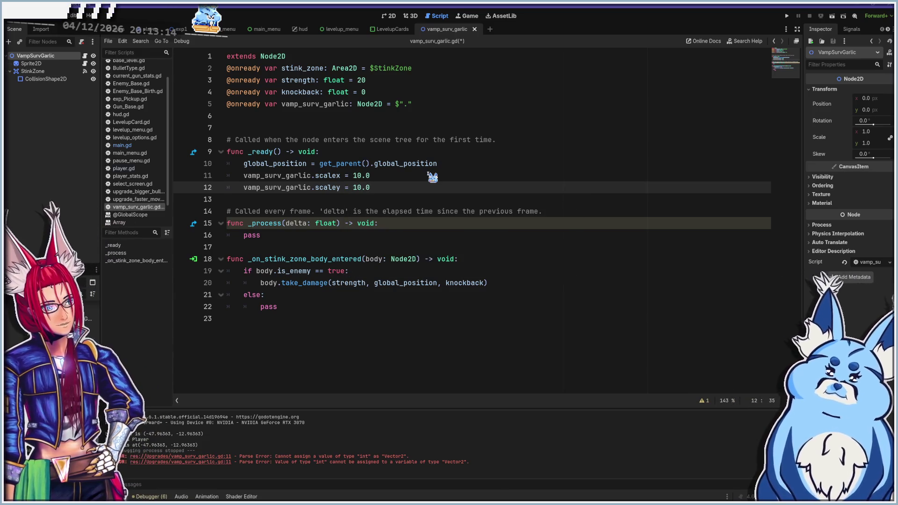
pyautogui.hotkey('ctrl', 's')
pyautogui.press('F5')
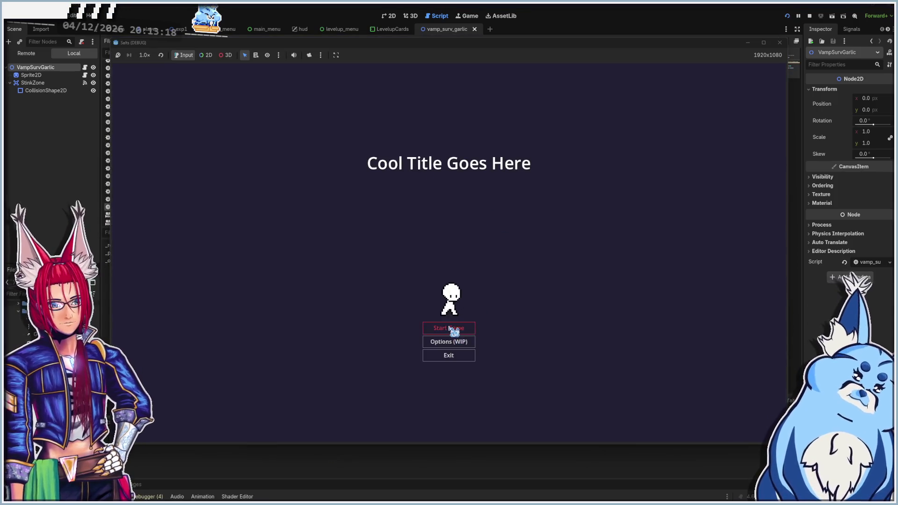
# Start a run with a weapon, move around with WASD, and choose Uh Oh Stinky at Level Up
pyautogui.click(450, 329)
pyautogui.click(456, 279)
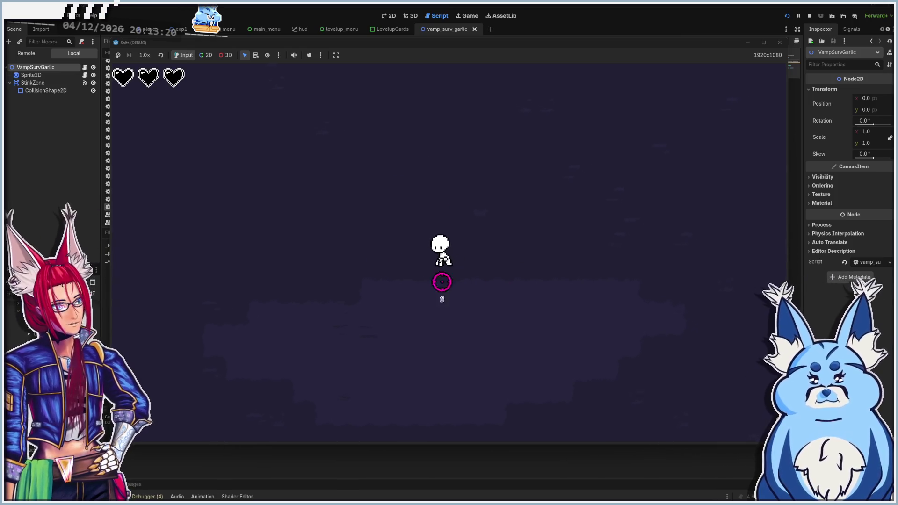
pyautogui.press('d')
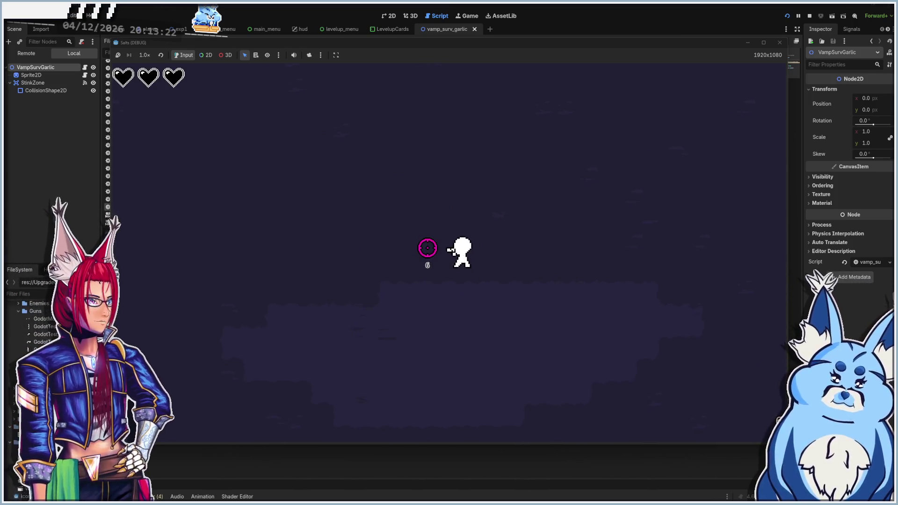
pyautogui.press('s')
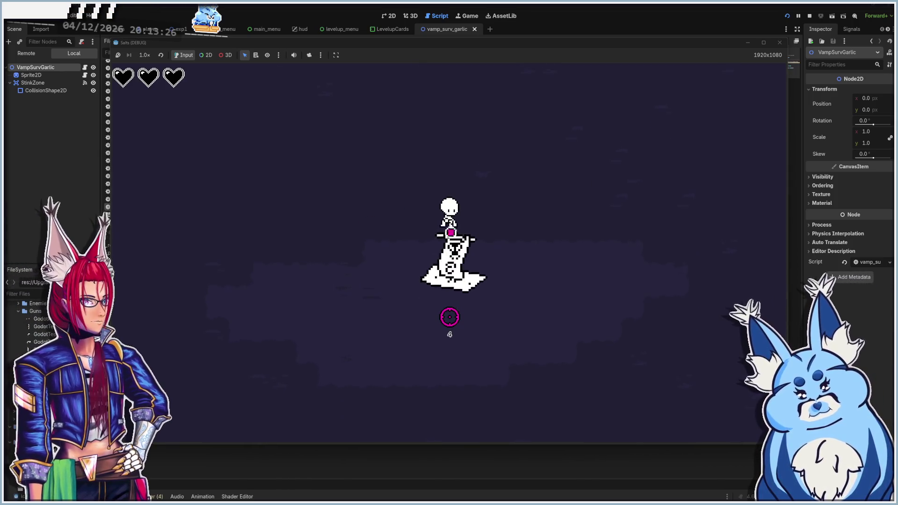
pyautogui.press('w')
pyautogui.press('a')
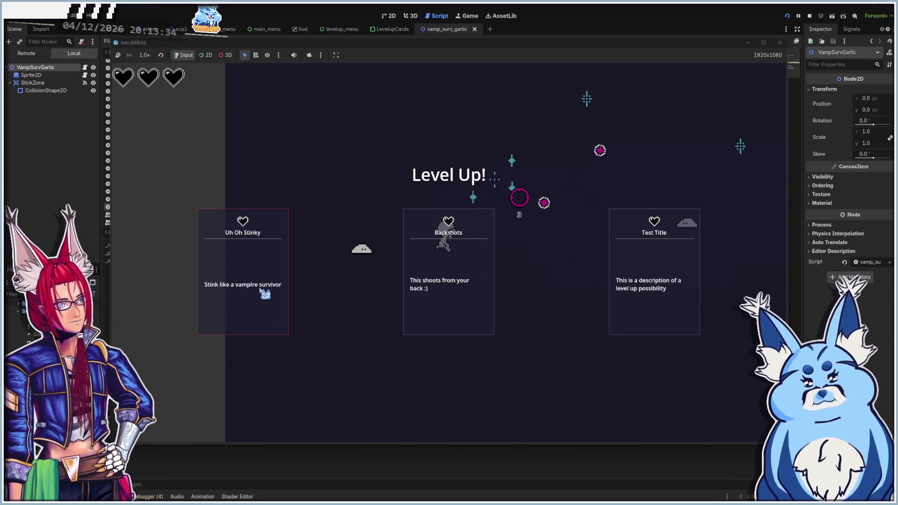
pyautogui.click(262, 294)
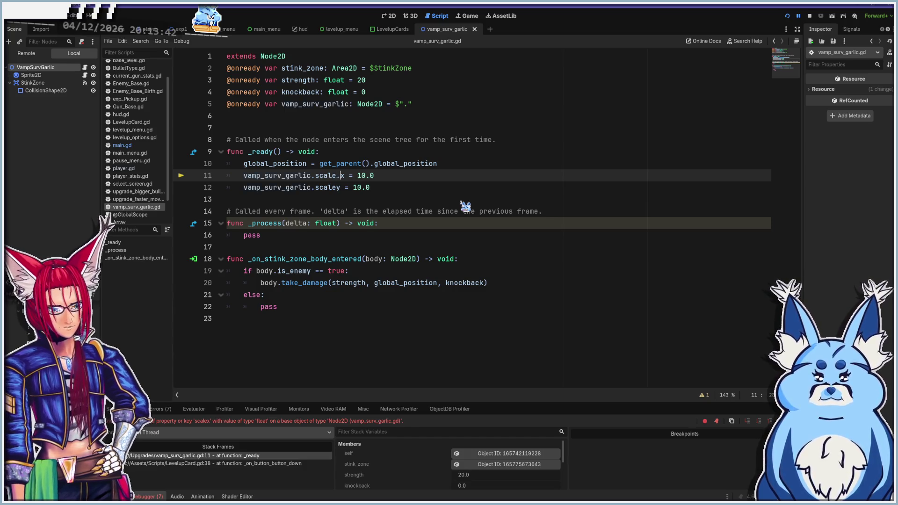
# Rewrite the _ready lines as plain scale.x and scale.y, dropping the vamp_surv_garlic prefix
pyautogui.click(336, 176)
pyautogui.write('.')
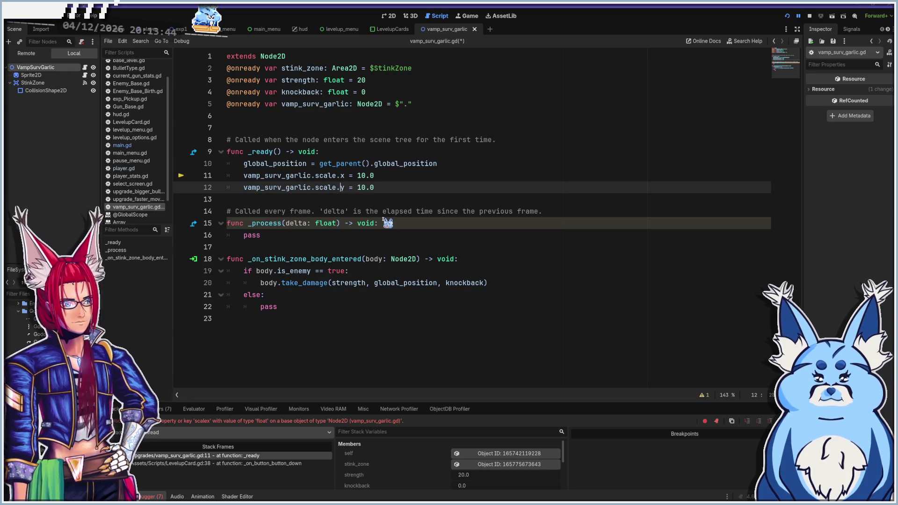
pyautogui.hotkey('ctrl', 'space')
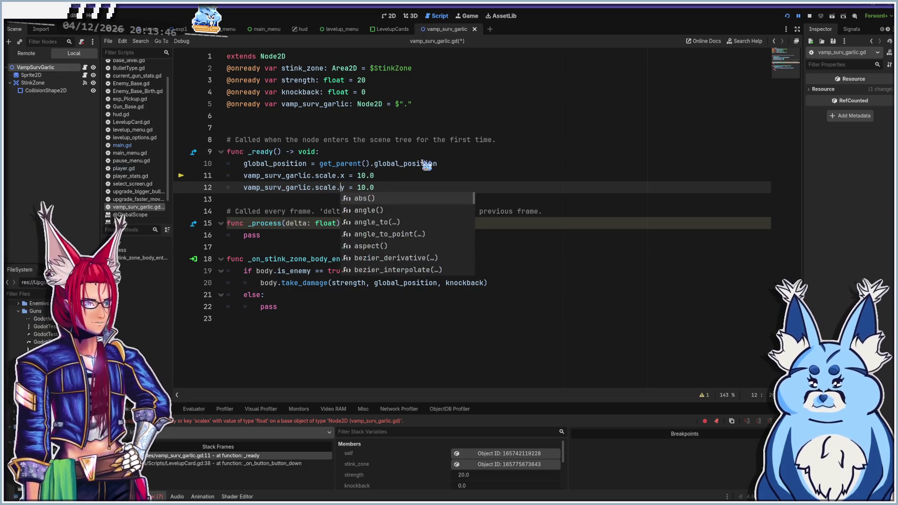
pyautogui.press('Escape')
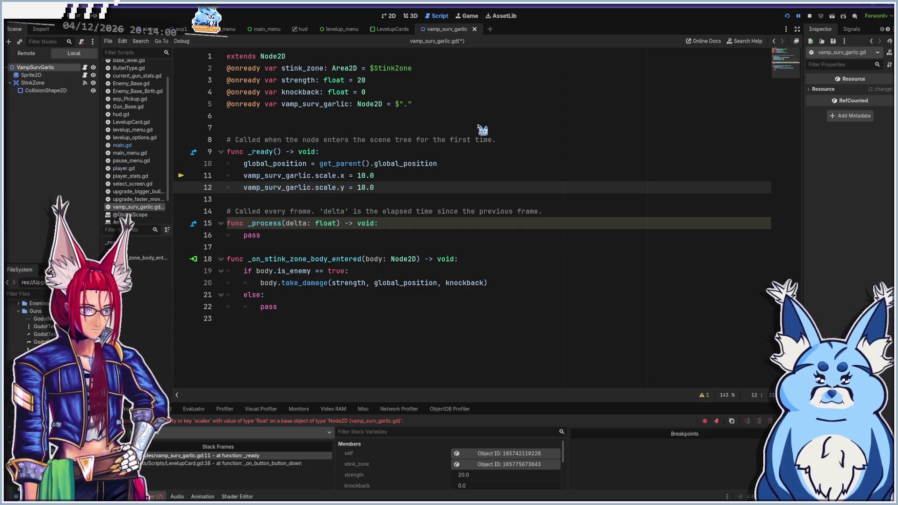
pyautogui.hotkey('ctrl', 'shift', 'Left')
pyautogui.press('BackSpace')
pyautogui.press('Up')
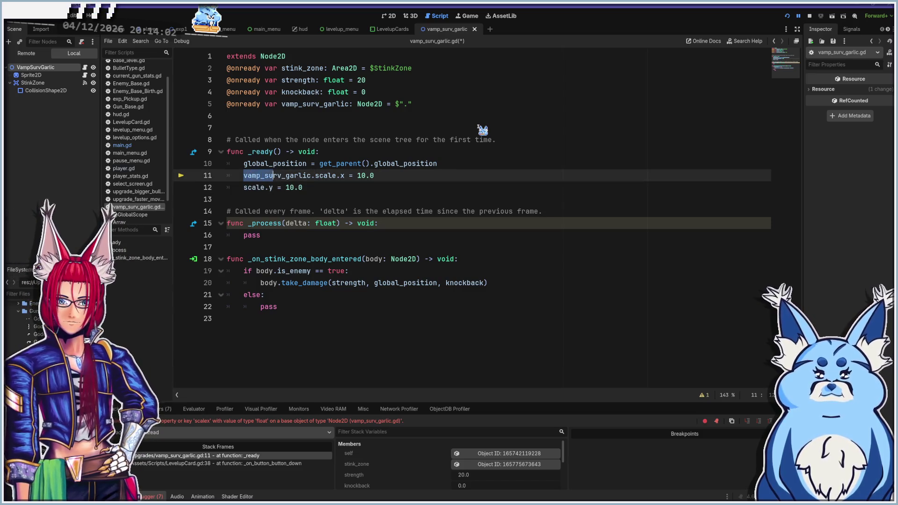
pyautogui.press('BackSpace')
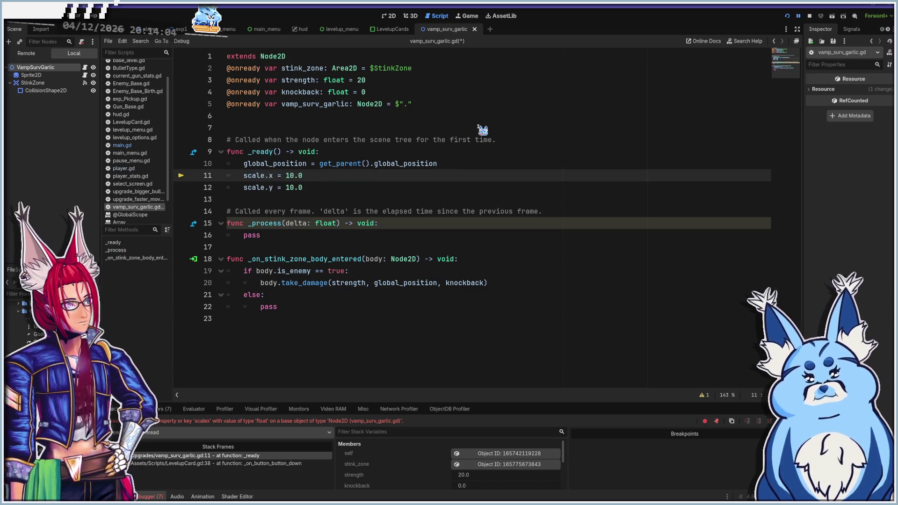
pyautogui.click(455, 105)
pyautogui.hotkey('shift', 'Home')
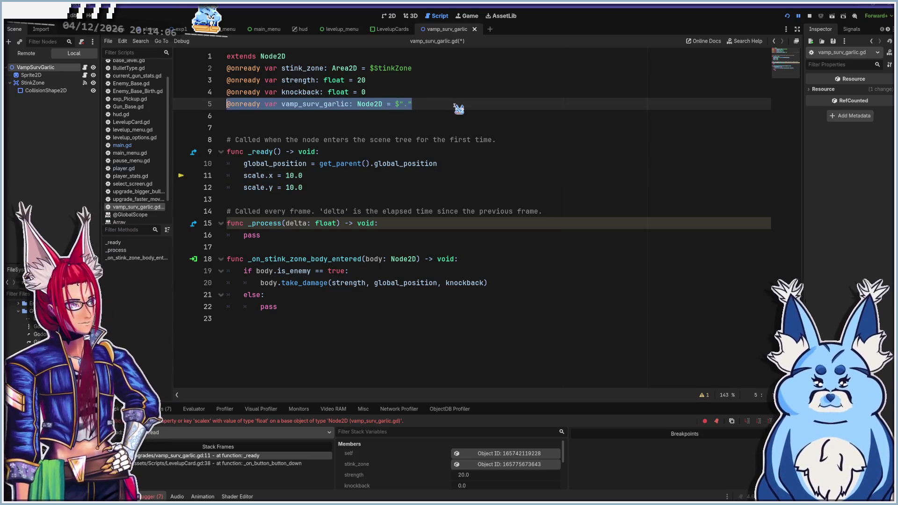
pyautogui.press('BackSpace')
pyautogui.press('BackSpace')
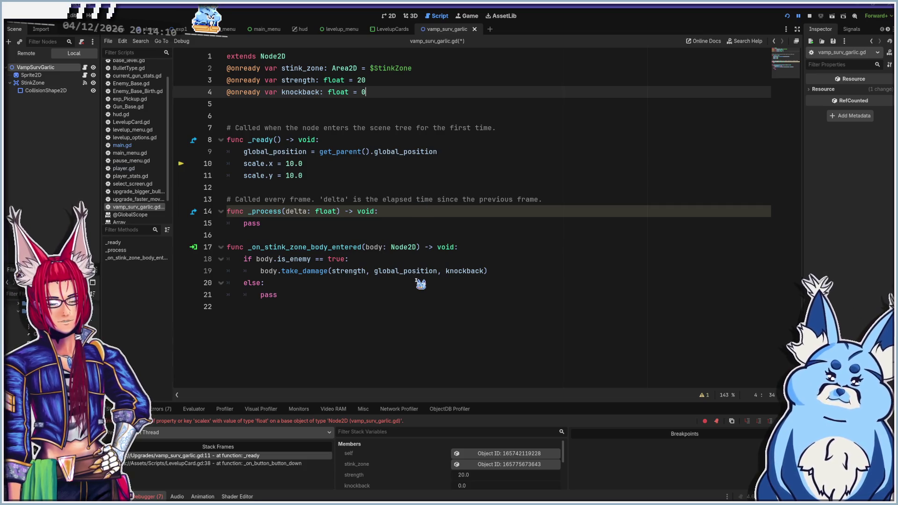
pyautogui.click(374, 200)
pyautogui.click(350, 164)
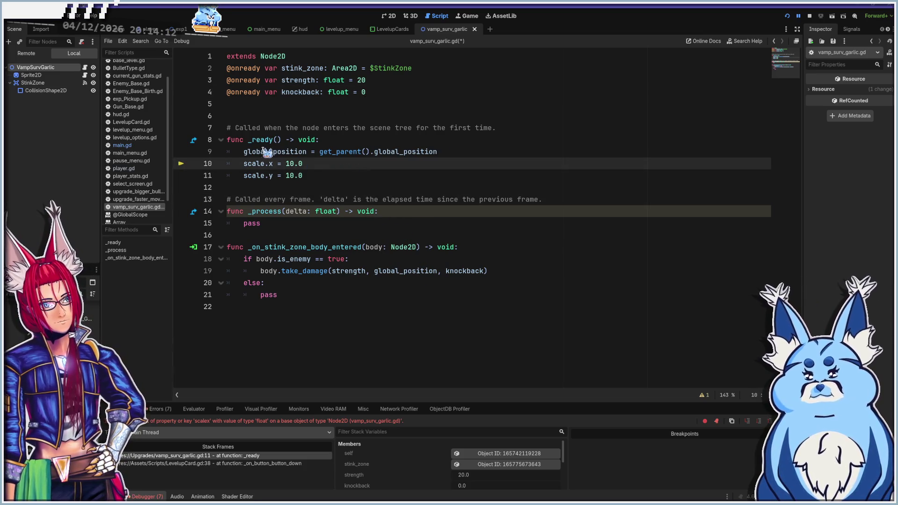
pyautogui.hotkey('ctrl', 's')
pyautogui.press('F5')
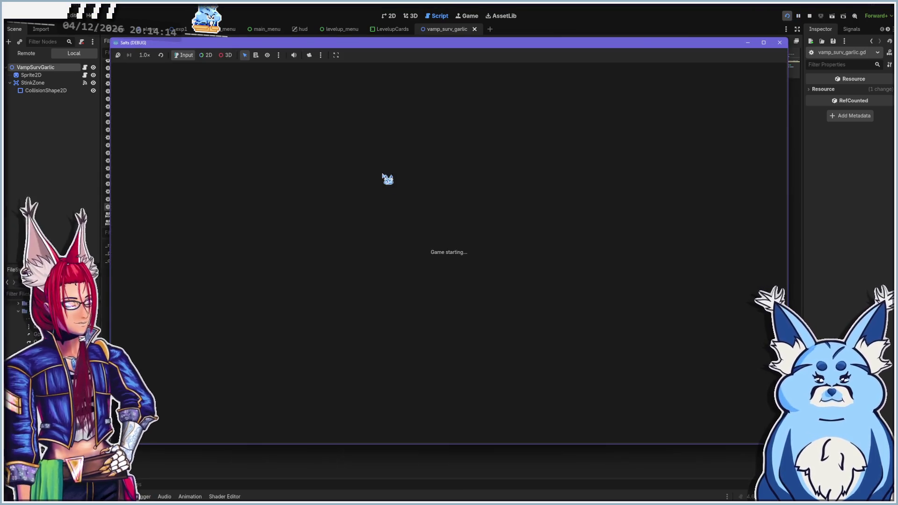
# Start a game with the Shotgun and choose upgrade cards through several level-ups
pyautogui.click(450, 330)
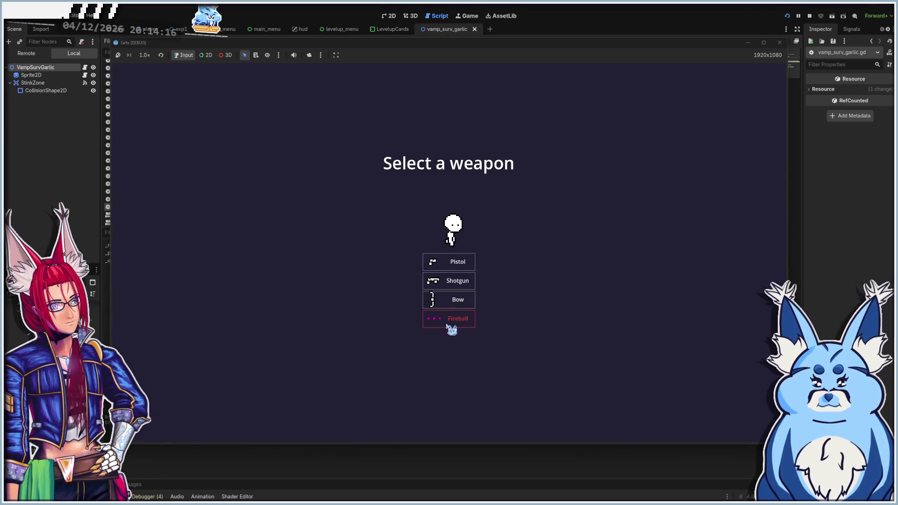
pyautogui.click(456, 281)
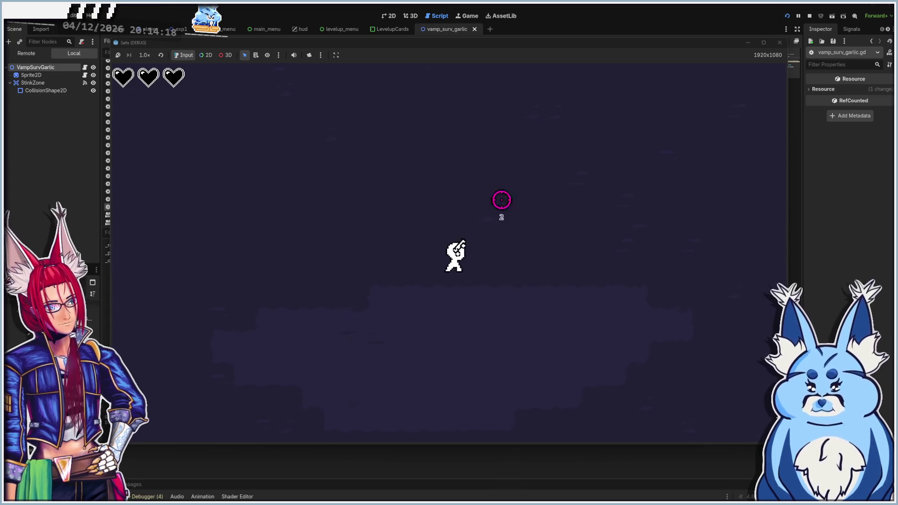
pyautogui.press('a')
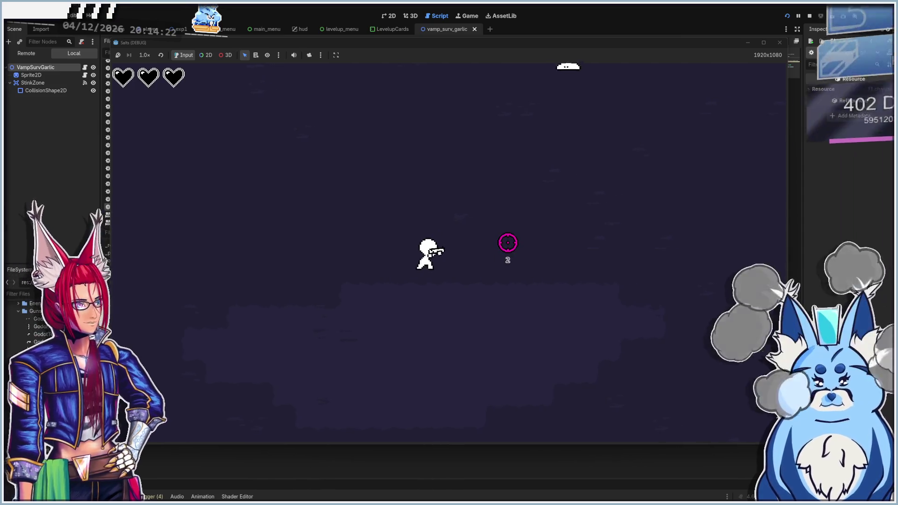
pyautogui.press('w')
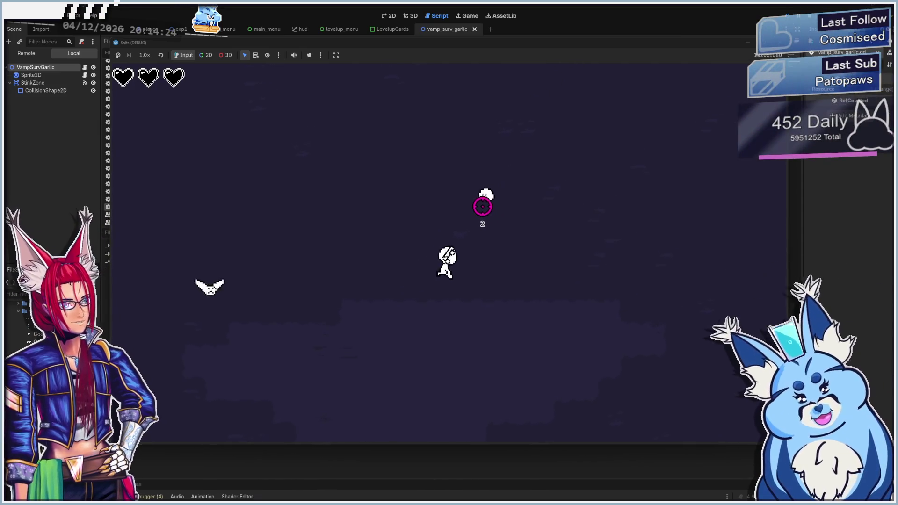
pyautogui.click(486, 202)
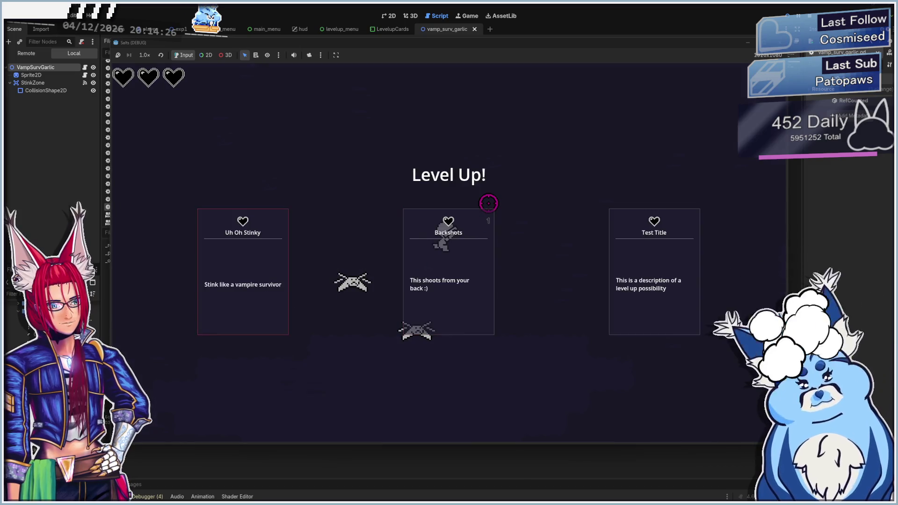
pyautogui.click(464, 261)
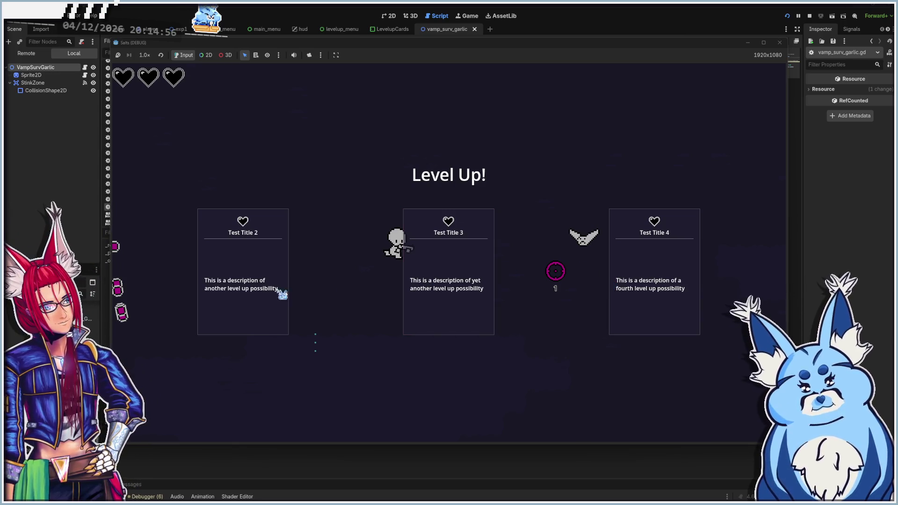
pyautogui.press('space')
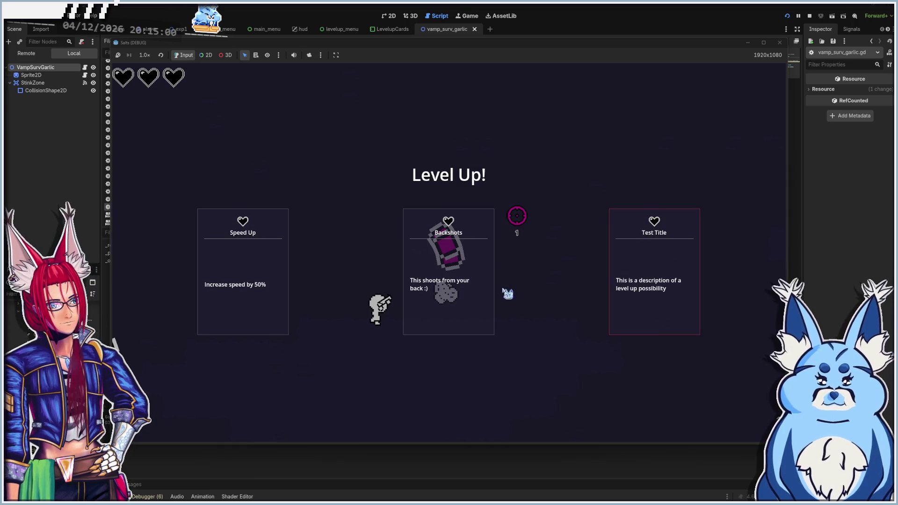
pyautogui.press('space')
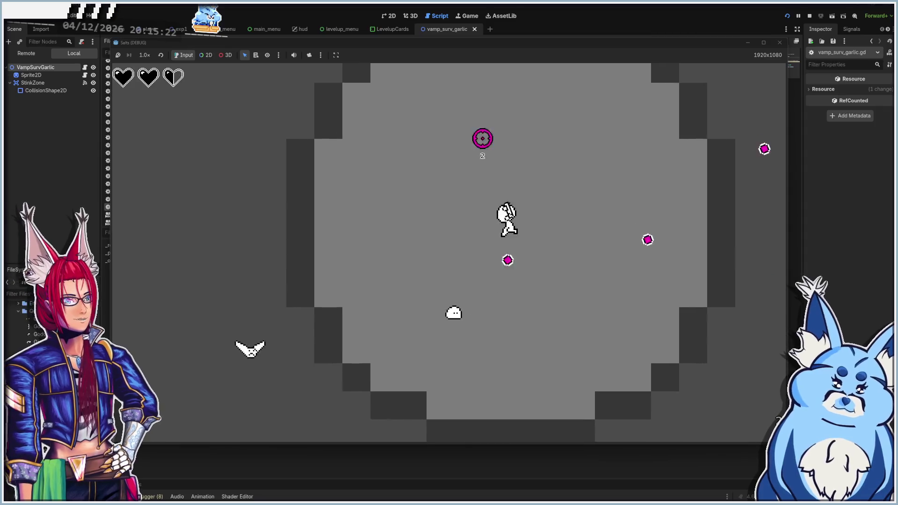
# Walk the player in every direction around the arena, watching the oversized StinkZone aura follow
pyautogui.press('w')
pyautogui.press('d')
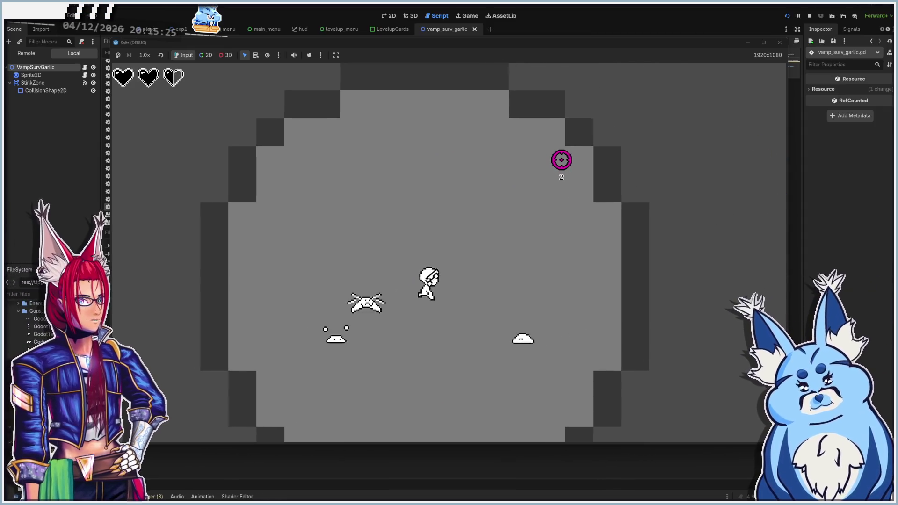
pyautogui.press('w')
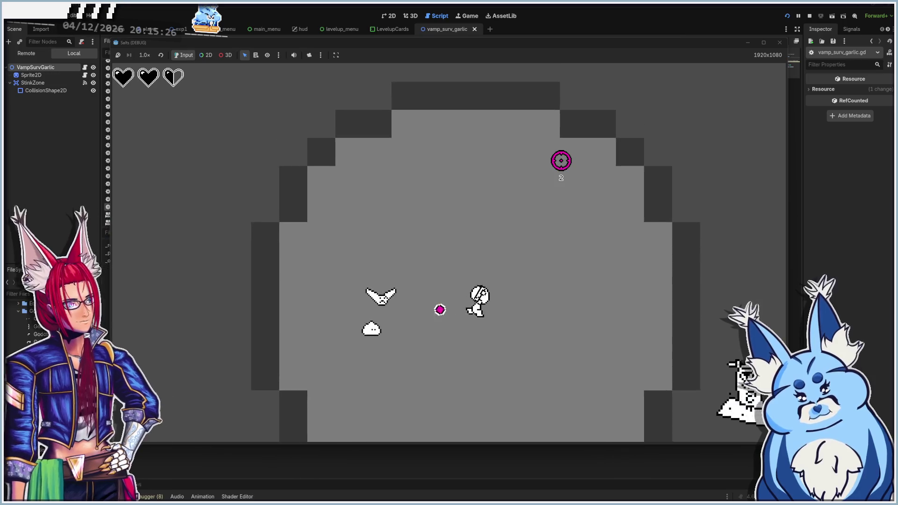
pyautogui.press('w')
pyautogui.press('d')
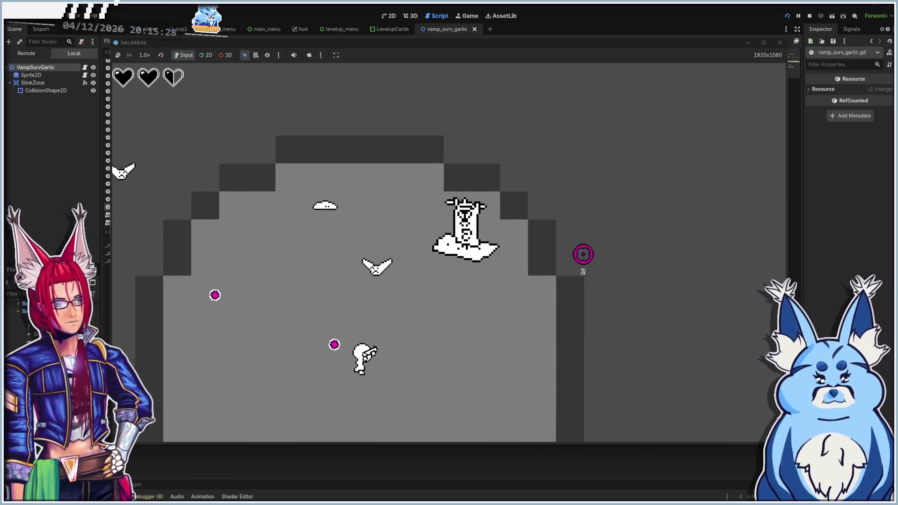
pyautogui.press('d')
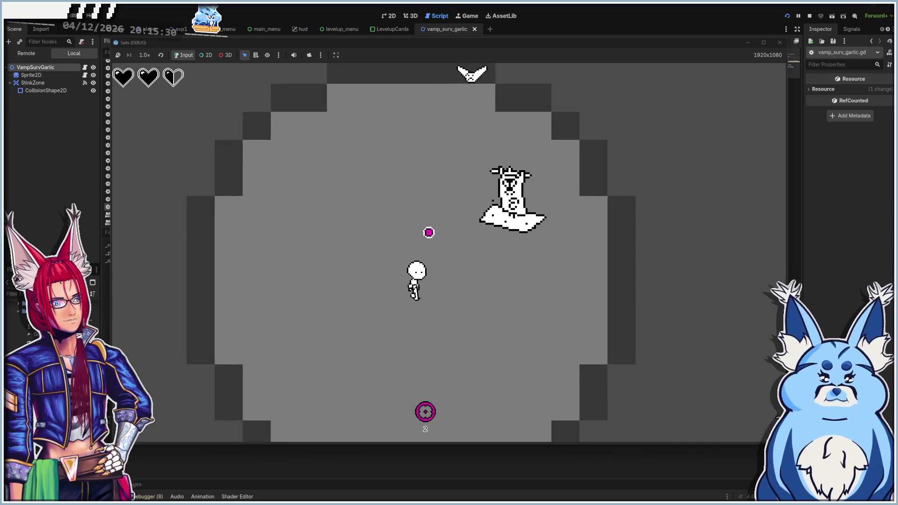
pyautogui.press('s')
pyautogui.press('a')
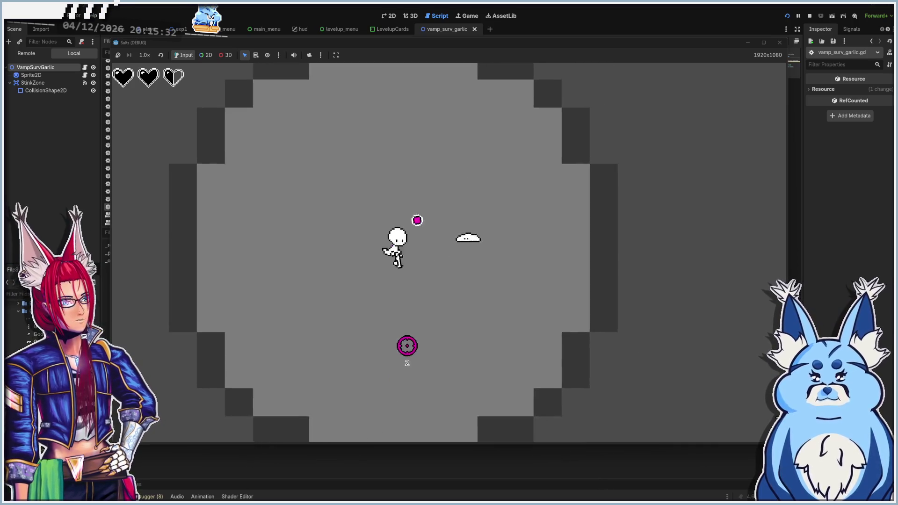
pyautogui.press('a')
pyautogui.press('w')
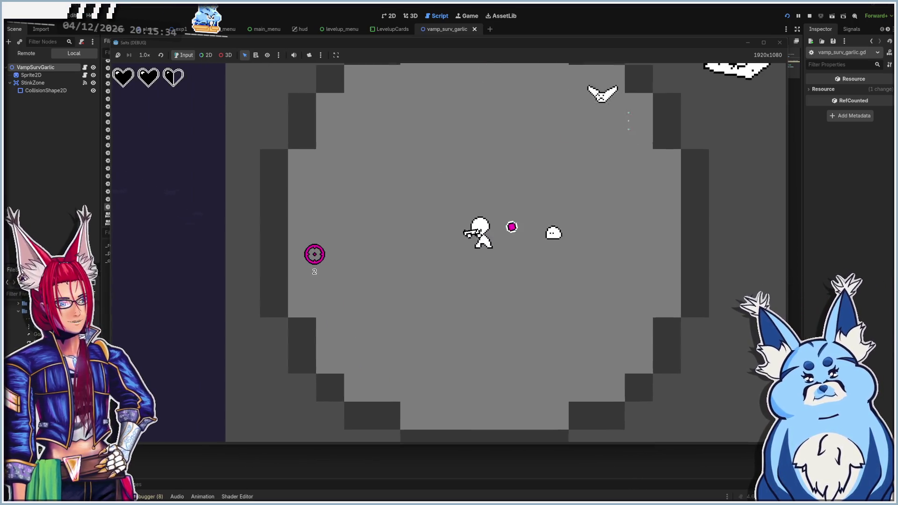
pyautogui.press('a')
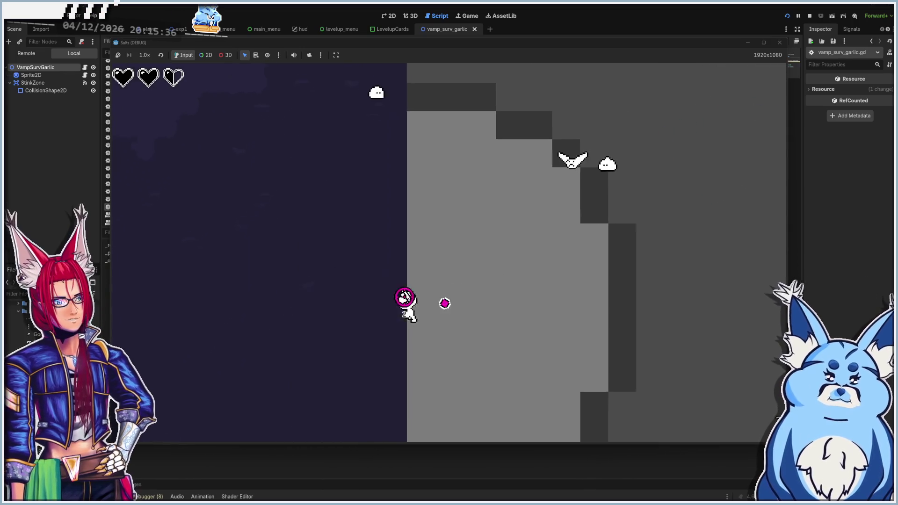
pyautogui.press('w')
pyautogui.press('a')
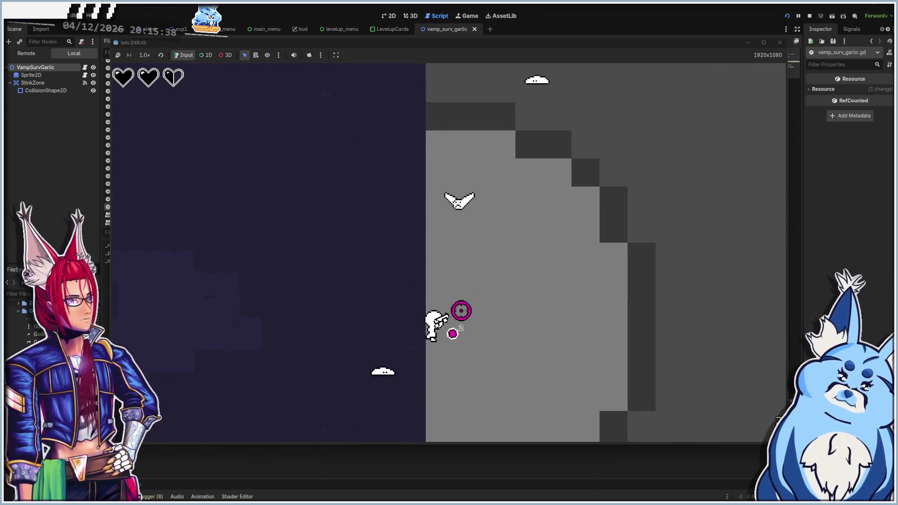
pyautogui.press('d')
pyautogui.press('s')
pyautogui.press('a')
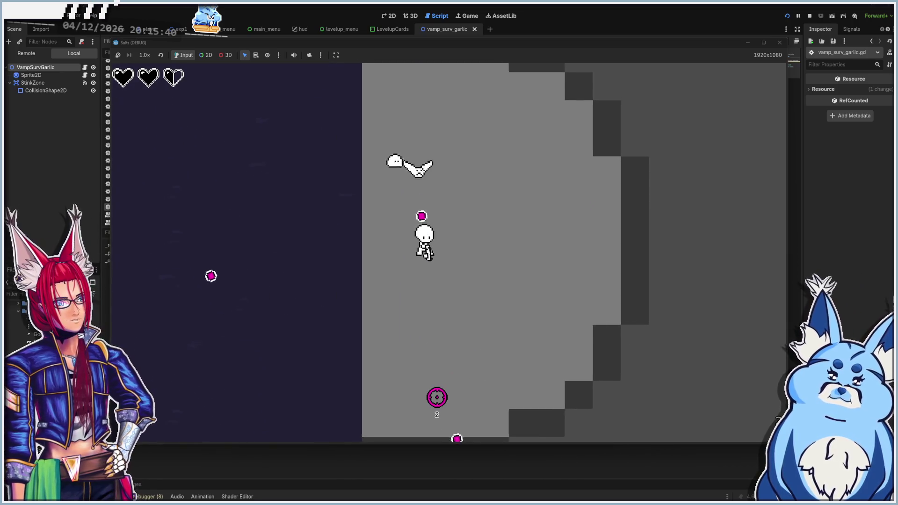
pyautogui.press('s')
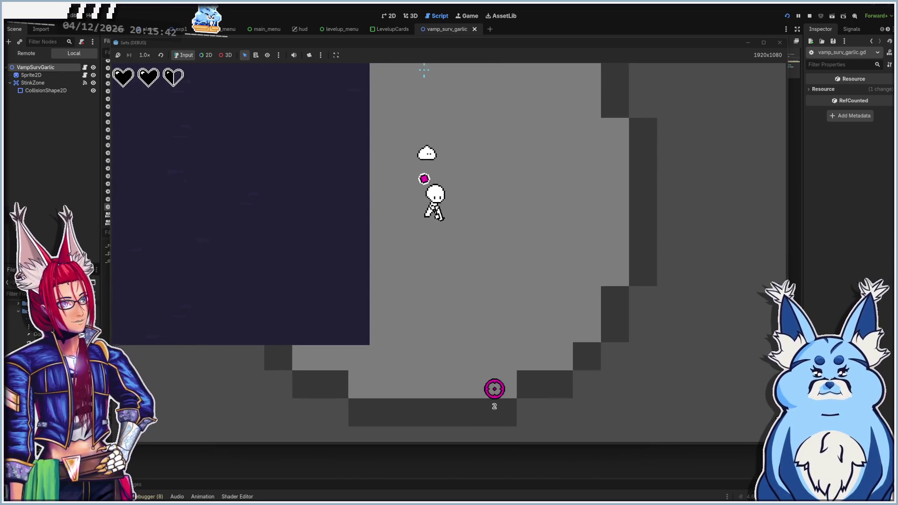
pyautogui.press('s')
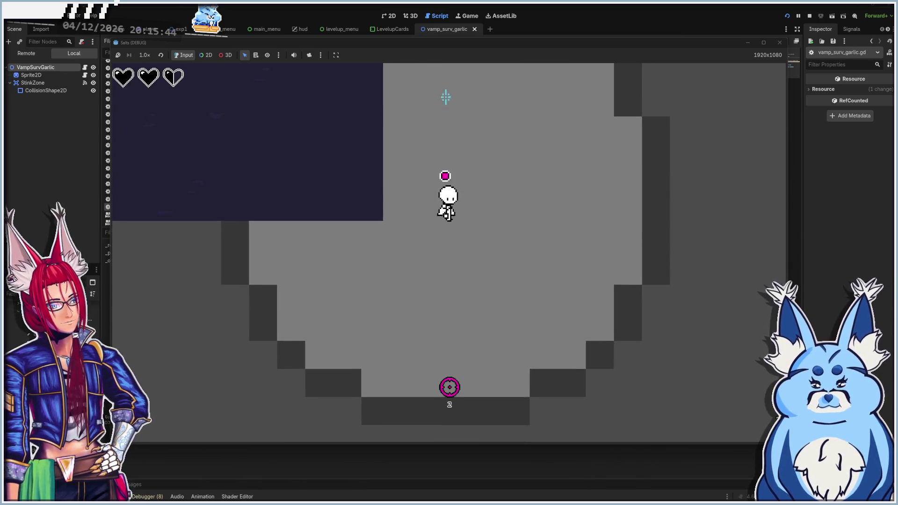
pyautogui.press('w')
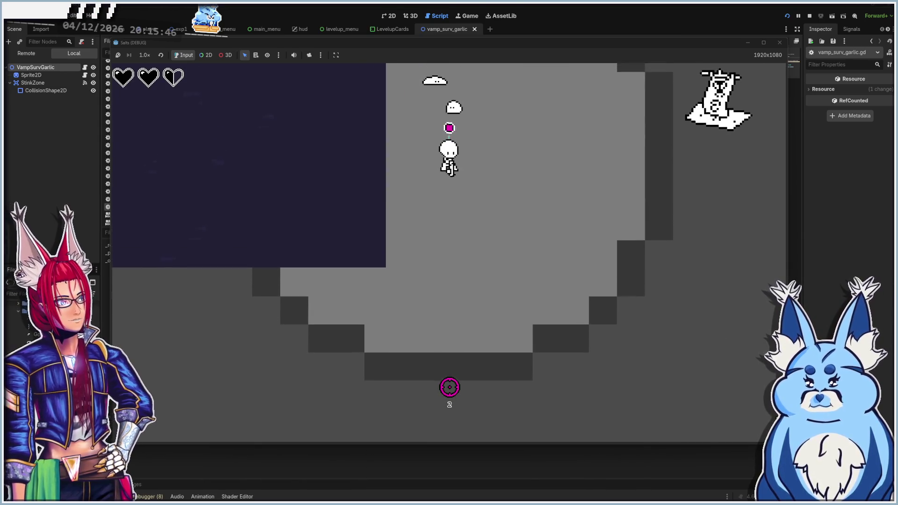
pyautogui.press('w')
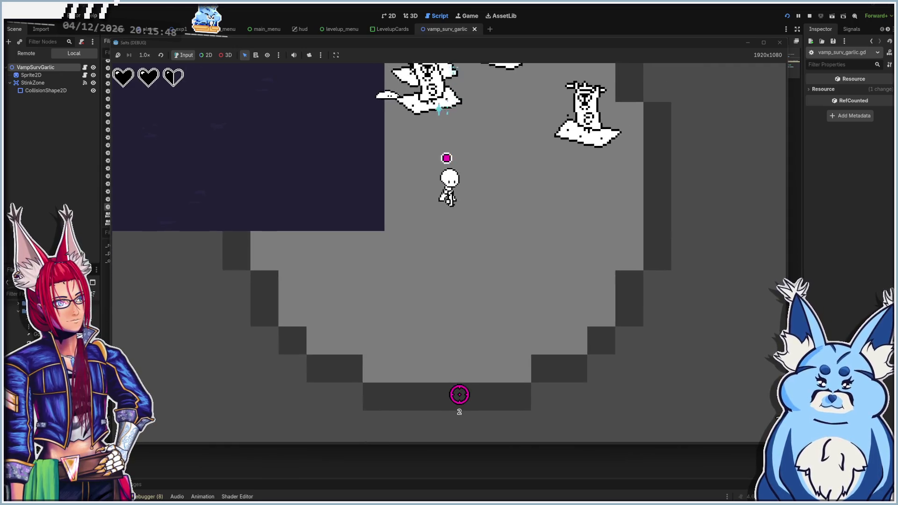
pyautogui.press('s')
pyautogui.press('w')
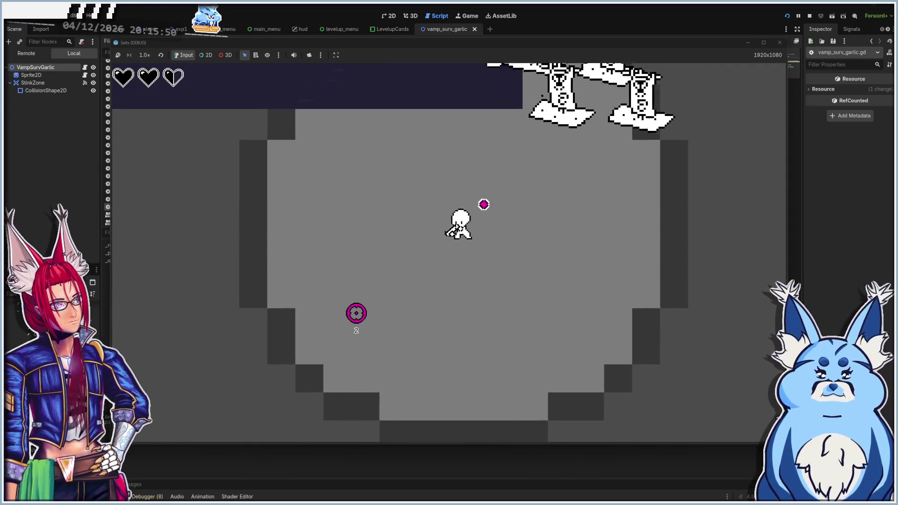
pyautogui.press('d')
pyautogui.press('a')
pyautogui.press('d')
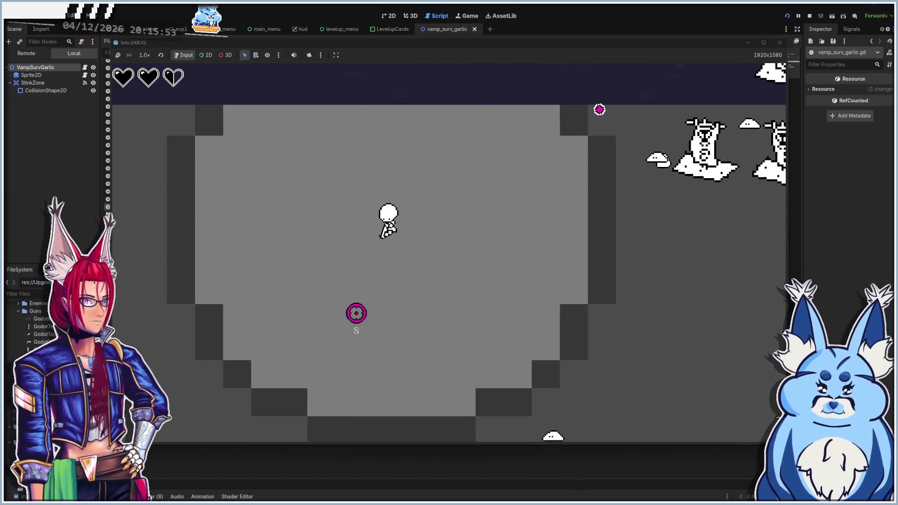
pyautogui.press('w')
pyautogui.press('a')
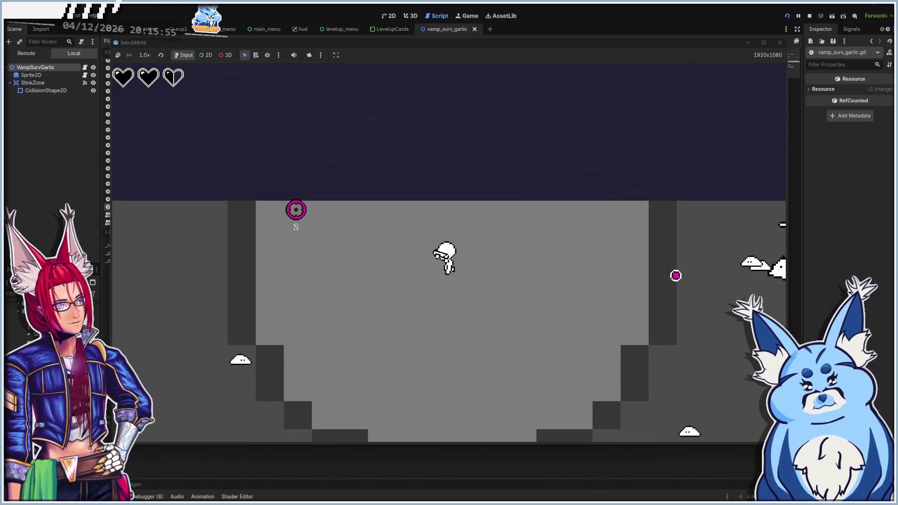
pyautogui.press('w')
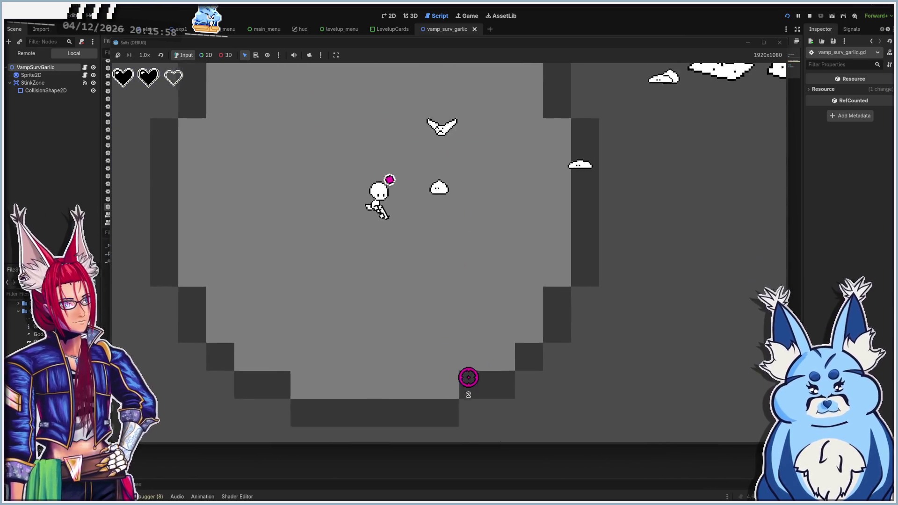
pyautogui.press('a')
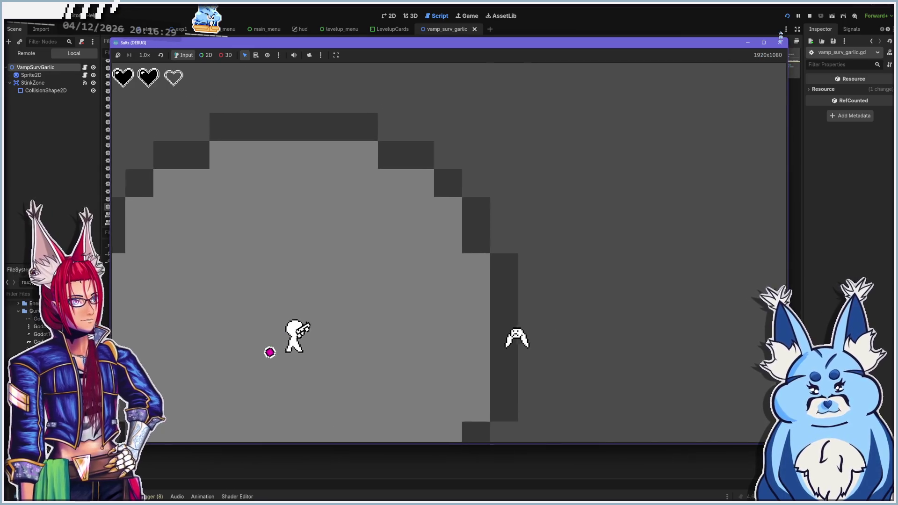
# Stop the test run, check the Sprite2D's modulate colour without changing it, then reopen vamp_surv_garlic.gd
pyautogui.click(777, 43)
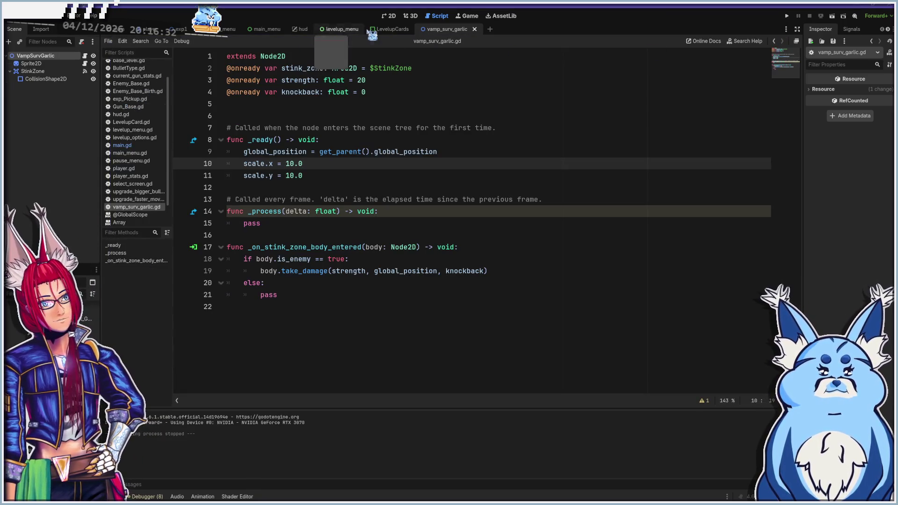
pyautogui.click(388, 16)
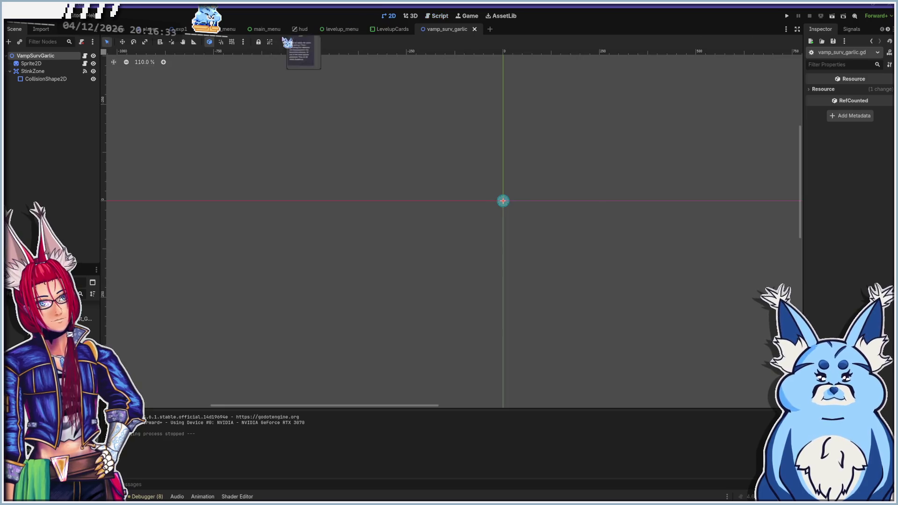
pyautogui.click(41, 64)
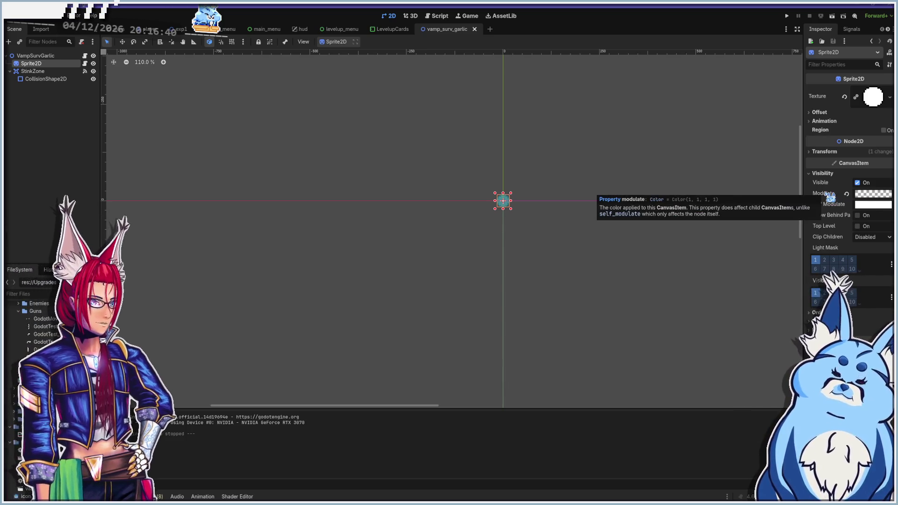
pyautogui.click(877, 195)
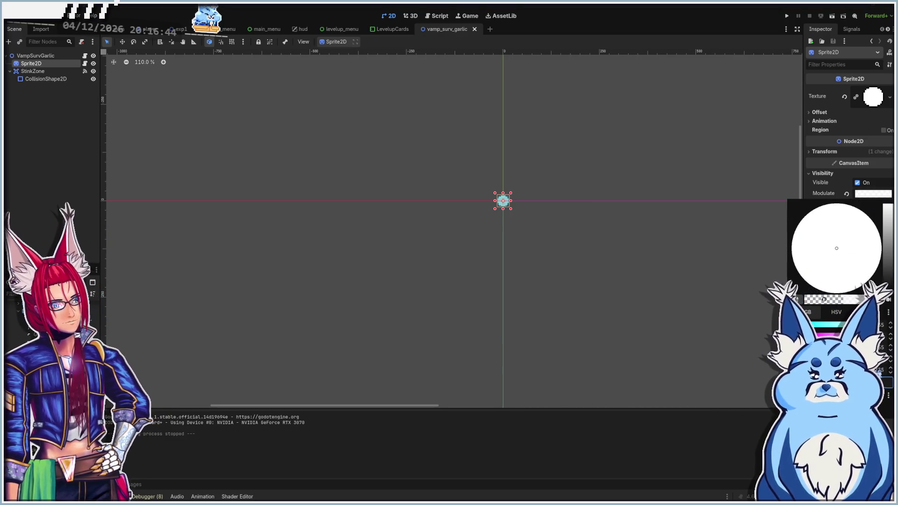
pyautogui.press('Escape')
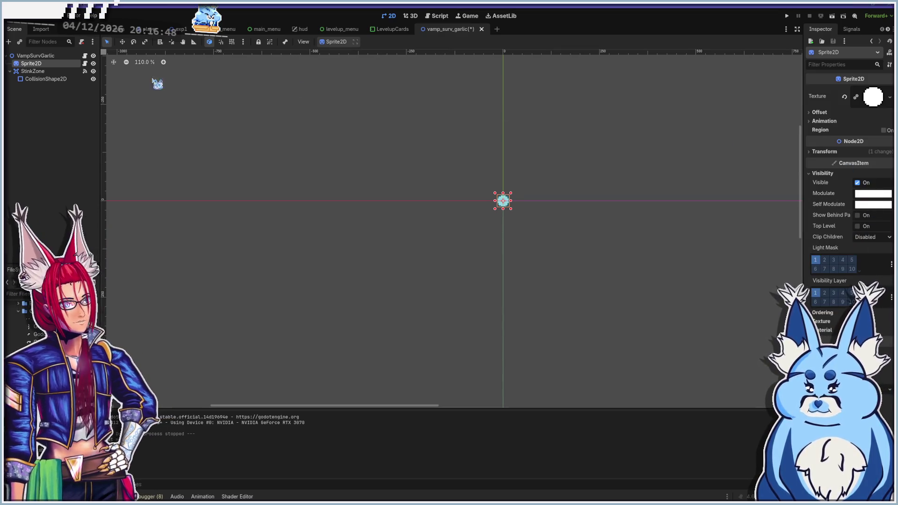
pyautogui.click(32, 56)
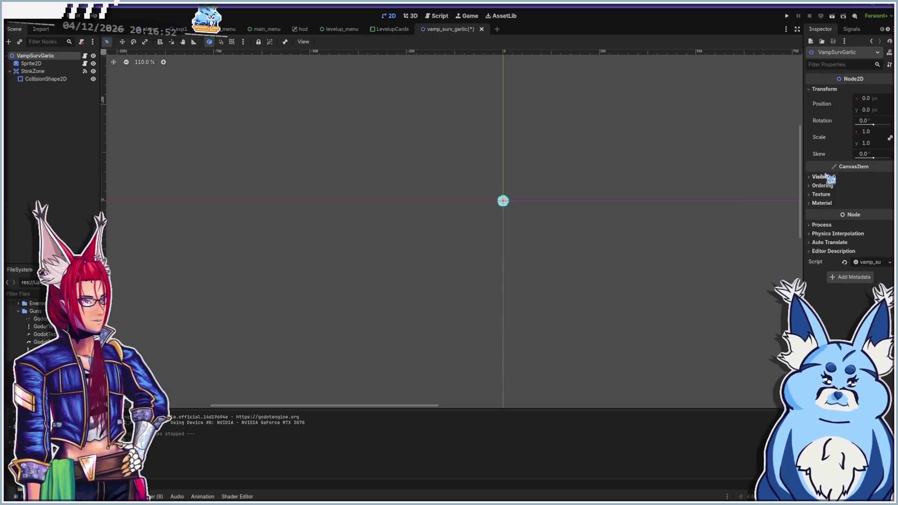
pyautogui.click(437, 17)
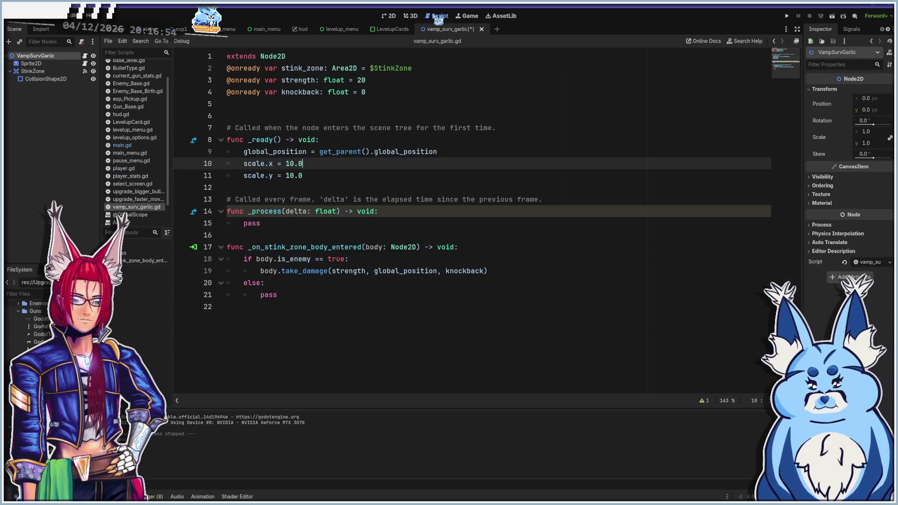
# Change scale.x and scale.y in _ready from 10.0 to 2.0 and run the game
pyautogui.moveTo(303, 175); pyautogui.dragTo(207, 179)
pyautogui.moveTo(320, 178); pyautogui.dragTo(188, 171)
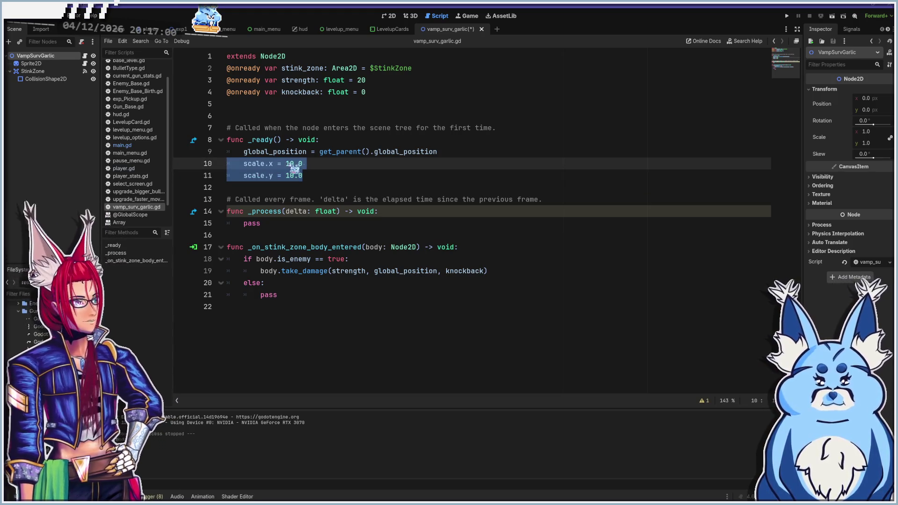
pyautogui.click(312, 161)
pyautogui.press('BackSpace')
pyautogui.press('BackSpace')
pyautogui.write('2')
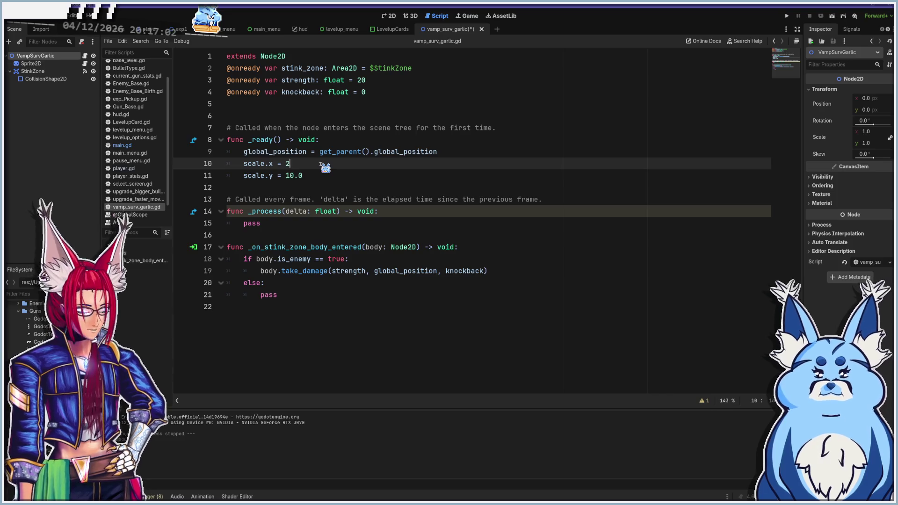
pyautogui.click(318, 178)
pyautogui.write('2')
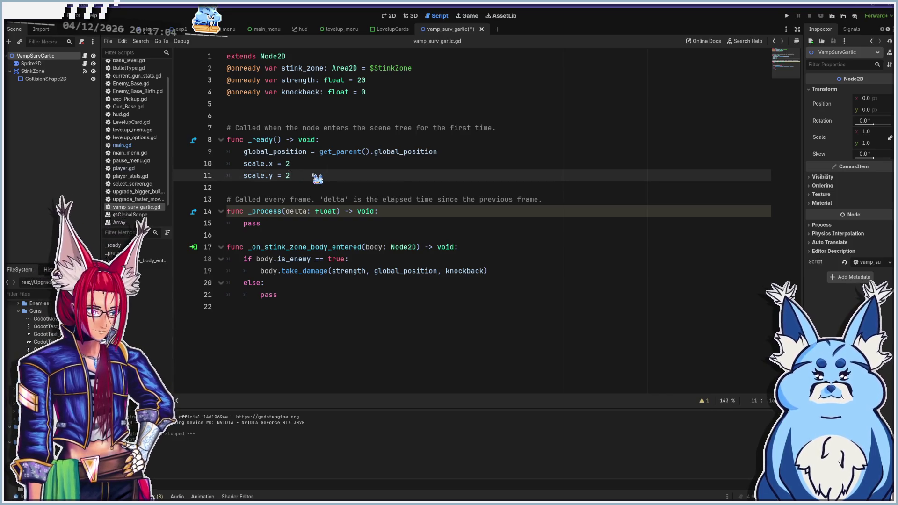
pyautogui.write('0')
pyautogui.click(316, 166)
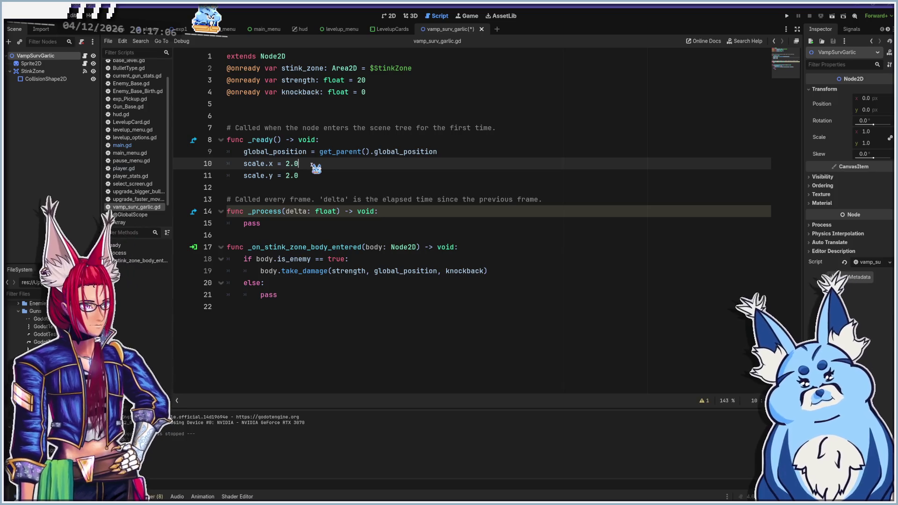
pyautogui.press('Return')
pyautogui.hotkey('ctrl', 'z')
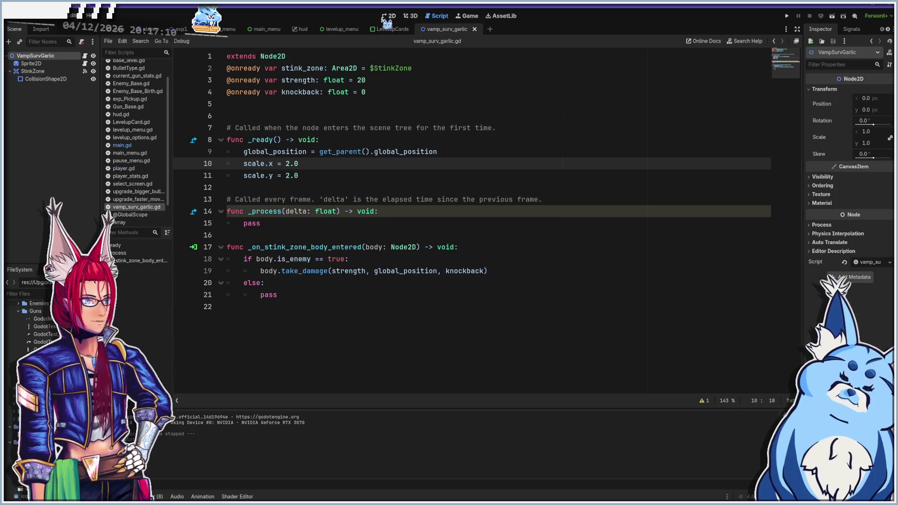
pyautogui.press('F5')
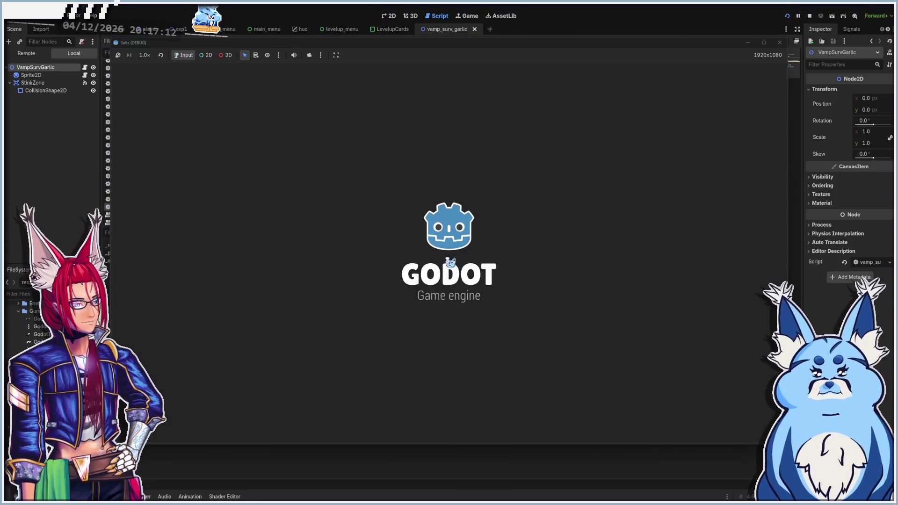
# Start a game with the Pistol, level up and take the Uh Oh Stinky upgrade
pyautogui.click(446, 328)
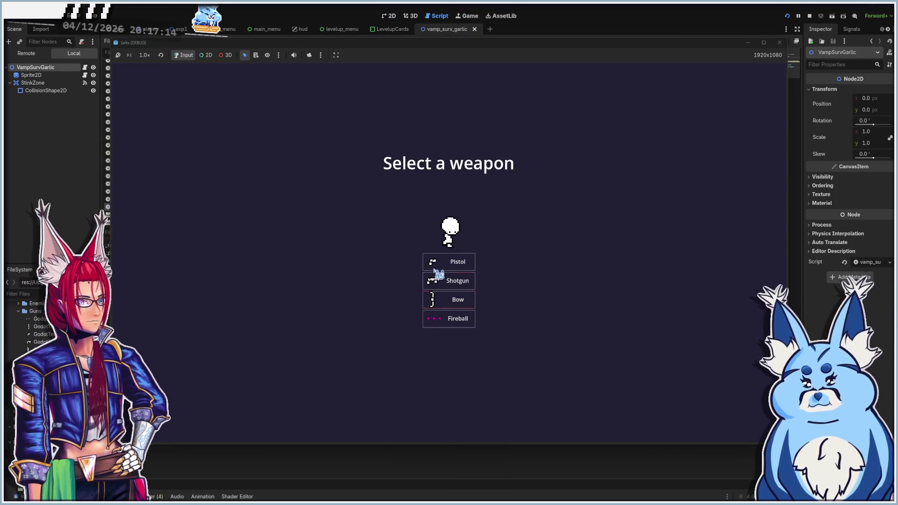
pyautogui.click(465, 265)
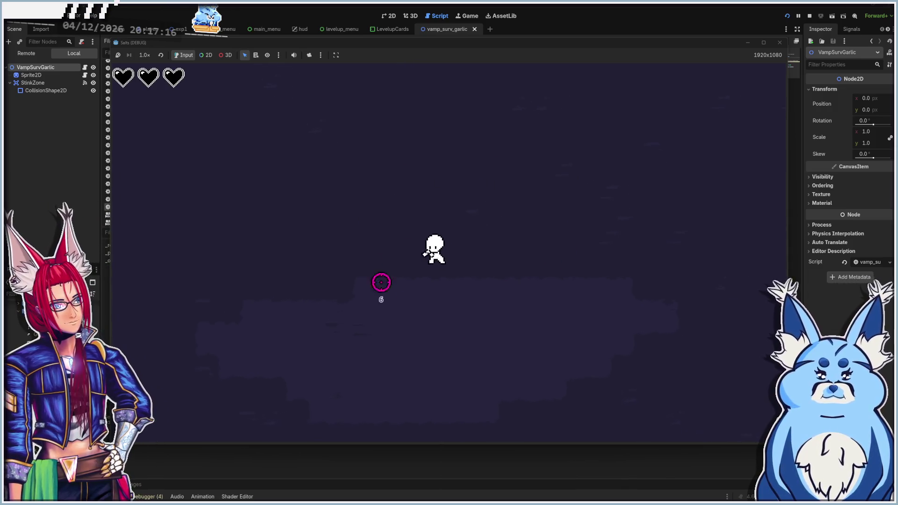
pyautogui.press('d')
pyautogui.press('s')
pyautogui.press('d')
pyautogui.press('w')
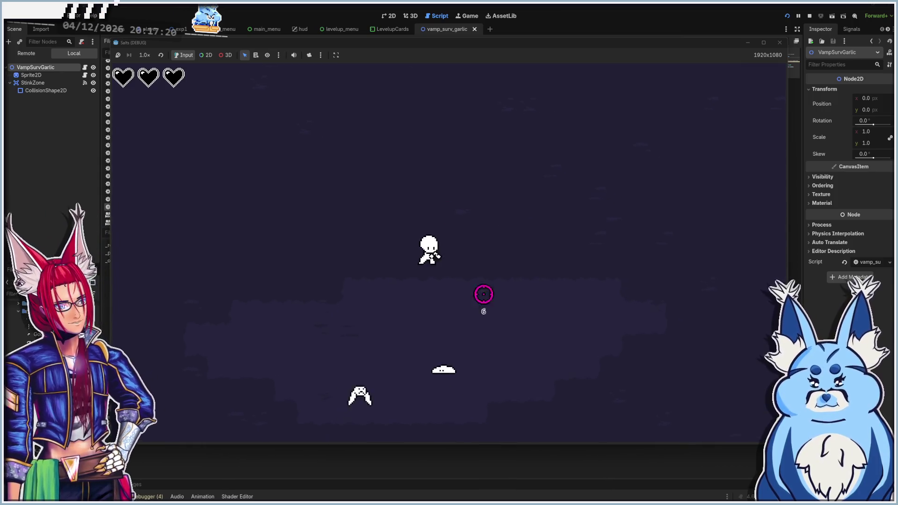
pyautogui.press('w')
pyautogui.press('d')
pyautogui.press('a')
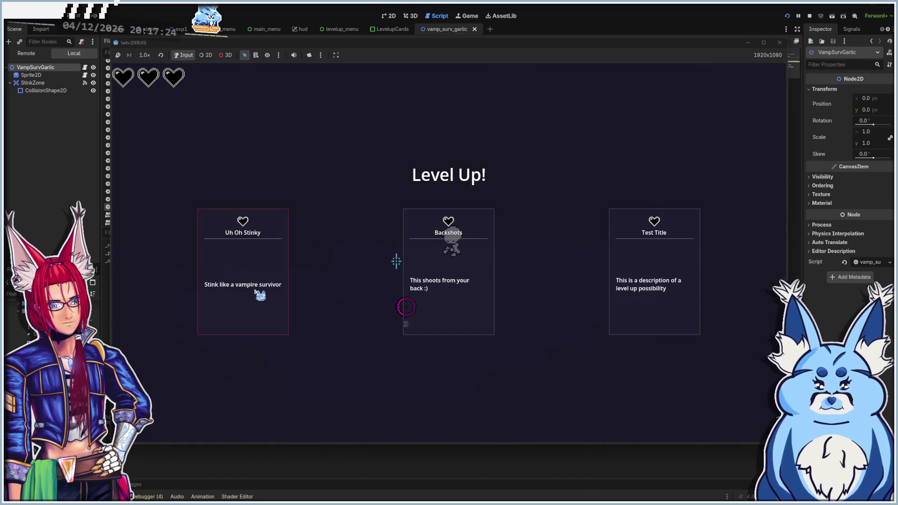
pyautogui.click(256, 291)
pyautogui.press('a')
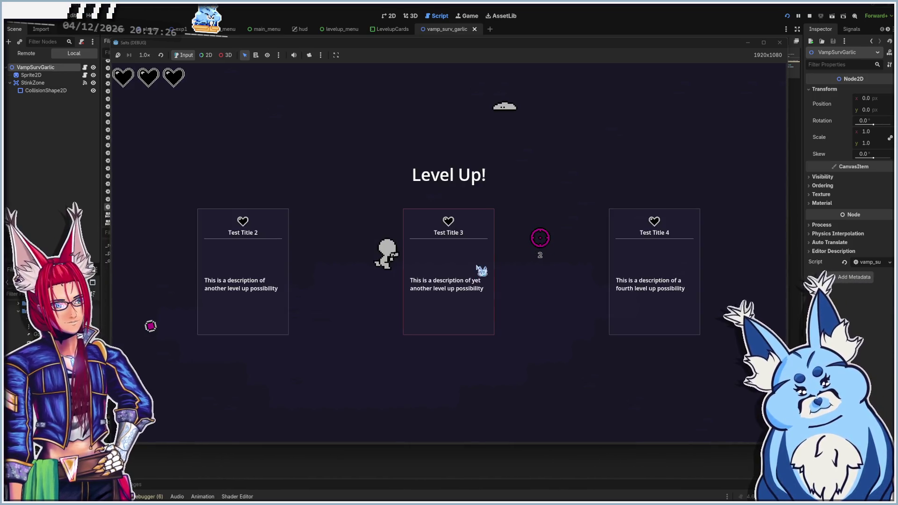
pyautogui.press('Return')
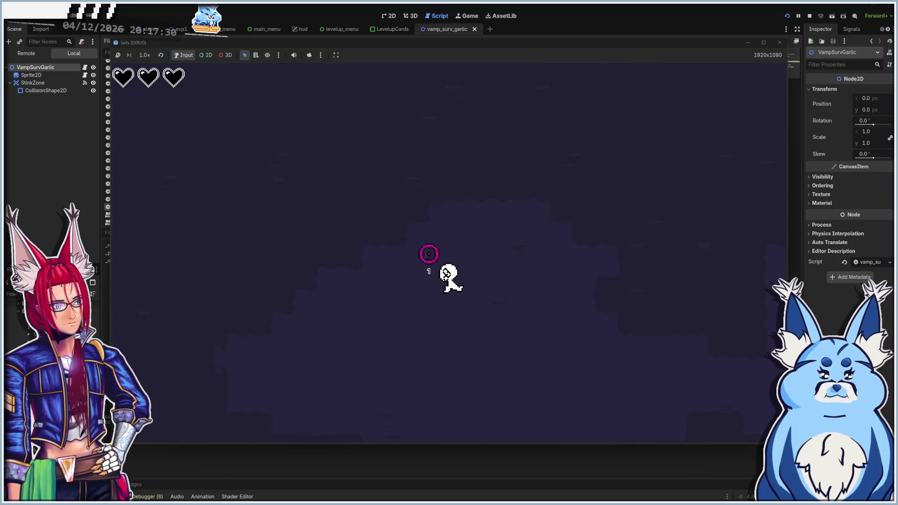
# Walk the player around inside the small white aura, then close the game and select Sprite2D
pyautogui.press('s')
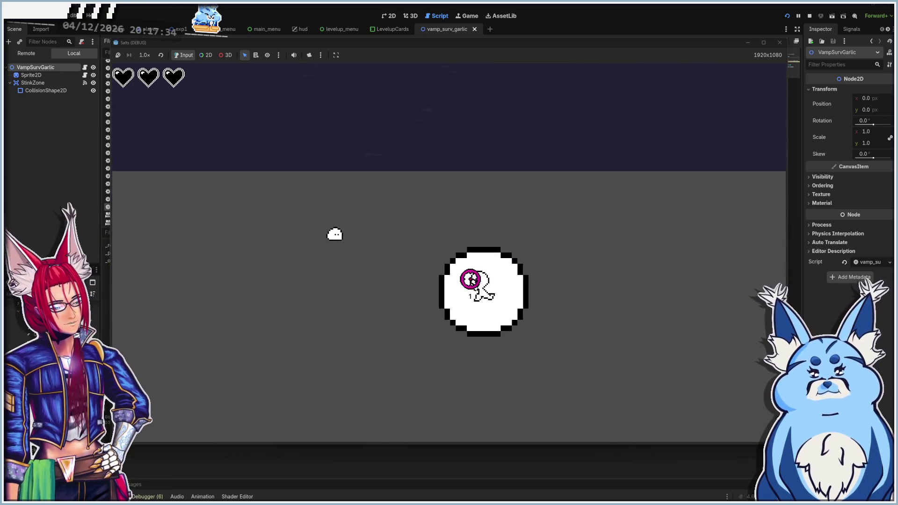
pyautogui.press('w')
pyautogui.press('s')
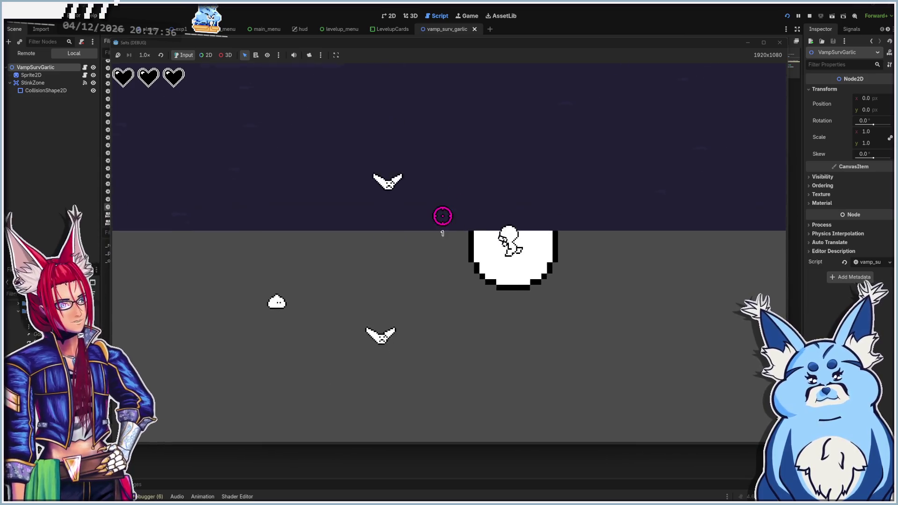
pyautogui.press('s')
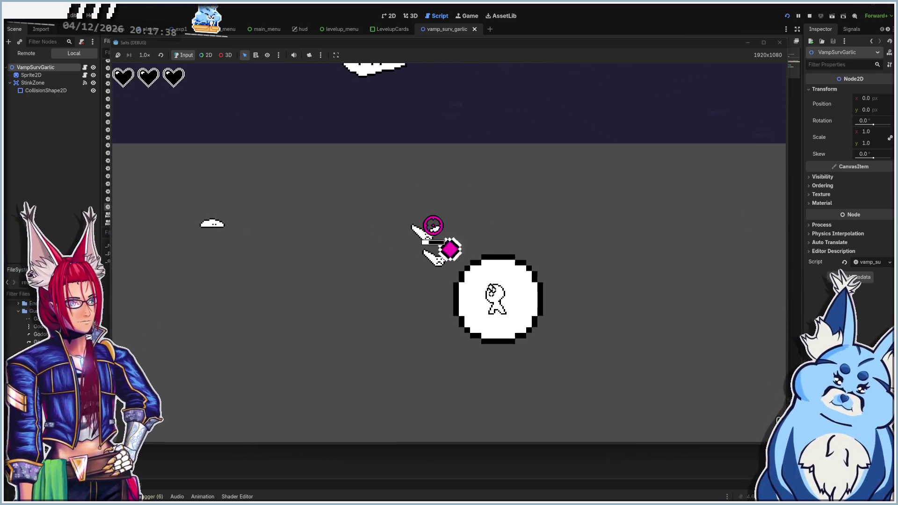
pyautogui.press('w')
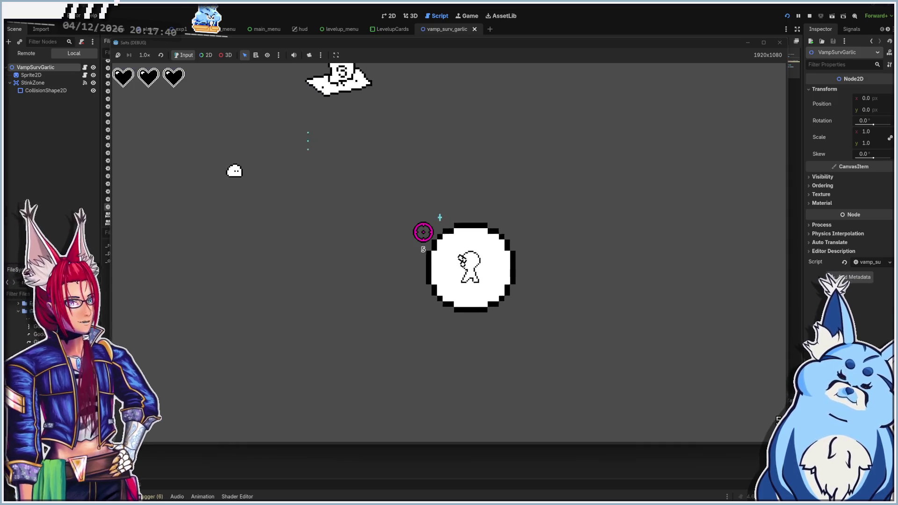
pyautogui.click(780, 42)
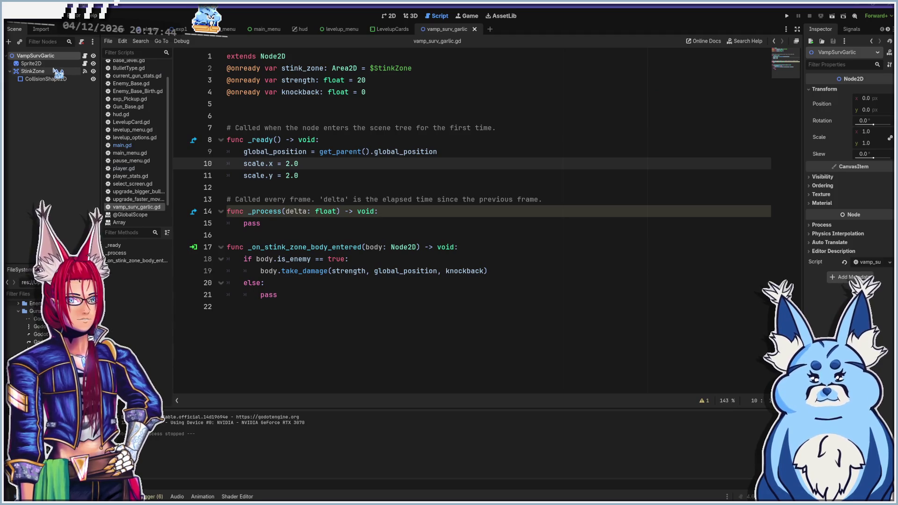
pyautogui.click(31, 63)
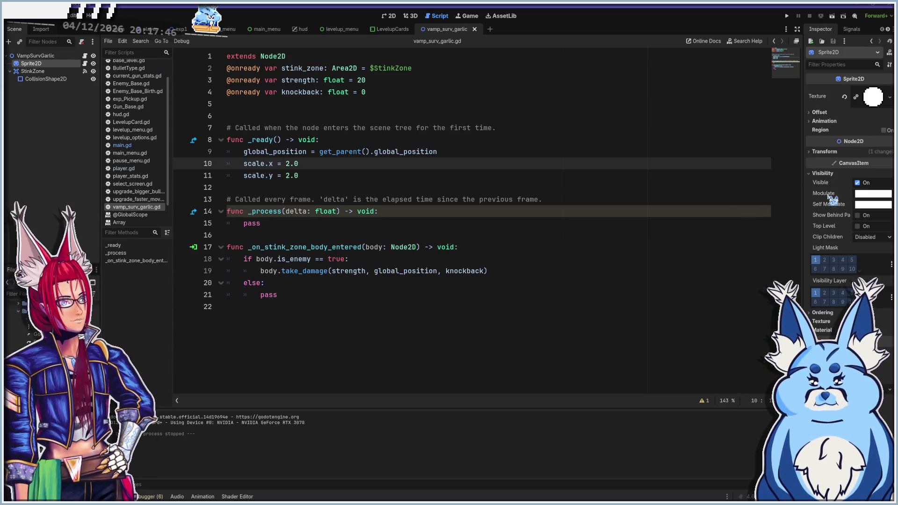
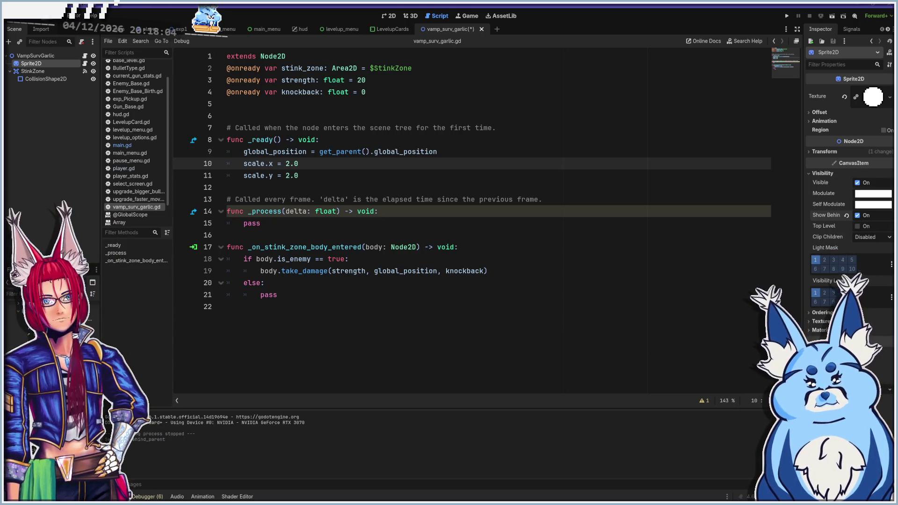
# Turn on Visible Collision Shapes in the Debug menu
pyautogui.click(57, 16)
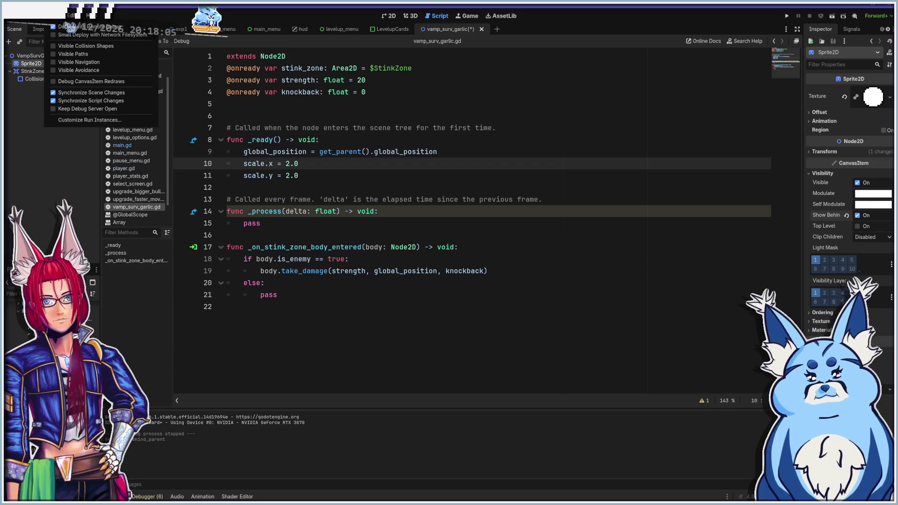
pyautogui.click(112, 47)
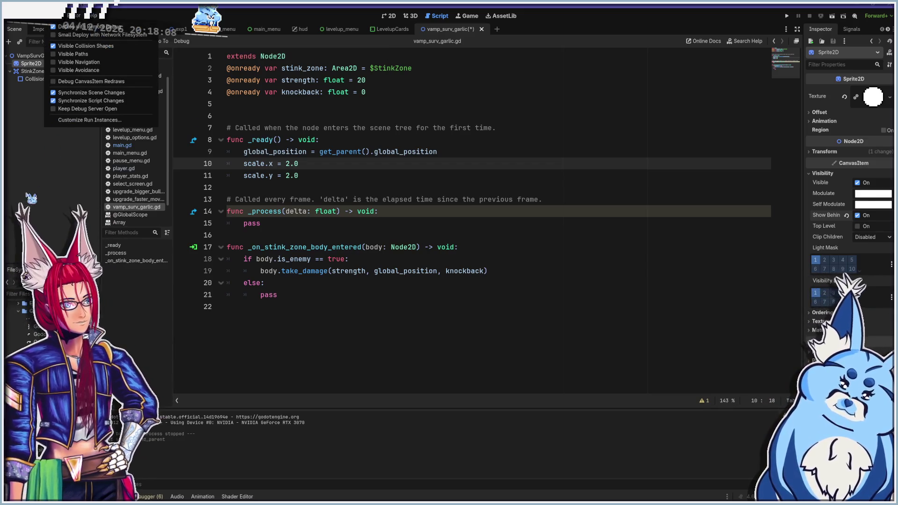
pyautogui.click(46, 114)
# From the 2D view, save and run the project with F5, then start a new game
pyautogui.click(389, 15)
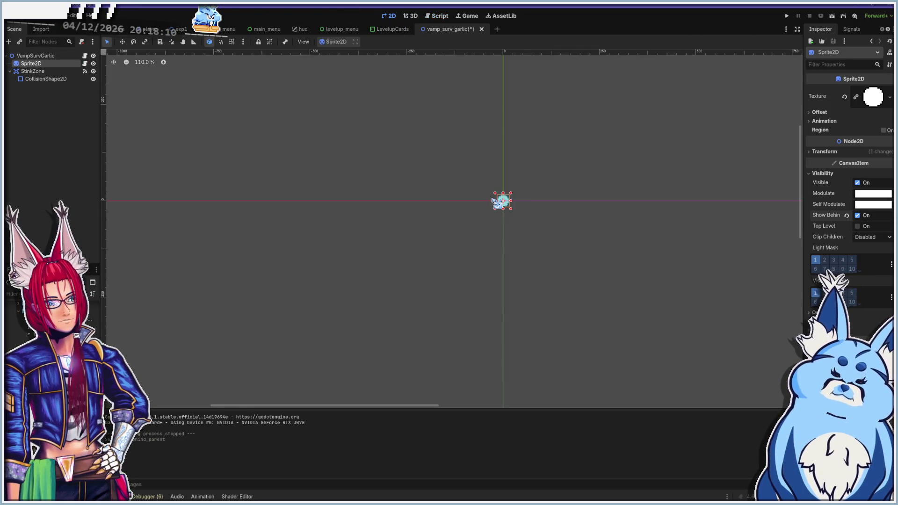
pyautogui.scroll(10, 493, 201)
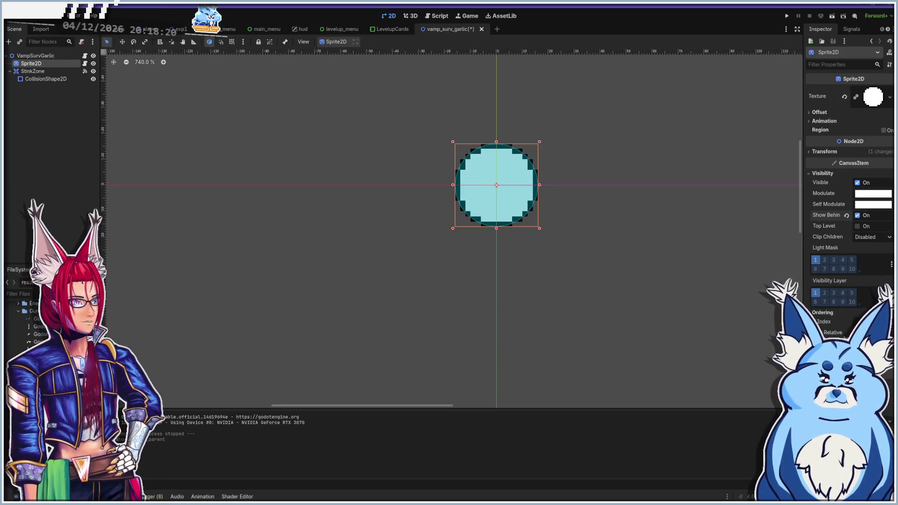
pyautogui.moveTo(827, 336)
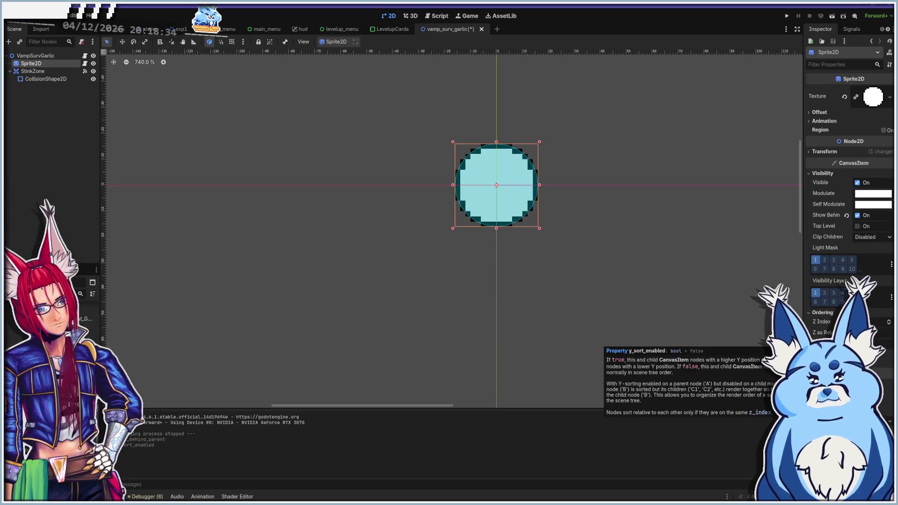
pyautogui.press('F5')
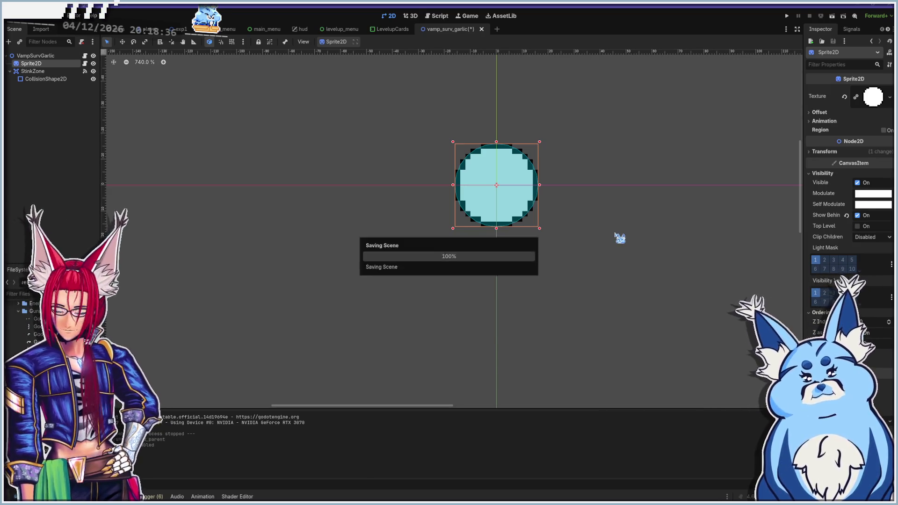
pyautogui.click(451, 328)
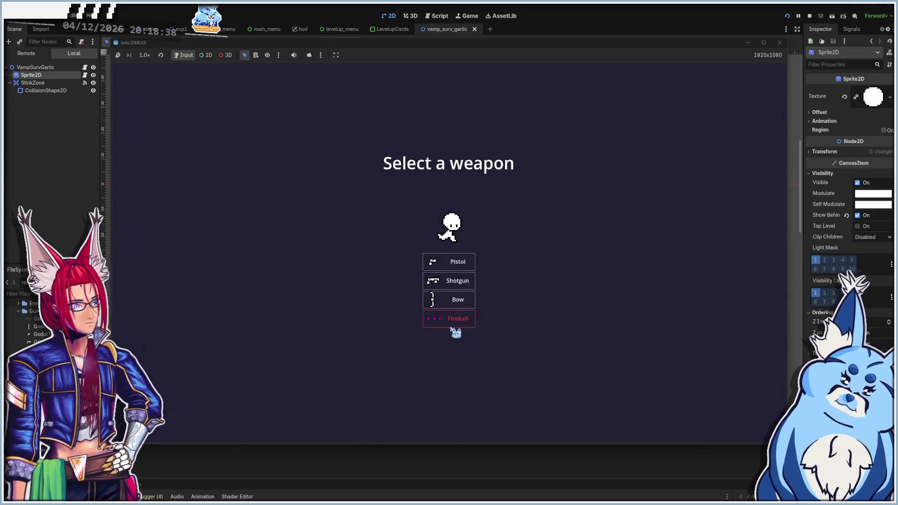
# Start with the Pistol and fire at the nearby enemy
pyautogui.click(449, 262)
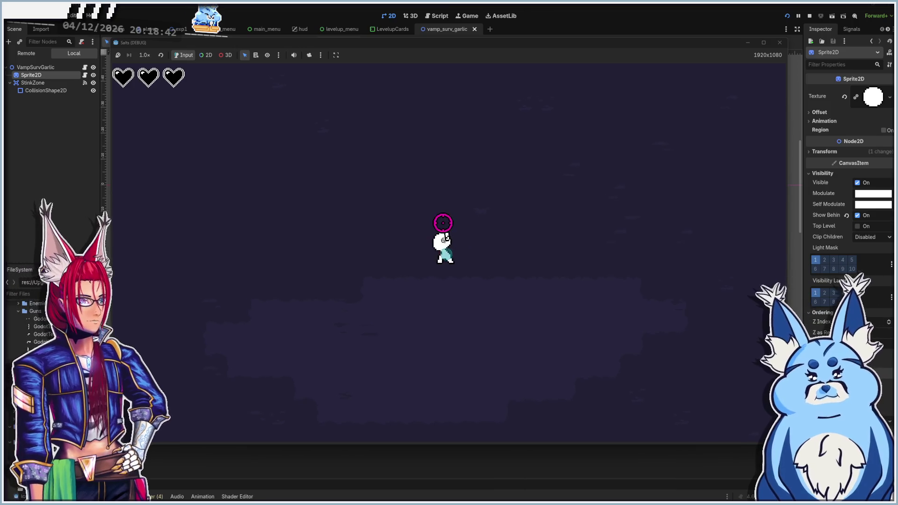
pyautogui.click(548, 145)
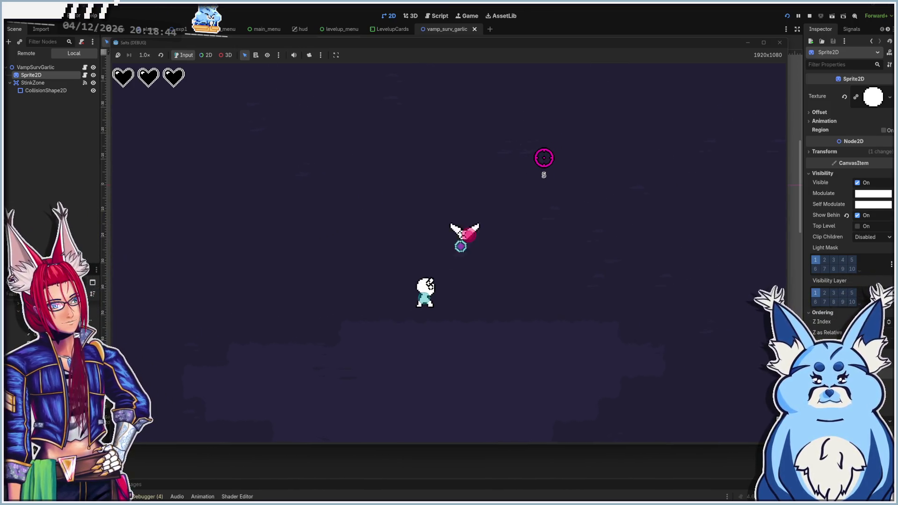
pyautogui.click(540, 156)
pyautogui.click(533, 155)
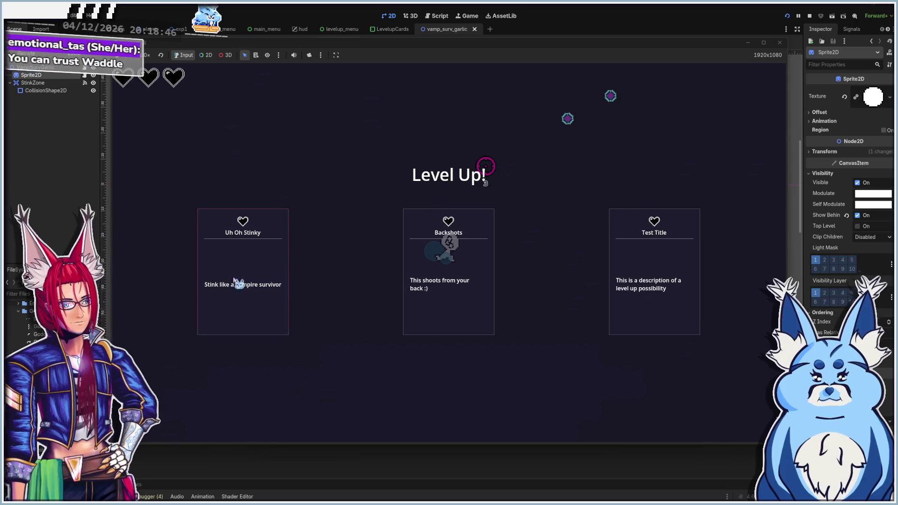
# Take the Uh Oh Stinky upgrade, then walk and shoot among the enemies to test the aura
pyautogui.click(222, 279)
pyautogui.press('d')
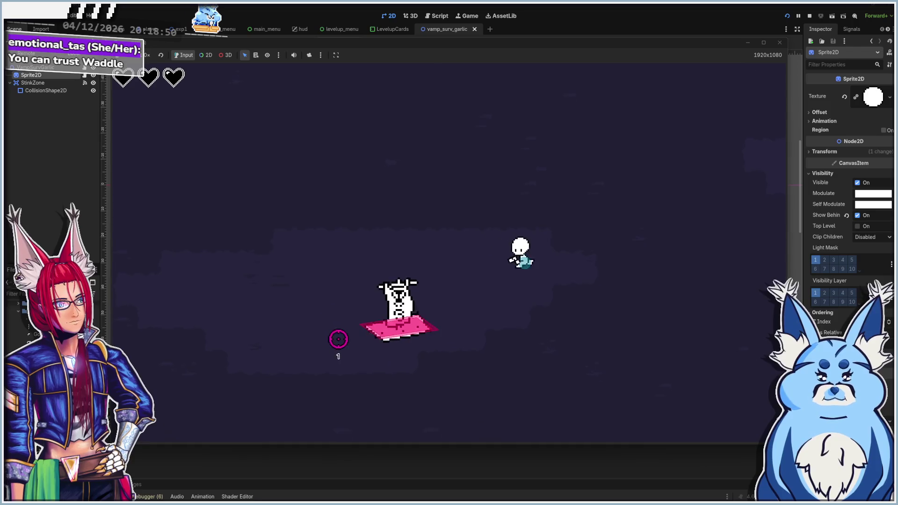
pyautogui.click(354, 311)
pyautogui.press('s')
pyautogui.press('a')
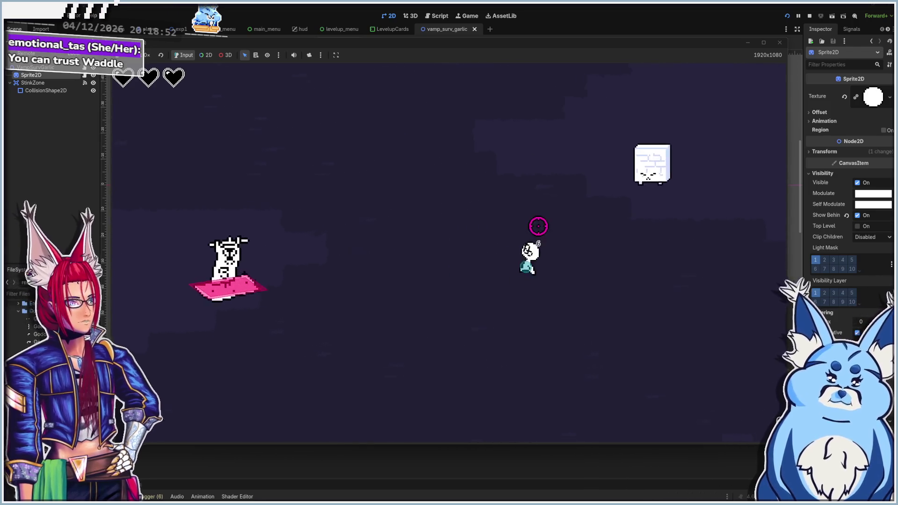
pyautogui.press('d')
pyautogui.press('w')
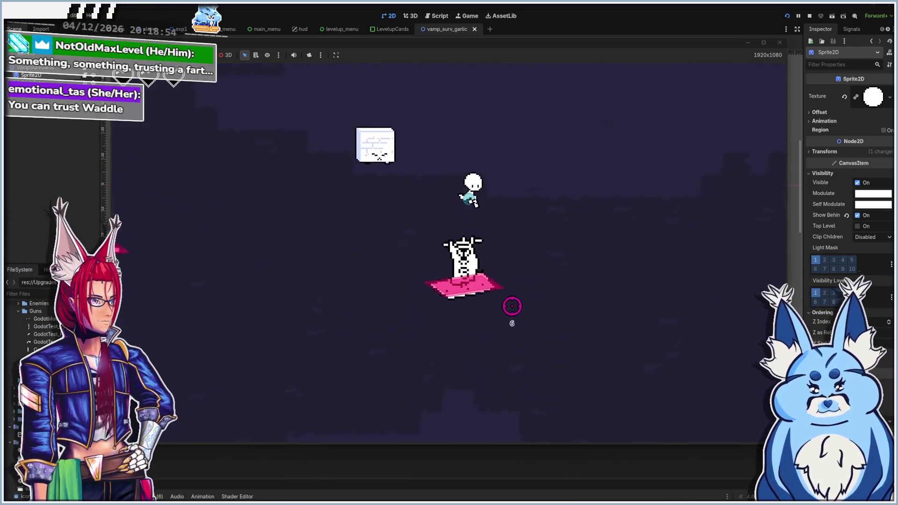
pyautogui.press('d')
pyautogui.press('w')
pyautogui.click(491, 317)
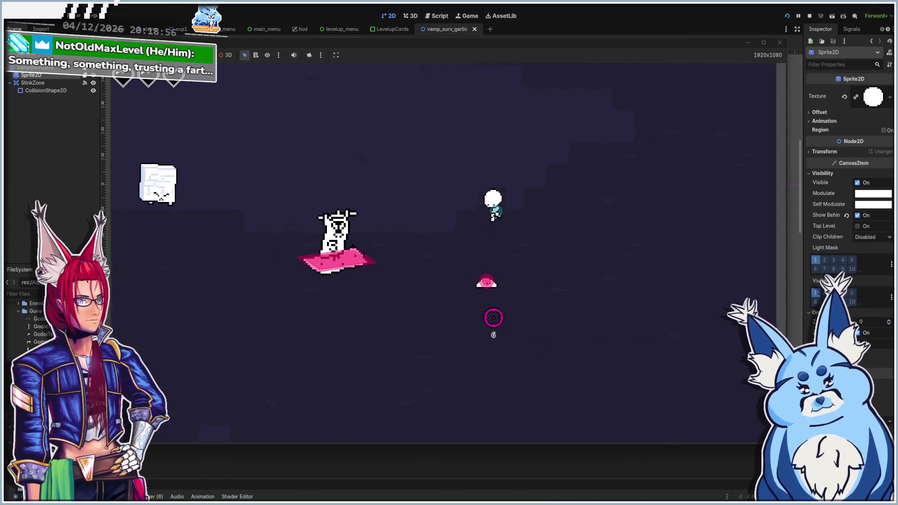
pyautogui.click(416, 325)
pyautogui.press('d')
pyautogui.click(402, 311)
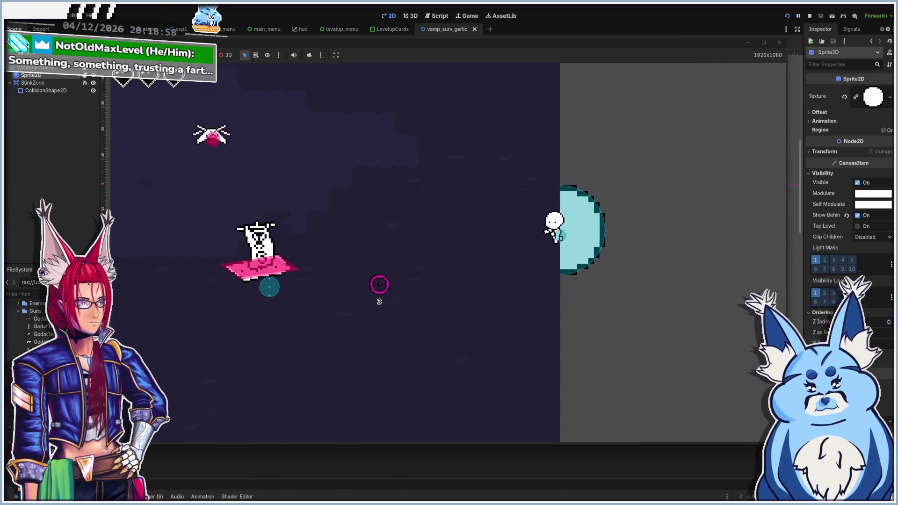
pyautogui.press('d')
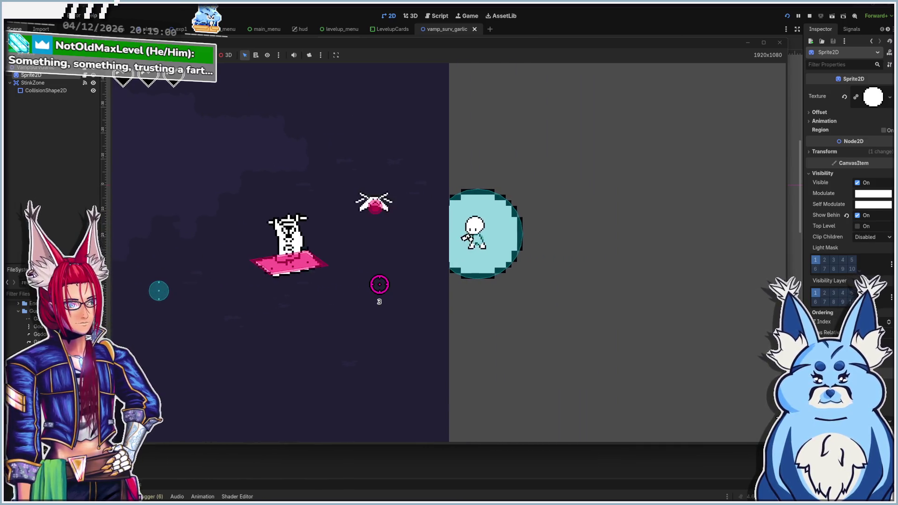
pyautogui.press('d')
pyautogui.press('r')
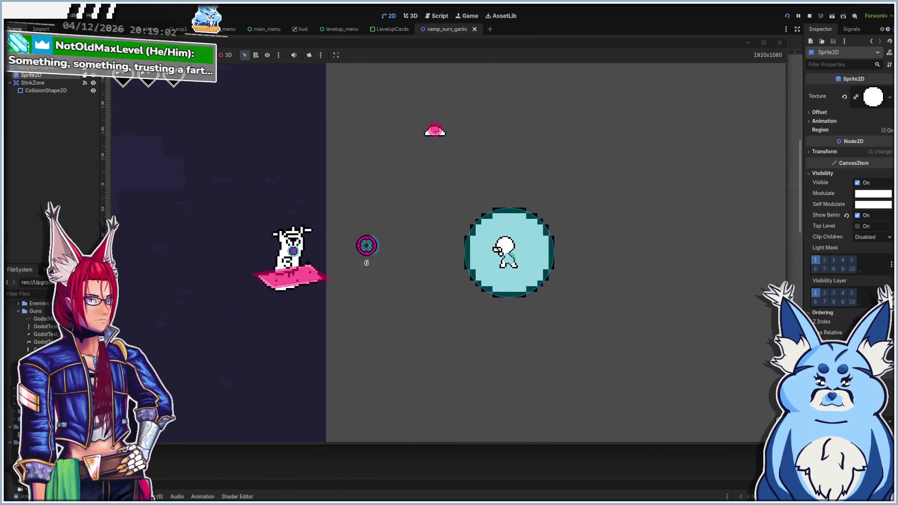
pyautogui.press('d')
pyautogui.click(374, 181)
pyautogui.click(375, 181)
pyautogui.click(375, 181)
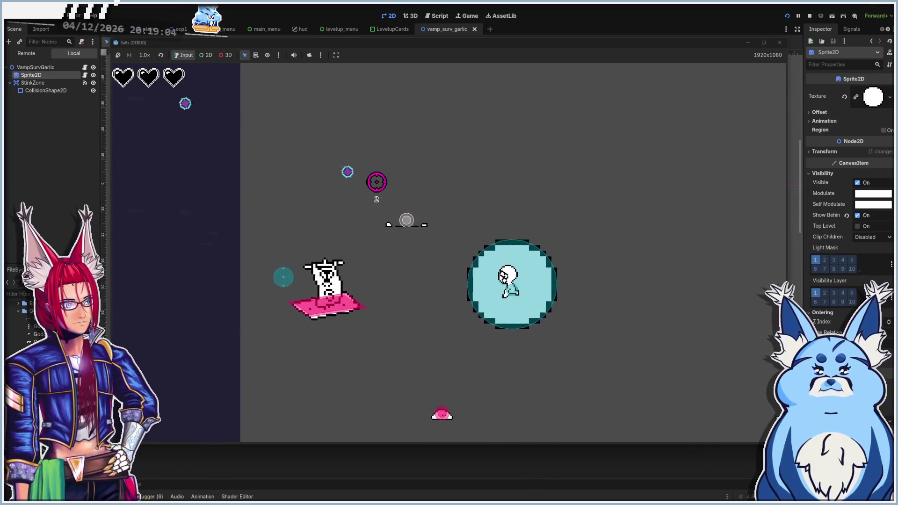
pyautogui.click(437, 320)
# Walk the player toward the arena's left edge and back into the enemy group
pyautogui.press('a')
pyautogui.press('s')
pyautogui.press('r')
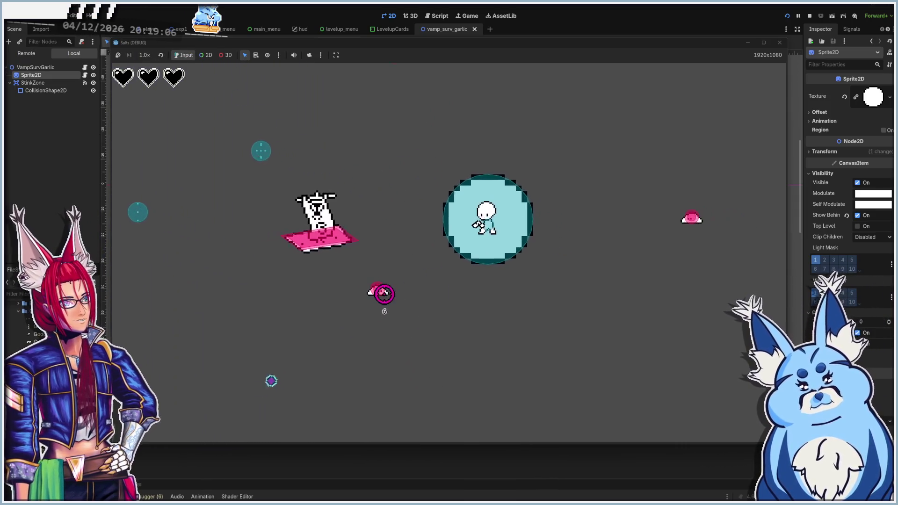
pyautogui.press('s')
pyautogui.press('a')
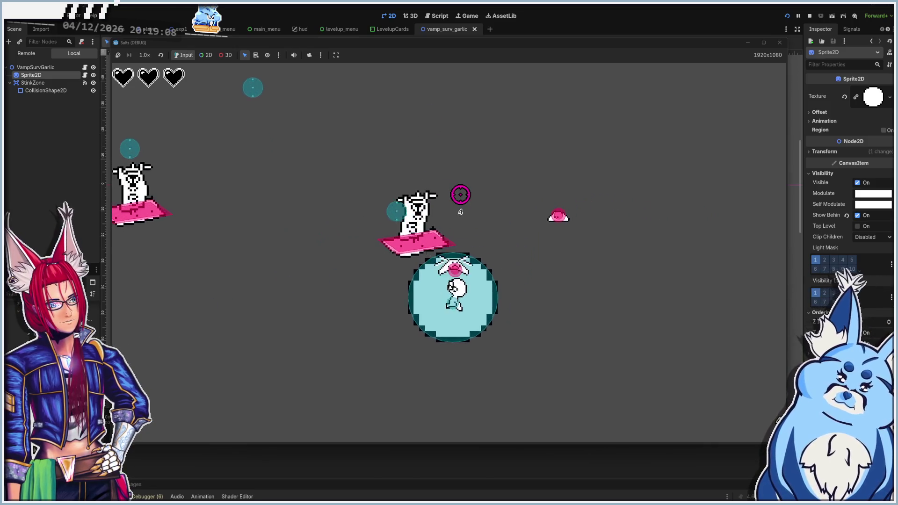
pyautogui.press('a')
pyautogui.press('s')
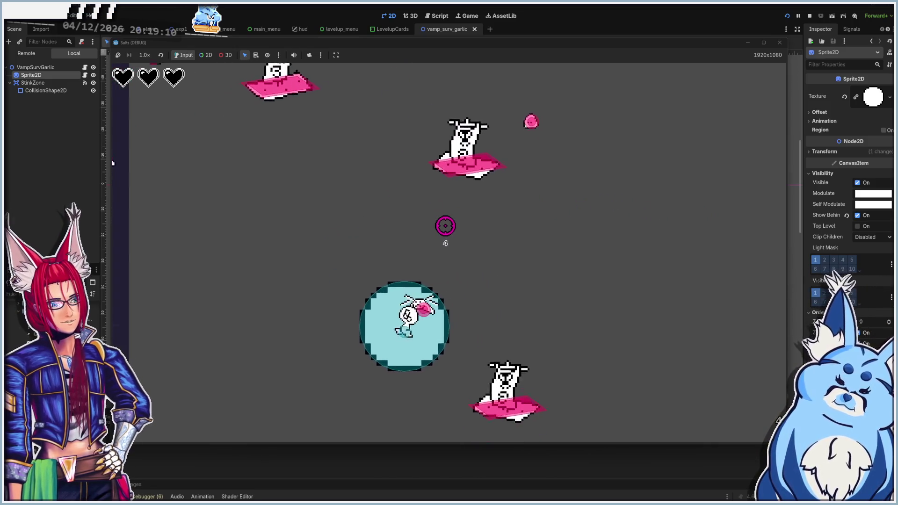
pyautogui.press('a')
pyautogui.click(452, 231)
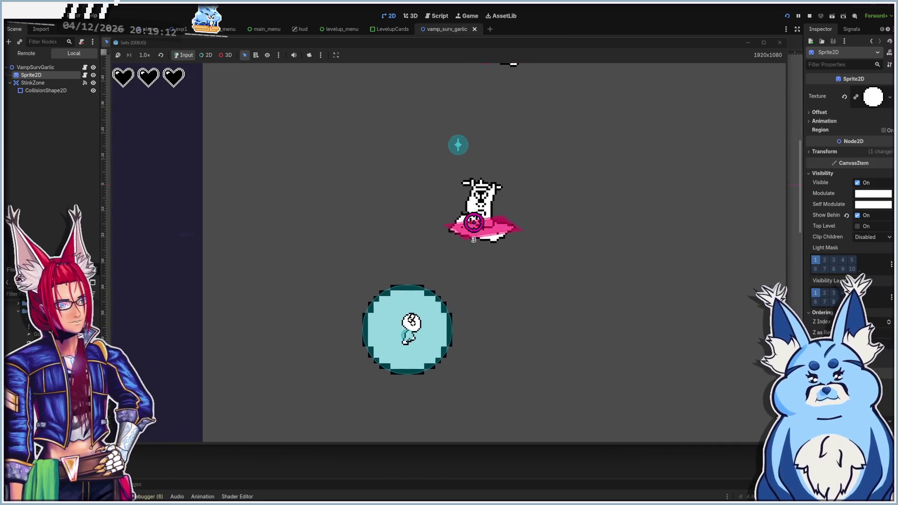
pyautogui.press('a')
pyautogui.press('w')
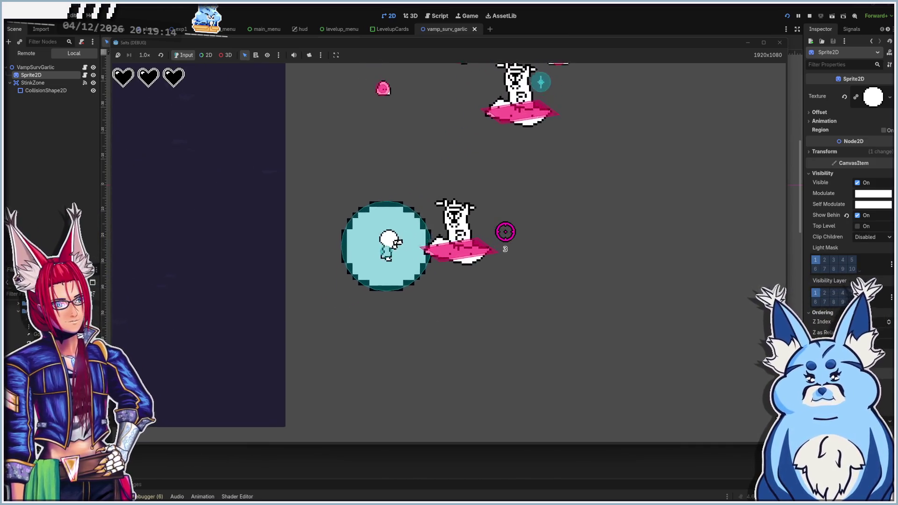
pyautogui.press('a')
pyautogui.press('s')
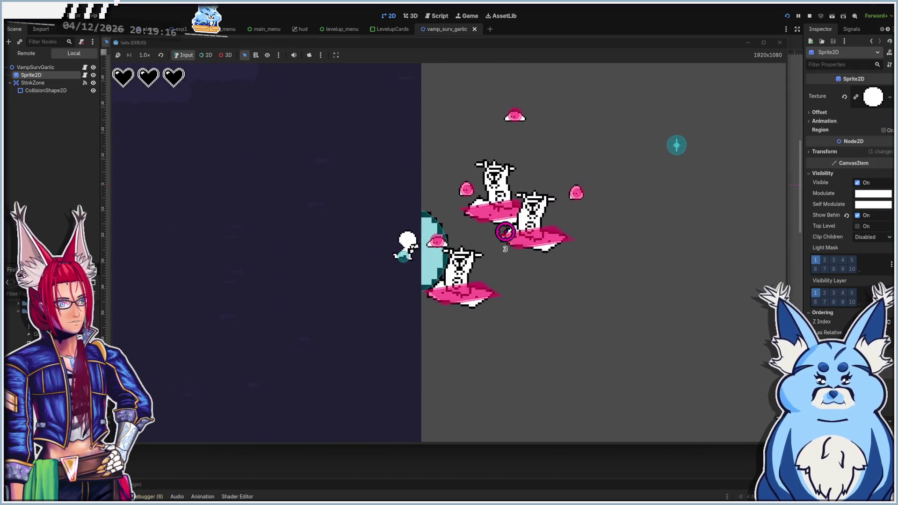
pyautogui.press('d')
pyautogui.press('s')
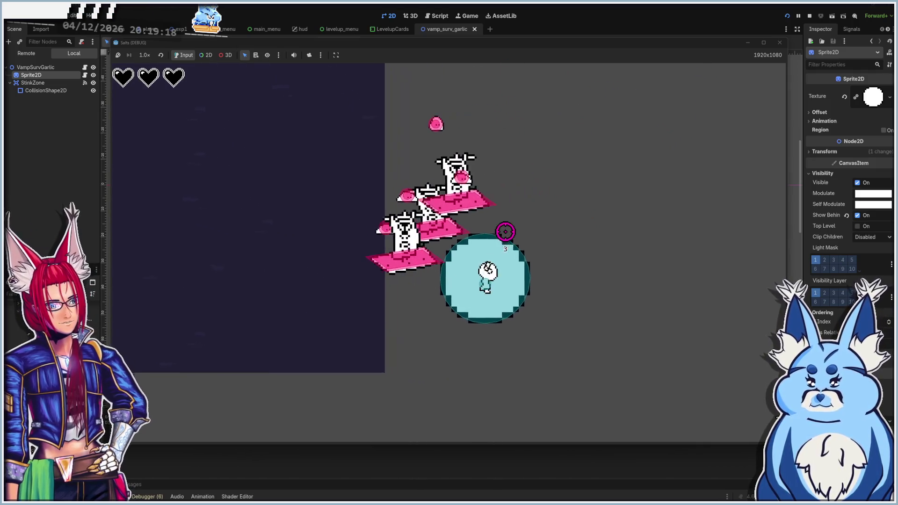
pyautogui.press('d')
pyautogui.press('w')
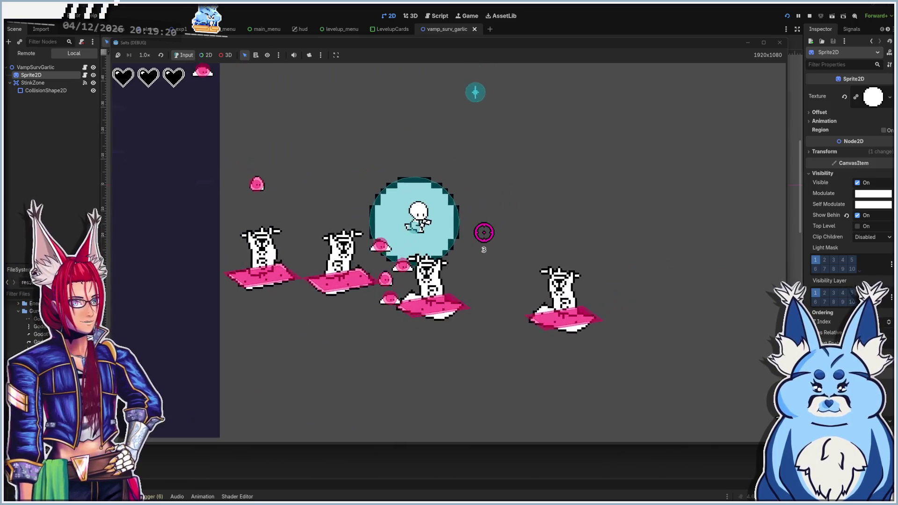
pyautogui.press('w')
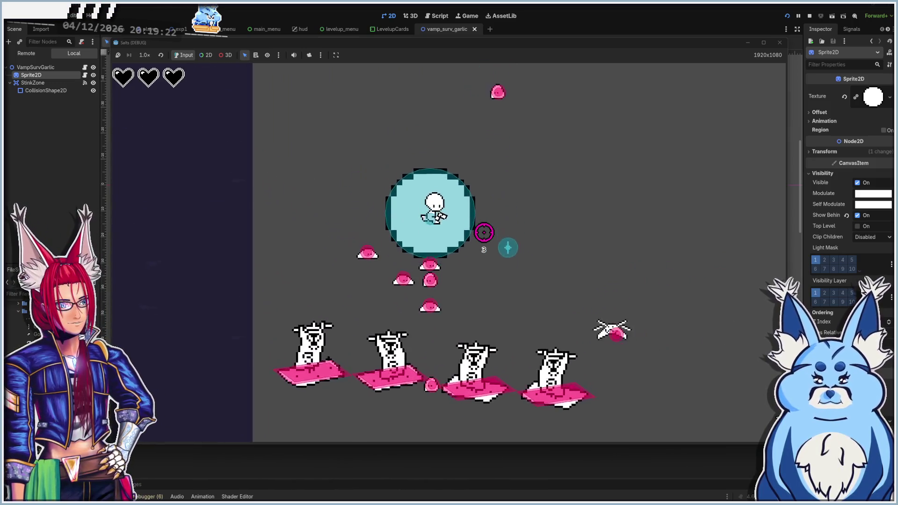
pyautogui.press('a')
pyautogui.press('w')
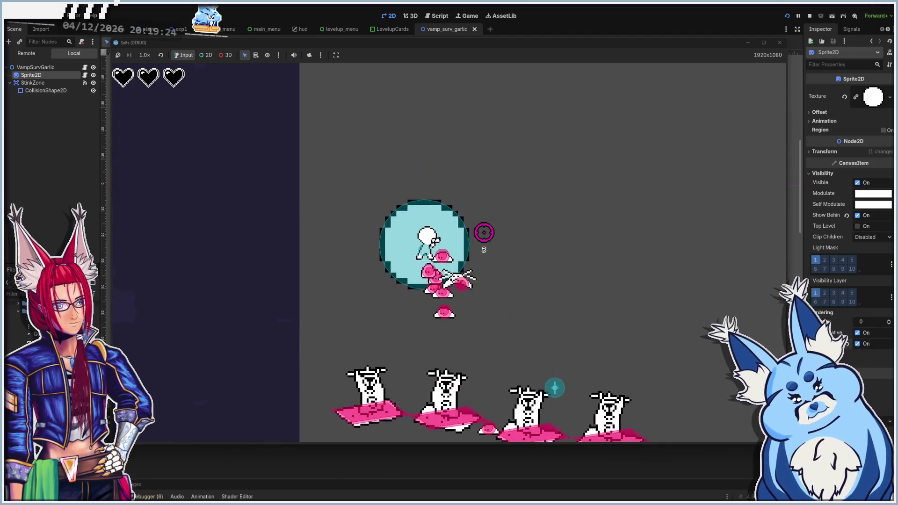
pyautogui.press('w')
pyautogui.press('d')
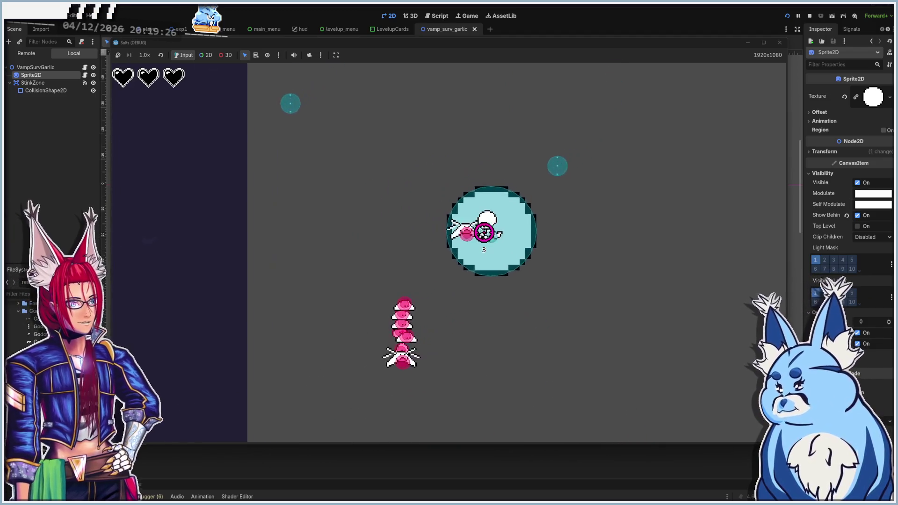
pyautogui.press('d')
pyautogui.press('s')
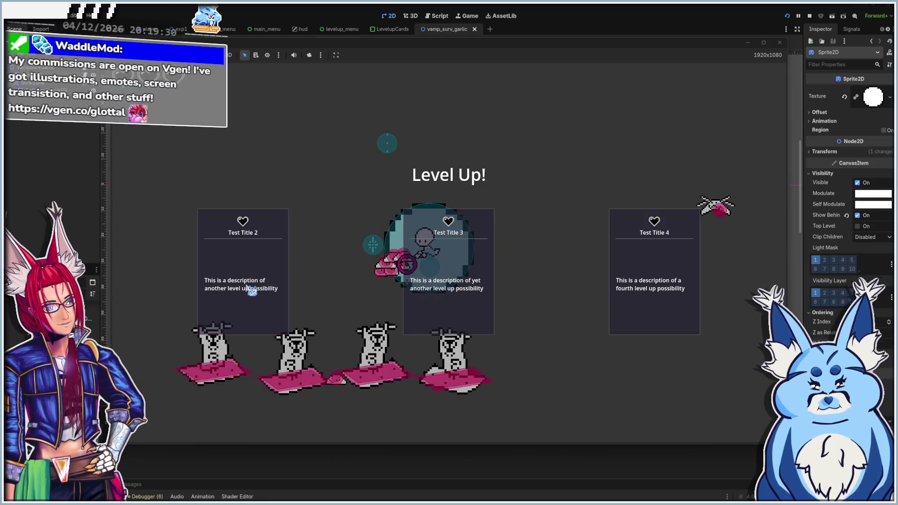
# Pick another level-up card, lead the enemies around the arena, then stop the game with F8
pyautogui.click(668, 256)
pyautogui.press('w')
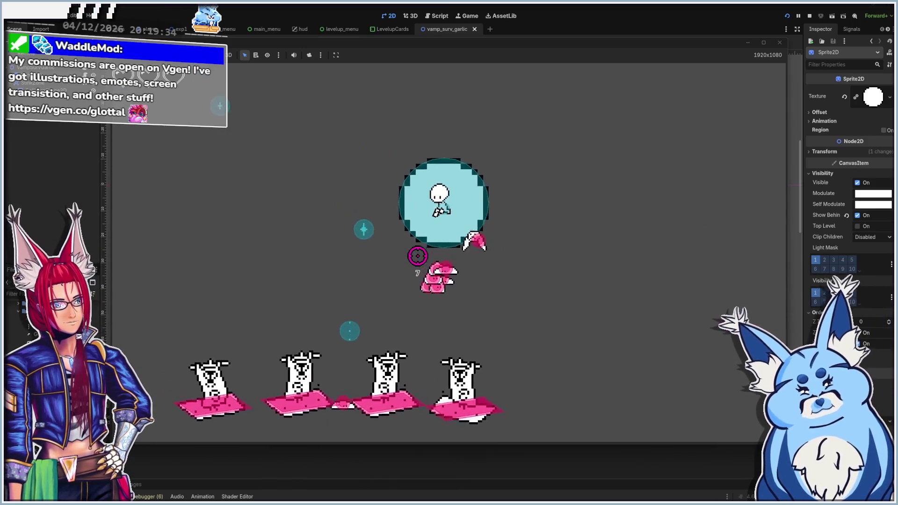
pyautogui.press('d')
pyautogui.press('s')
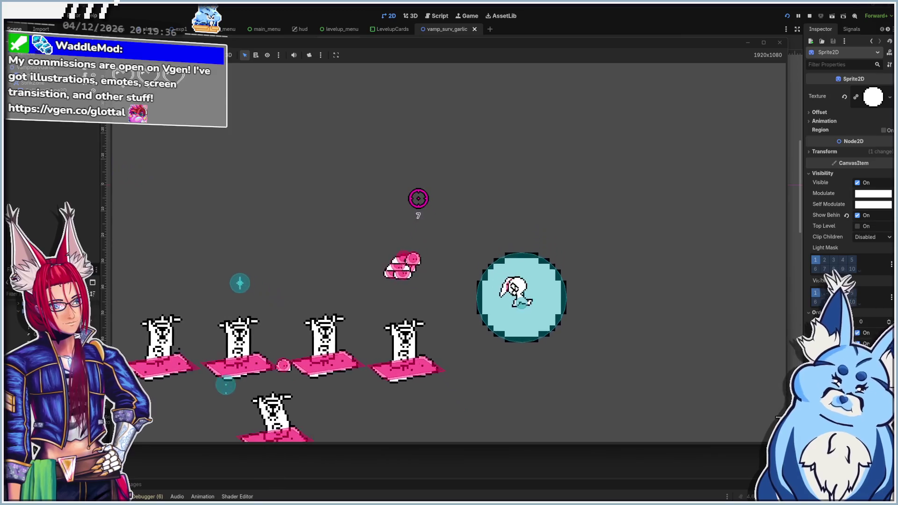
pyautogui.press('w')
pyautogui.press('a')
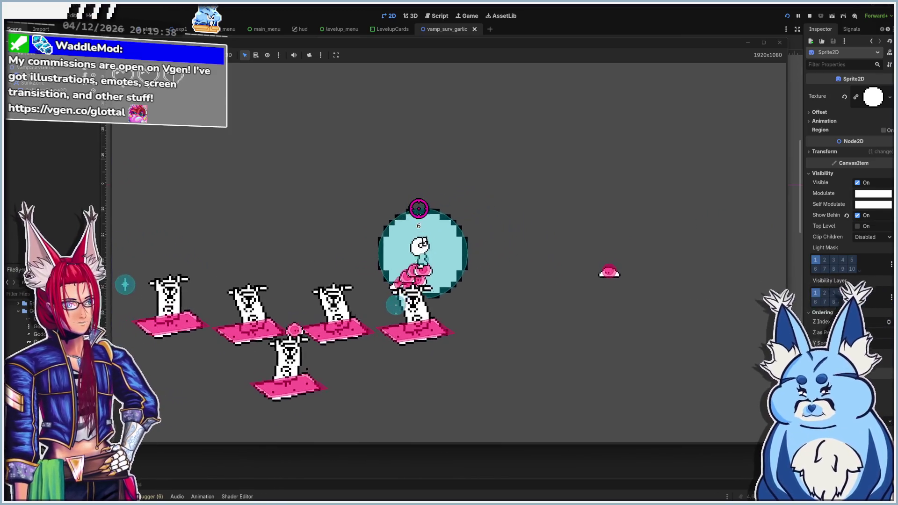
pyautogui.press('w')
pyautogui.press('a')
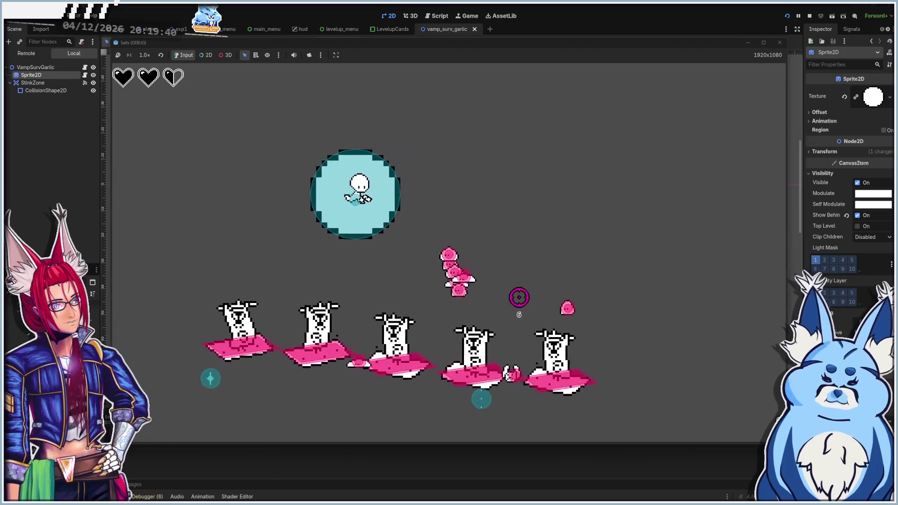
pyautogui.press('a')
pyautogui.press('s')
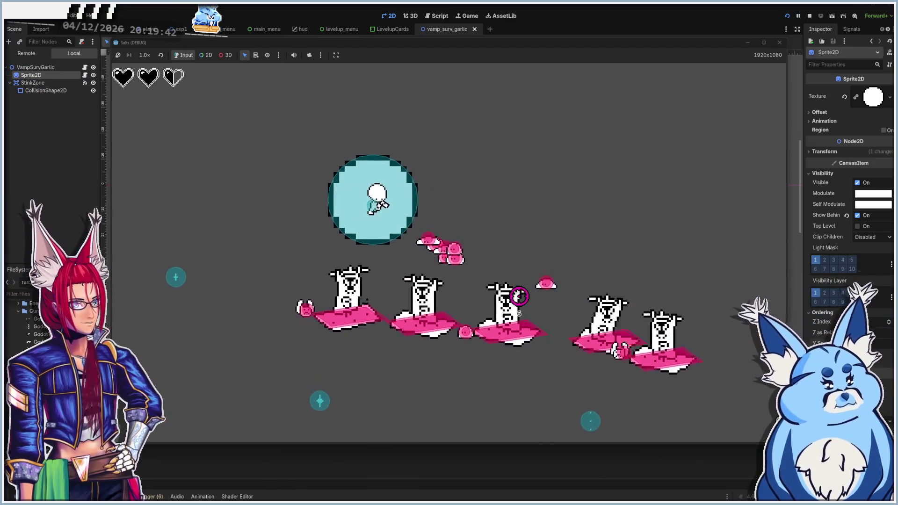
pyautogui.press('a')
pyautogui.press('s')
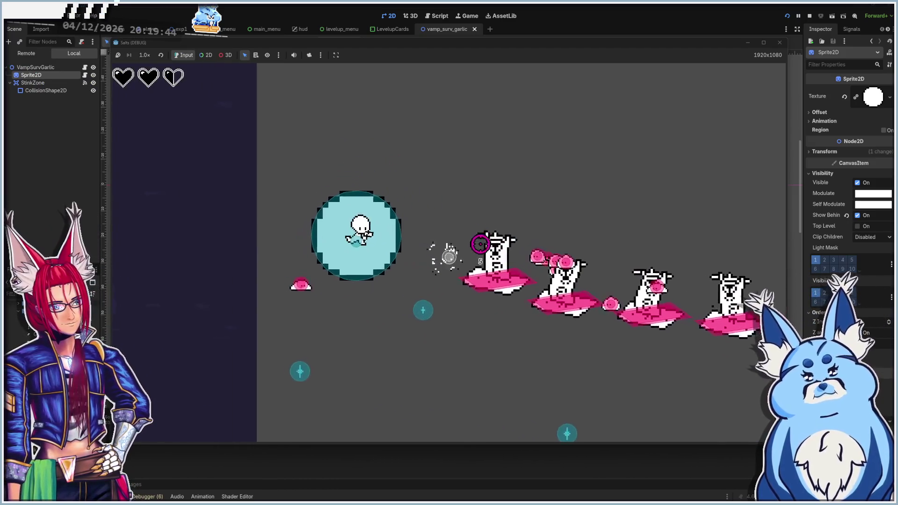
pyautogui.press('d')
pyautogui.press('w')
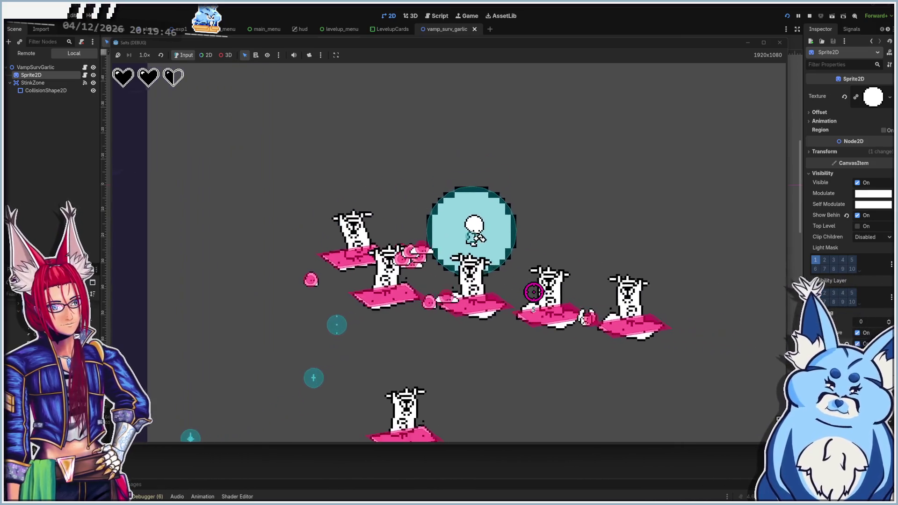
pyautogui.press('d')
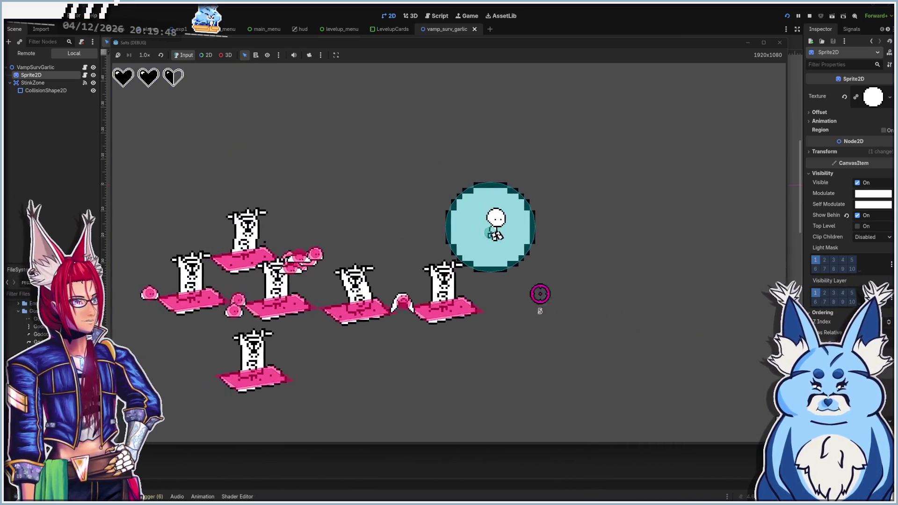
pyautogui.press('a')
pyautogui.press('w')
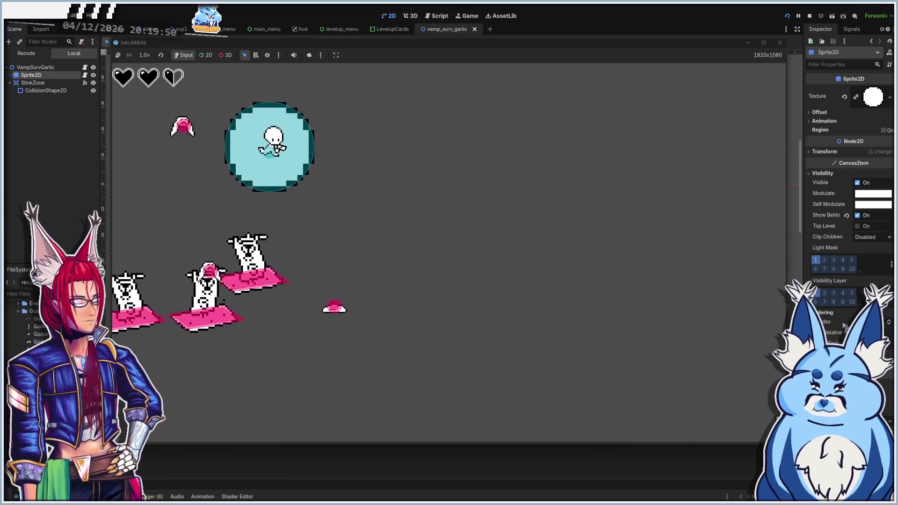
pyautogui.press('d')
pyautogui.press('s')
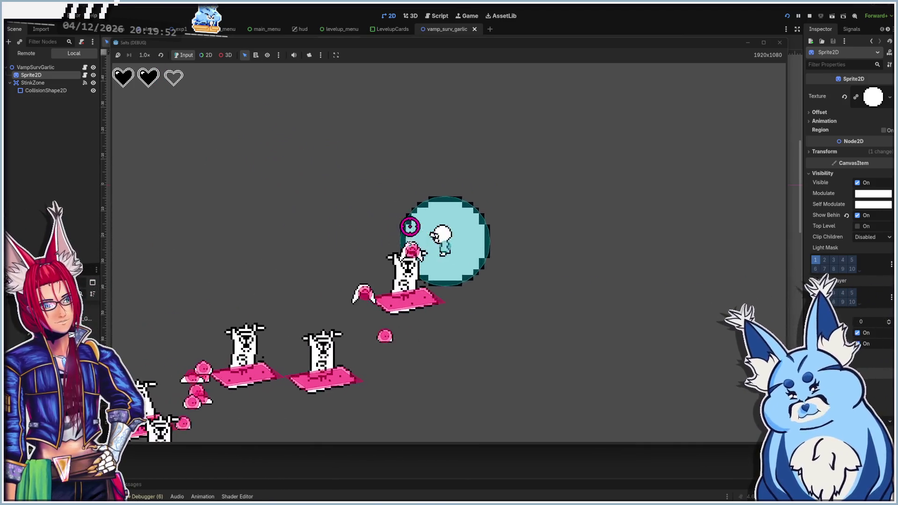
pyautogui.press('F8')
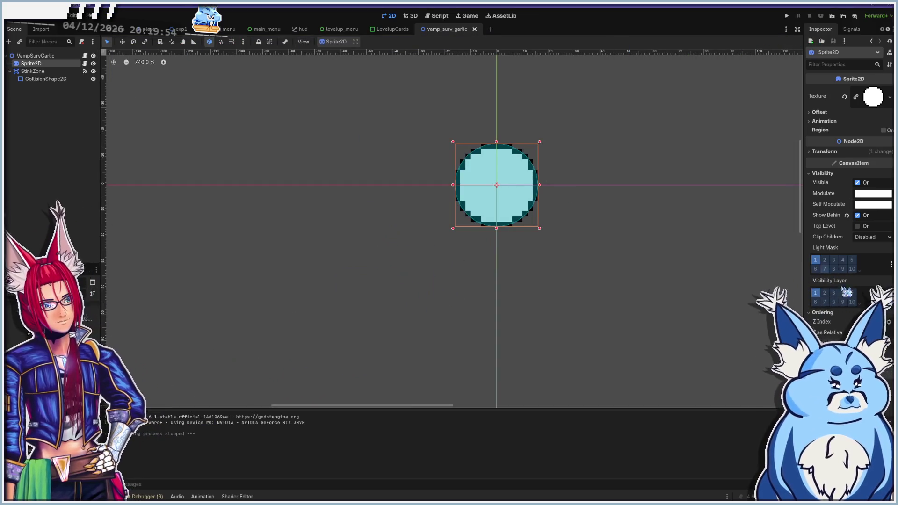
# Set Sprite2D's Z Index to 1, save, move StinkZone above Sprite2D, and run the game
pyautogui.click(889, 322)
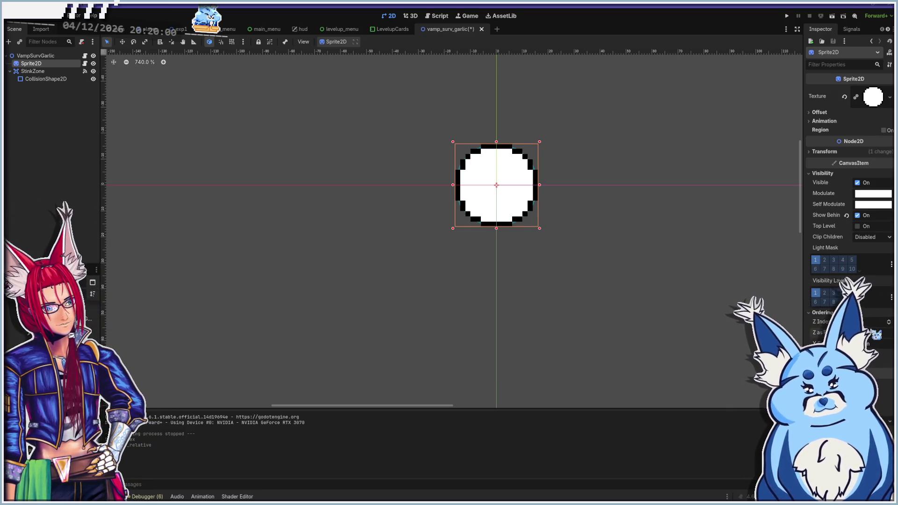
pyautogui.hotkey('ctrl', 's')
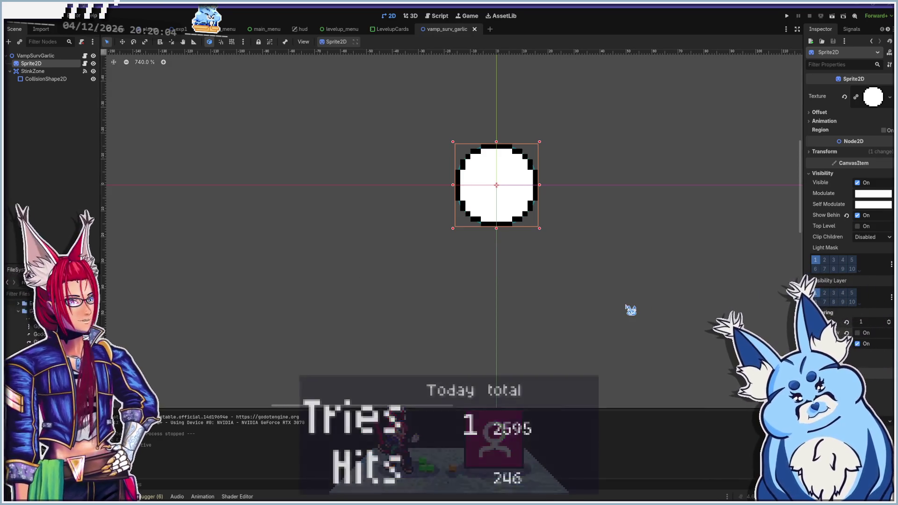
pyautogui.click(32, 71)
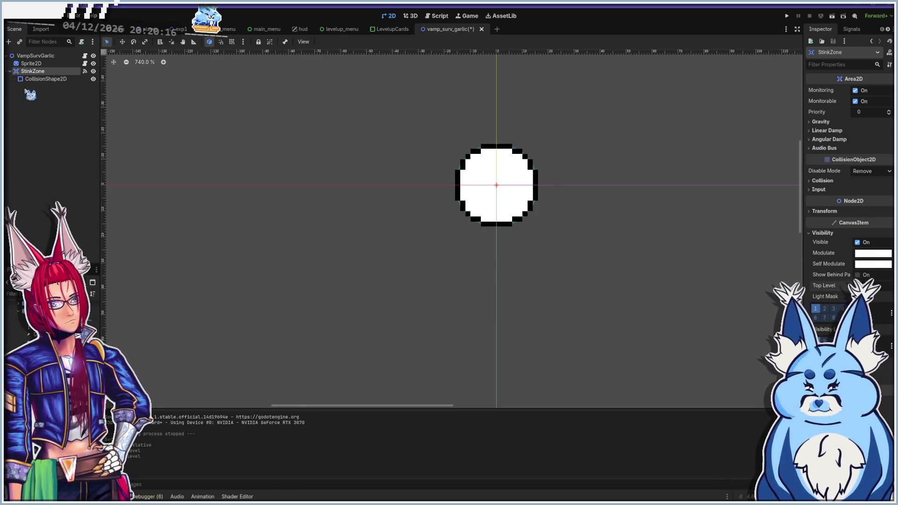
pyautogui.moveTo(36, 63); pyautogui.dragTo(38, 65)
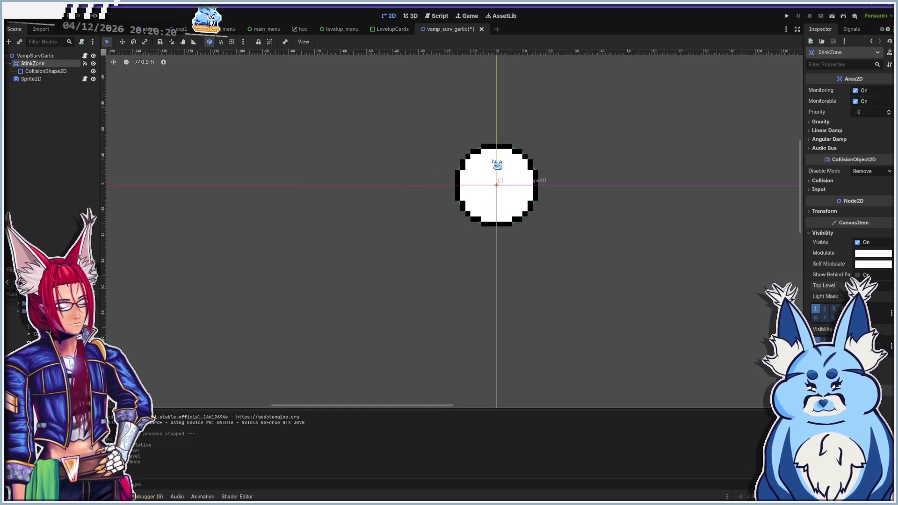
pyautogui.press('F5')
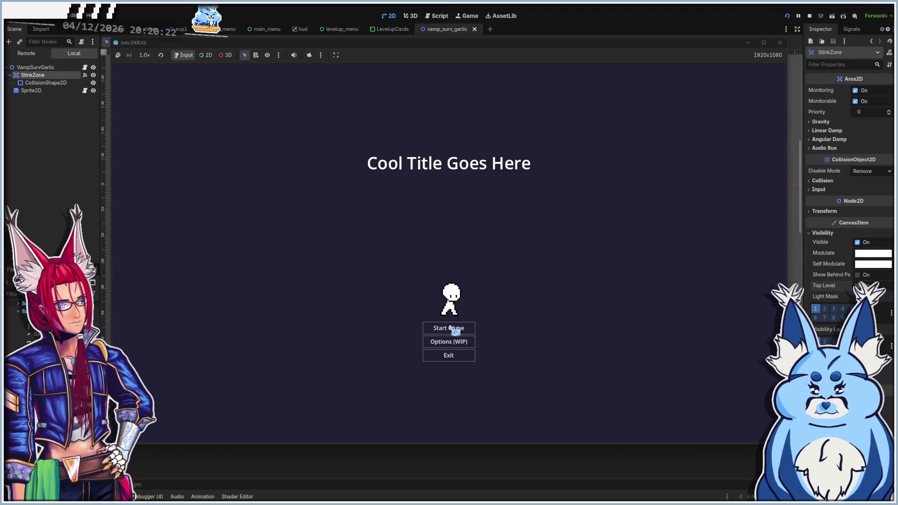
# Start a run with the Pistol, take Uh Oh Stinky, walk the aura into enemies, then stop
pyautogui.click(449, 327)
pyautogui.click(451, 265)
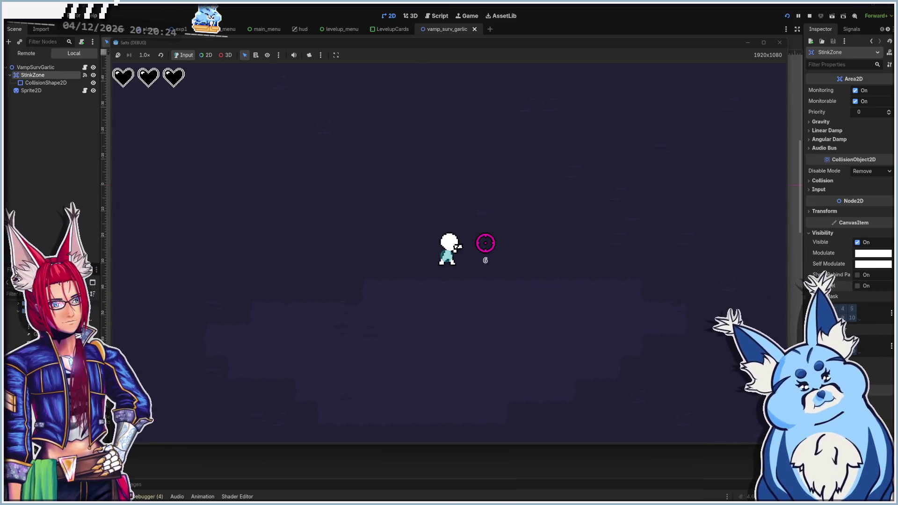
pyautogui.press('d')
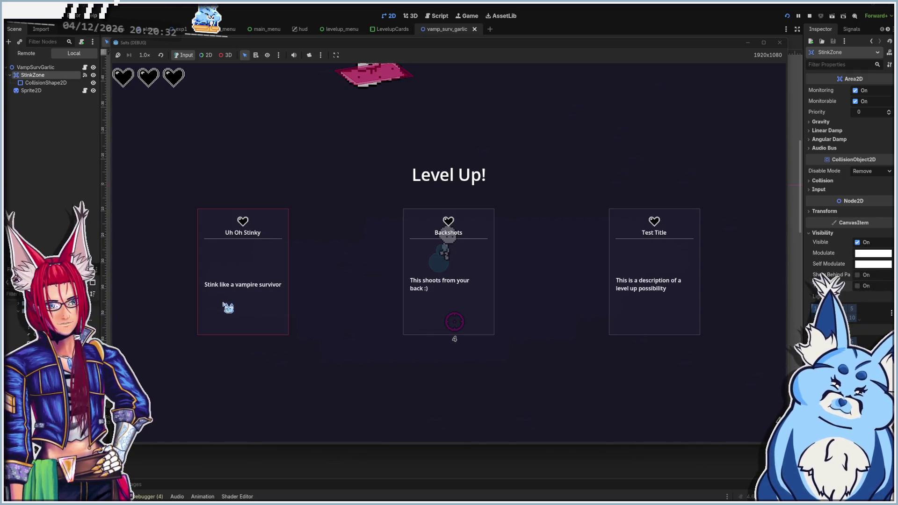
pyautogui.click(224, 305)
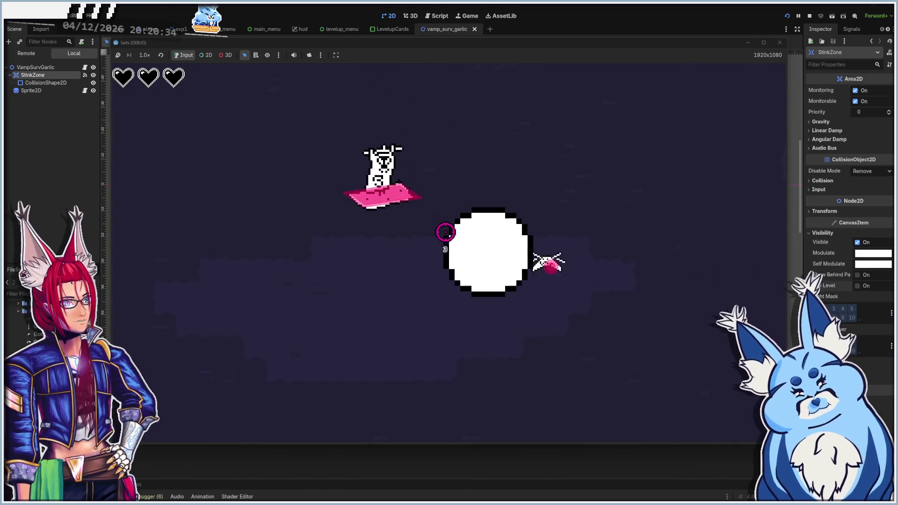
pyautogui.press('s')
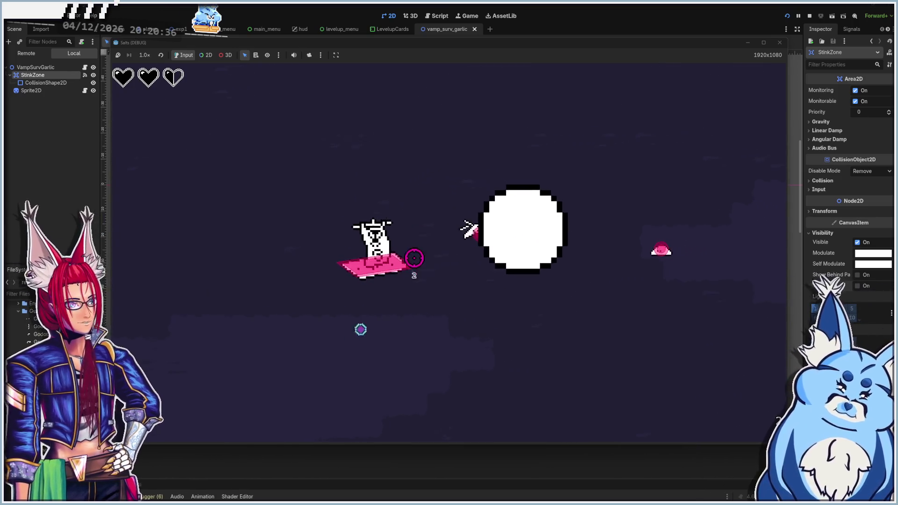
pyautogui.press('a')
pyautogui.press('w')
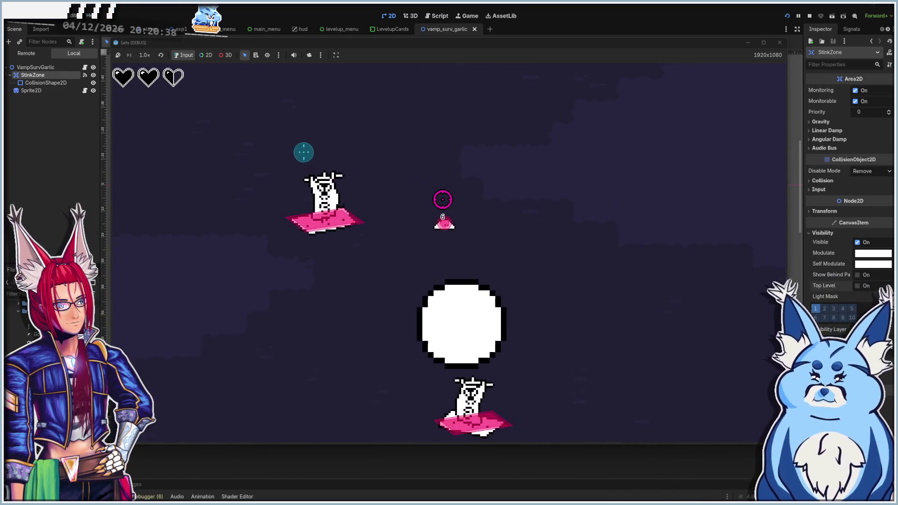
pyautogui.press('d')
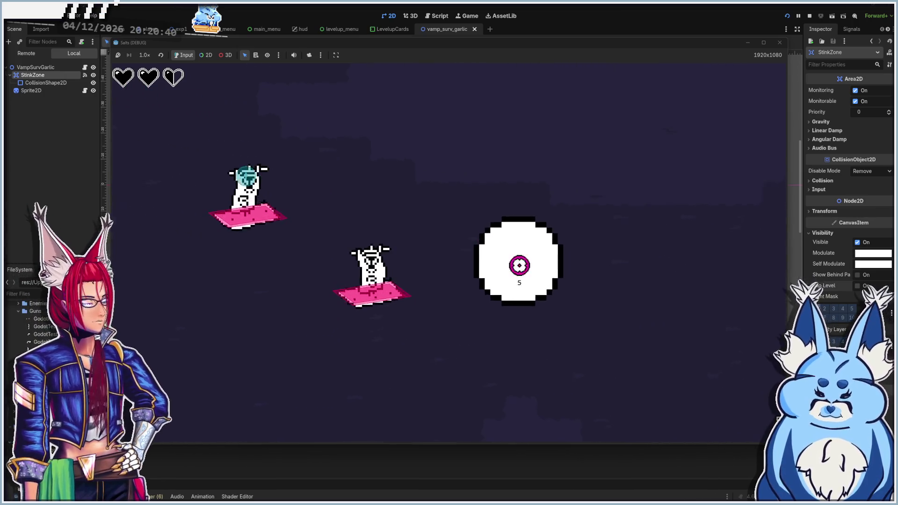
pyautogui.press('s')
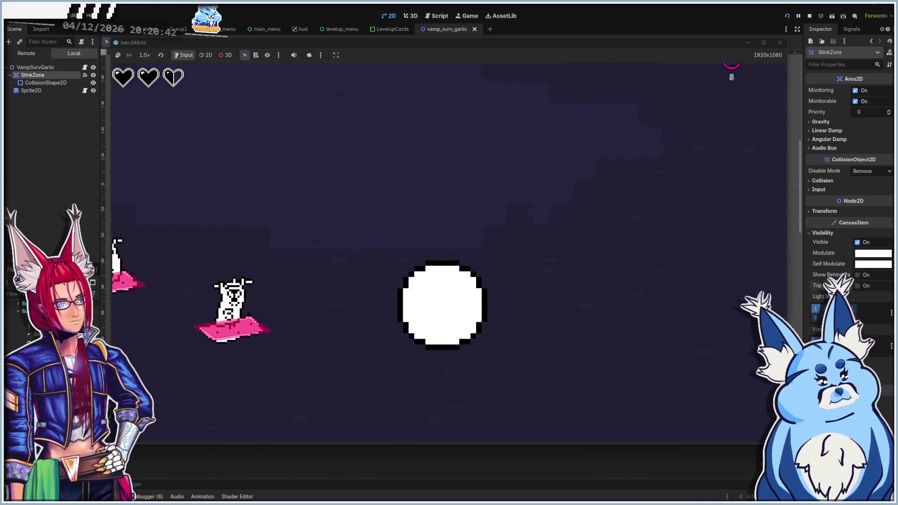
pyautogui.press('d')
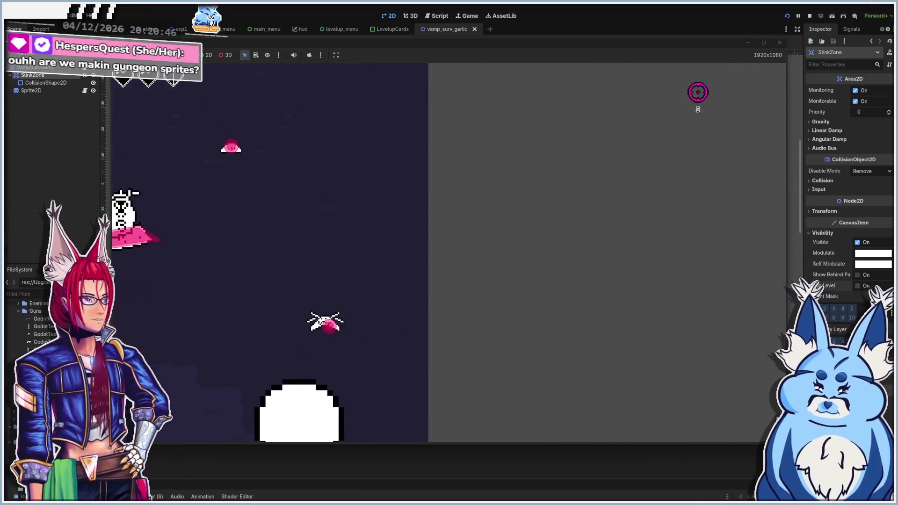
pyautogui.click(780, 42)
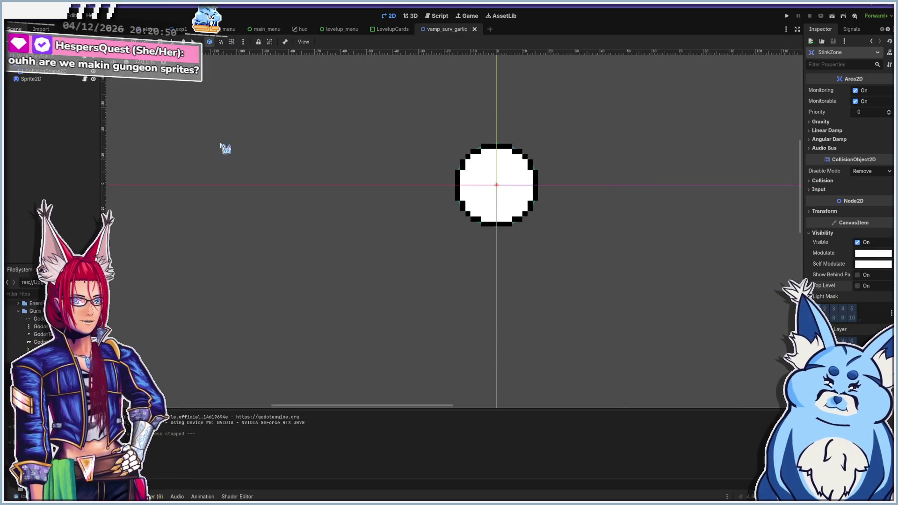
# Undo Sprite2D's Z Index change to restore the cyan aura, then view the main and pause_menu scenes
pyautogui.click(487, 206)
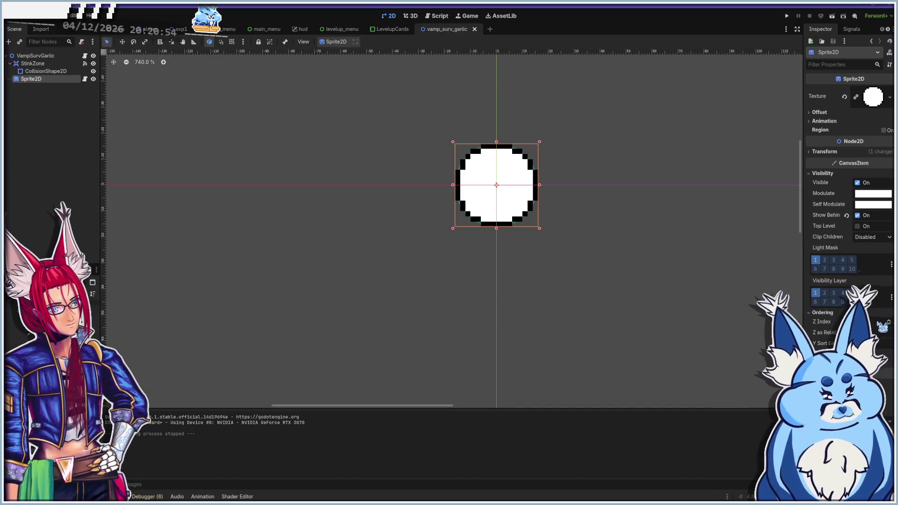
pyautogui.press('Return')
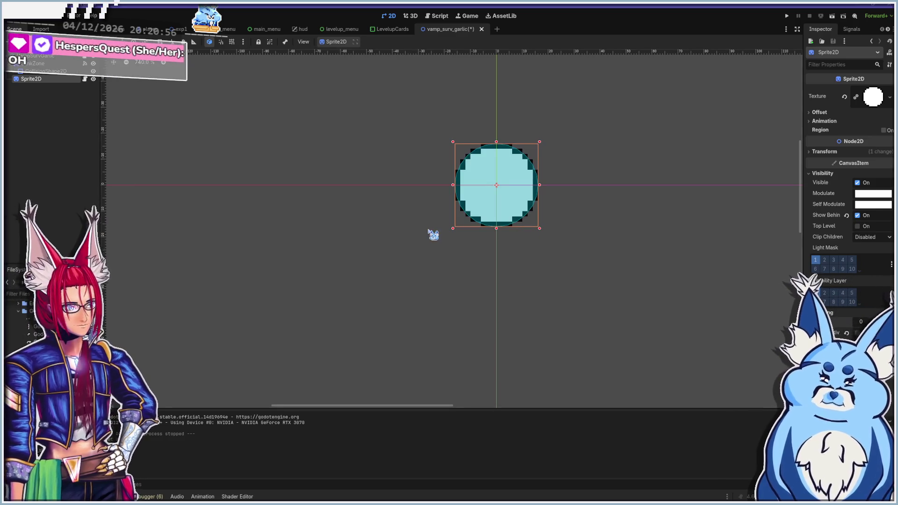
pyautogui.click(121, 29)
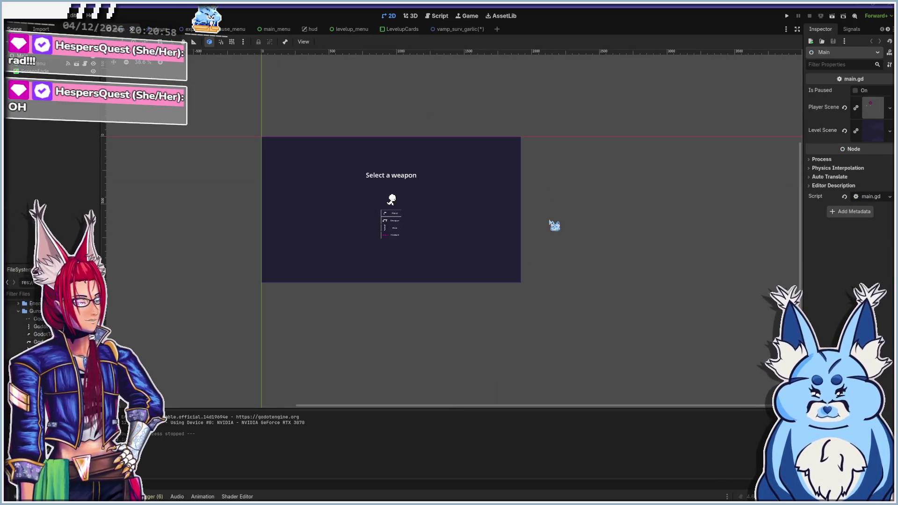
pyautogui.scroll(5, 336, 192)
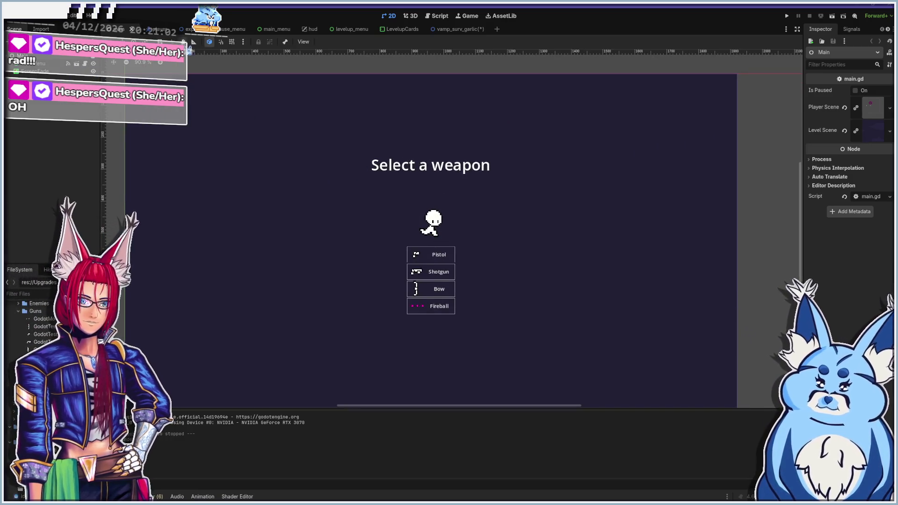
pyautogui.click(230, 29)
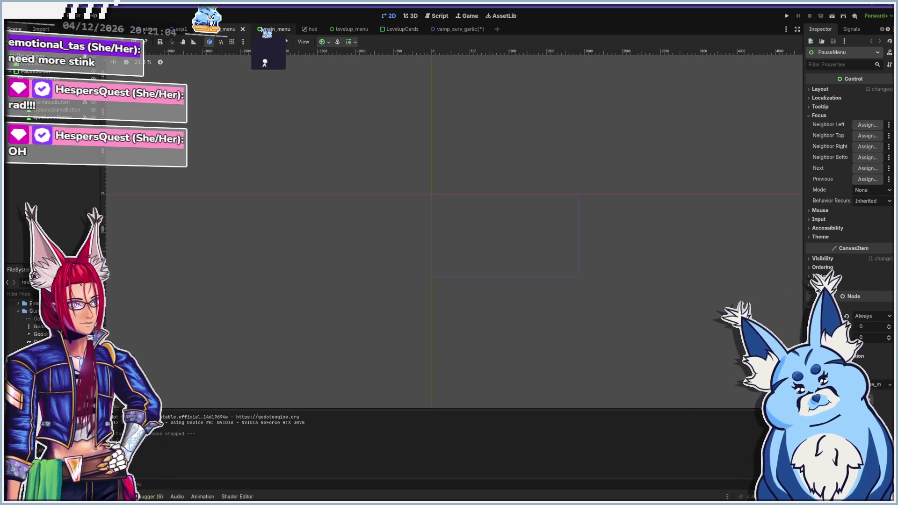
# Hide the SelectScreen node in main_menu, look over main_menu.gd, and run the game
pyautogui.click(266, 31)
pyautogui.scroll(-5, 398, 200)
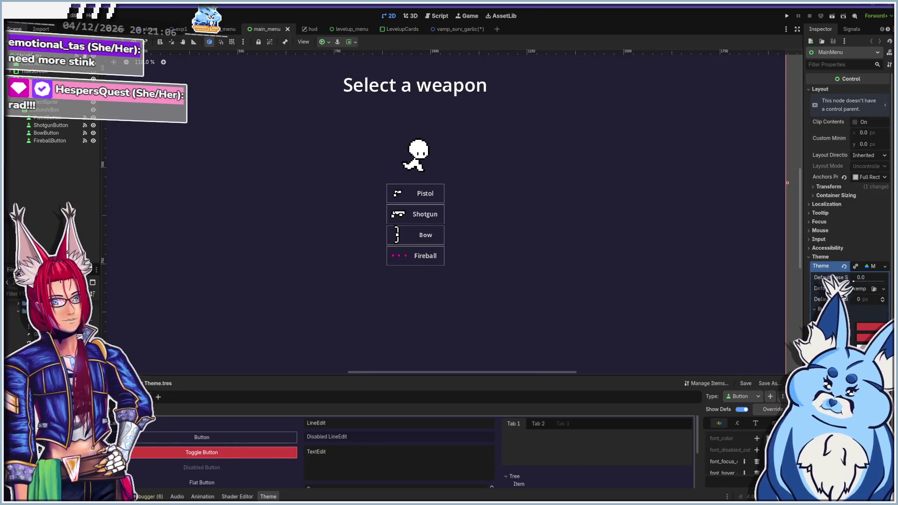
pyautogui.click(36, 78)
pyautogui.click(93, 79)
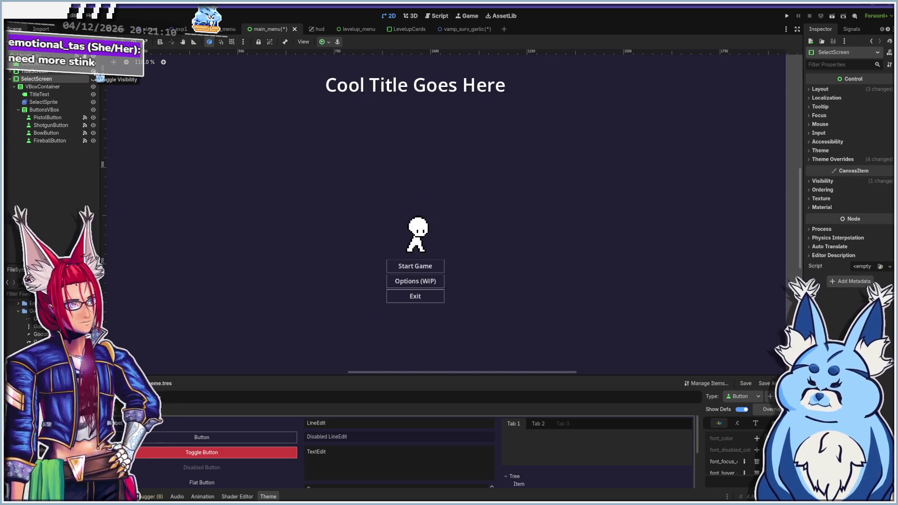
pyautogui.click(438, 18)
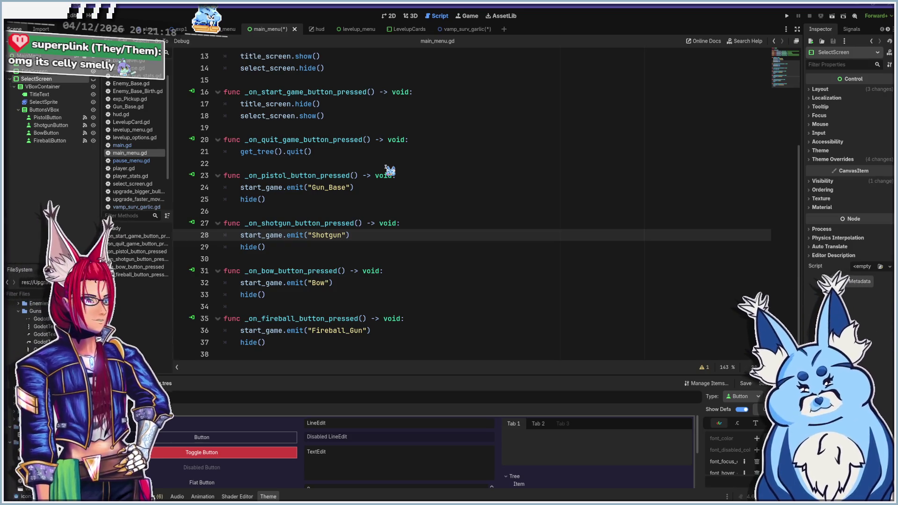
pyautogui.scroll(4, 358, 253)
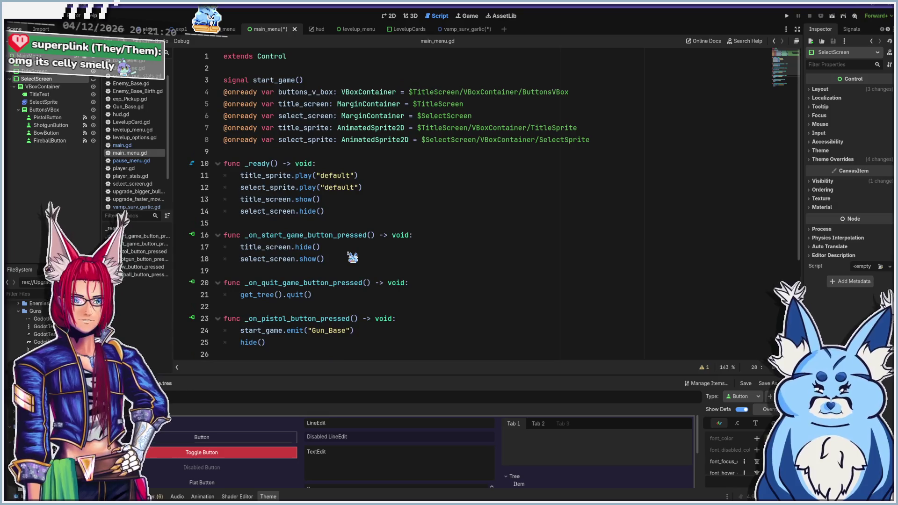
pyautogui.press('F5')
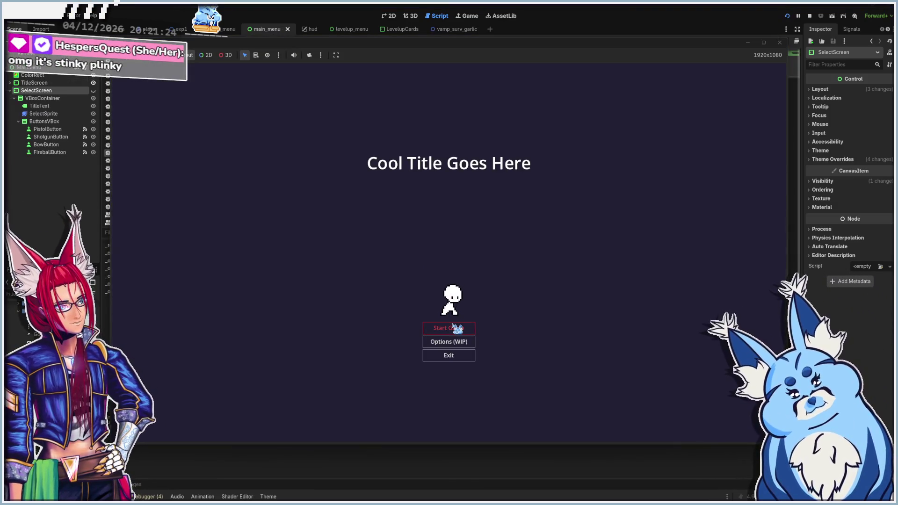
# Start a game with the Pistol and walk the player down and left until the Level Up cards appear
pyautogui.click(454, 328)
pyautogui.click(450, 262)
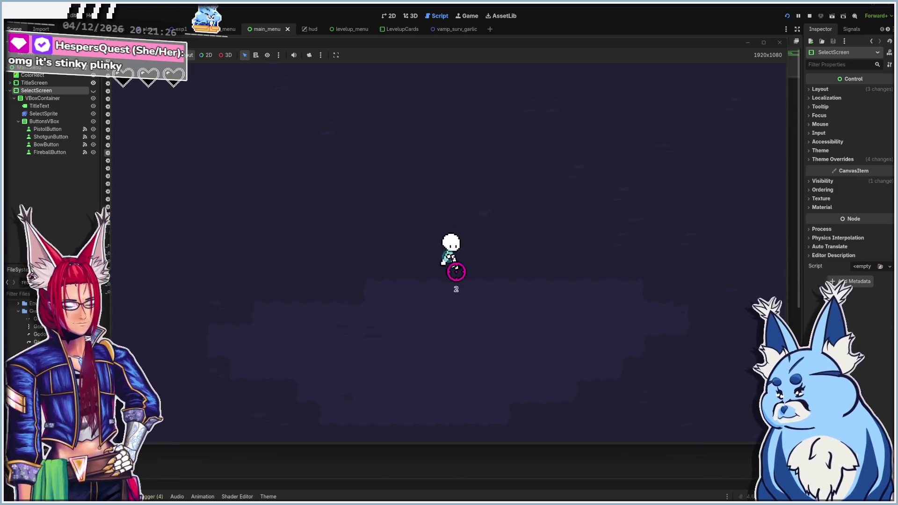
pyautogui.press('s')
pyautogui.press('d')
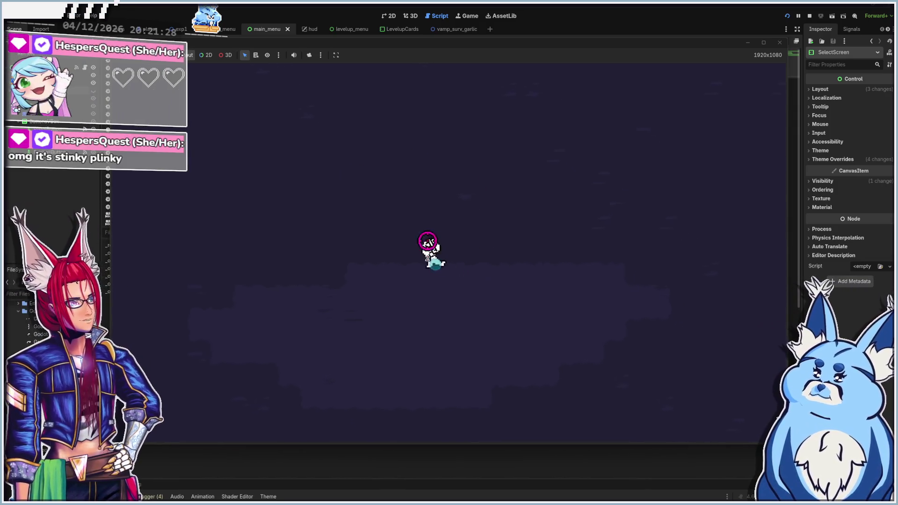
pyautogui.press('a')
pyautogui.press('s')
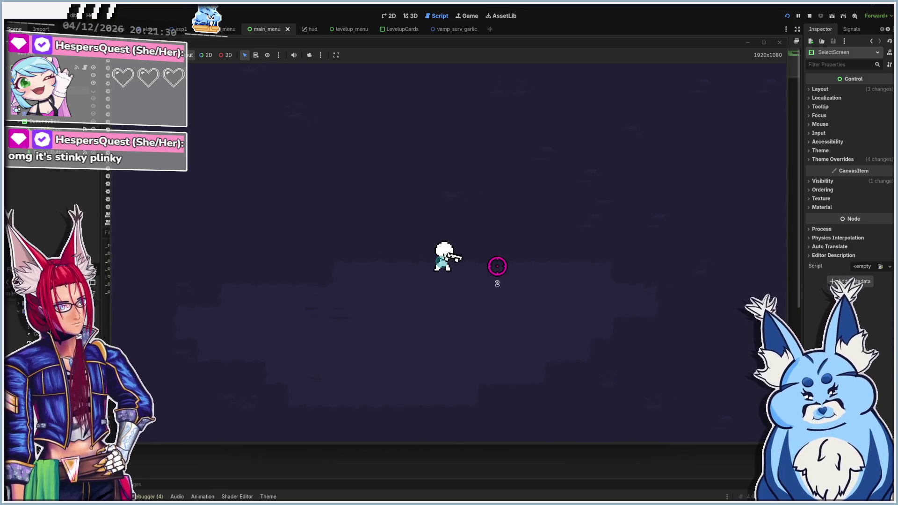
pyautogui.press('s')
pyautogui.press('a')
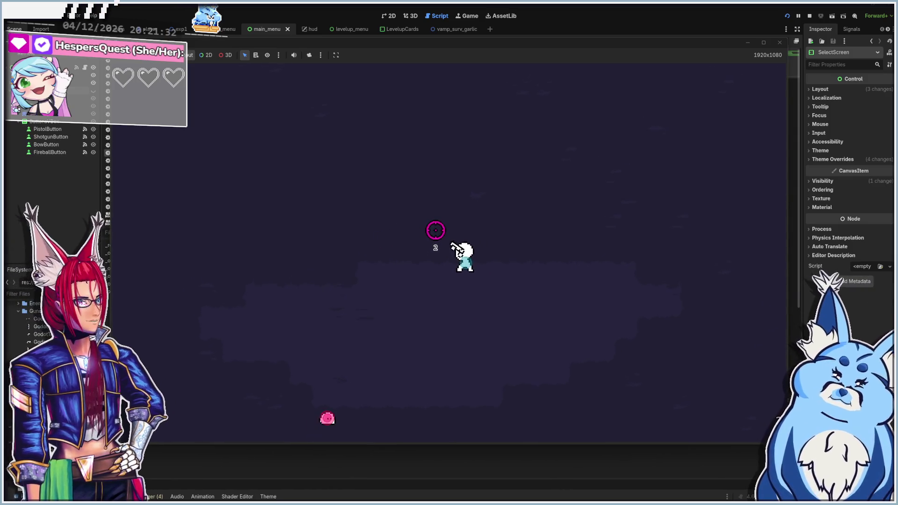
pyautogui.press('s')
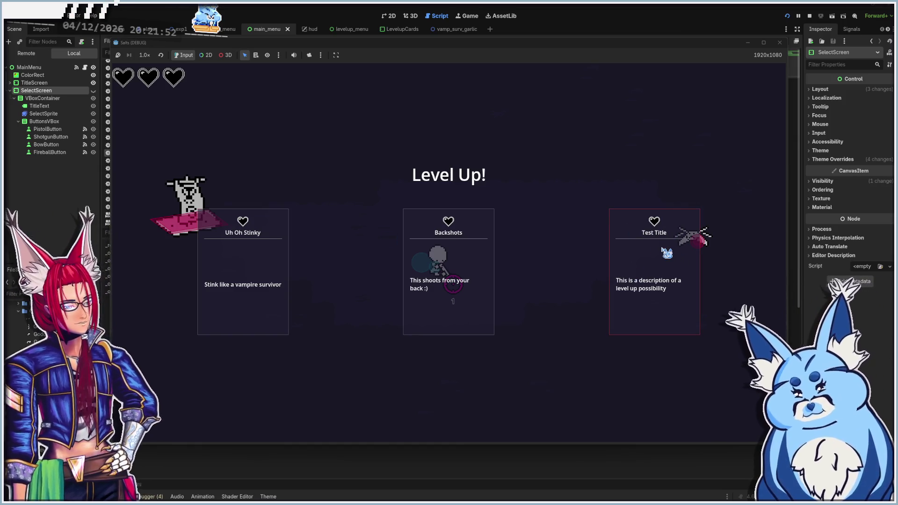
# Take the Backshots upgrade and walk the player around the arena to gather XP
pyautogui.click(442, 267)
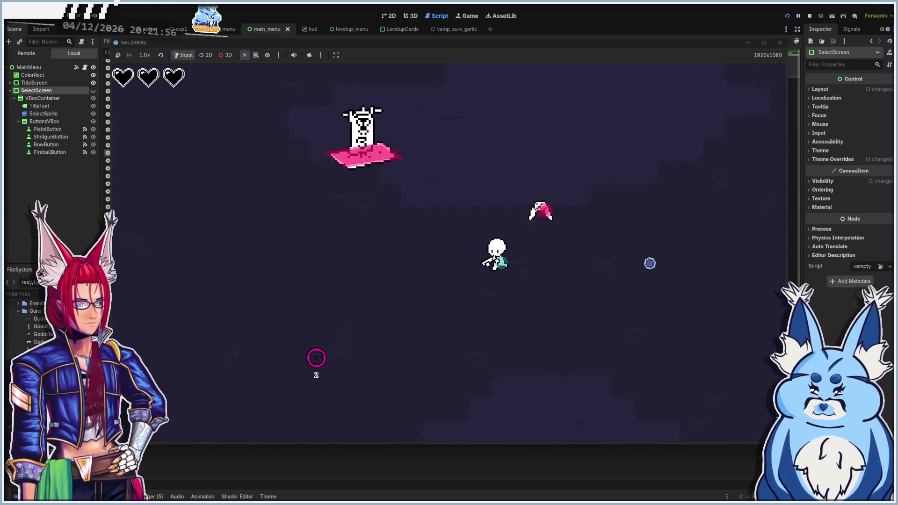
pyautogui.press('a')
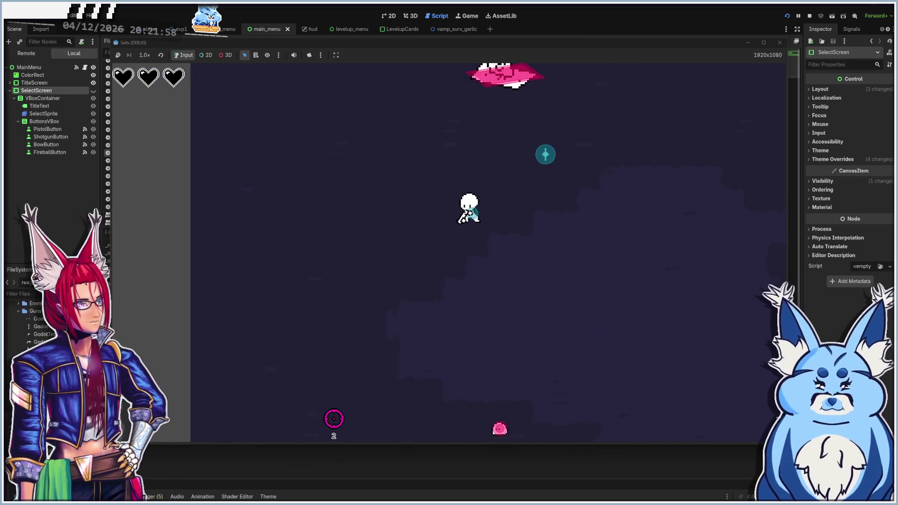
pyautogui.press('d')
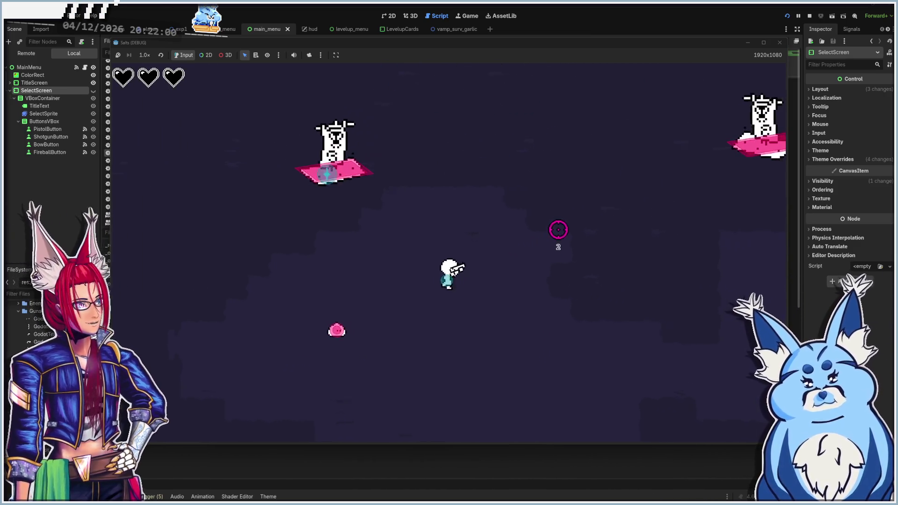
pyautogui.press('s')
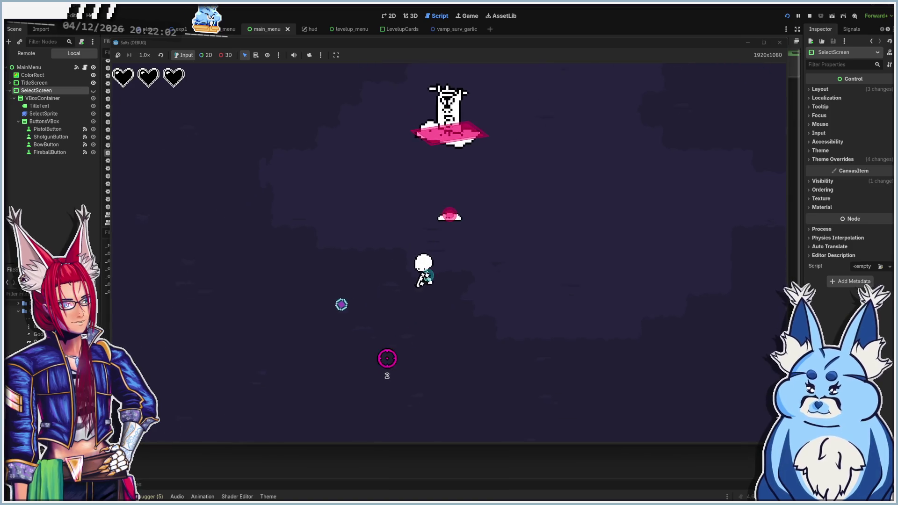
pyautogui.press('s')
pyautogui.press('a')
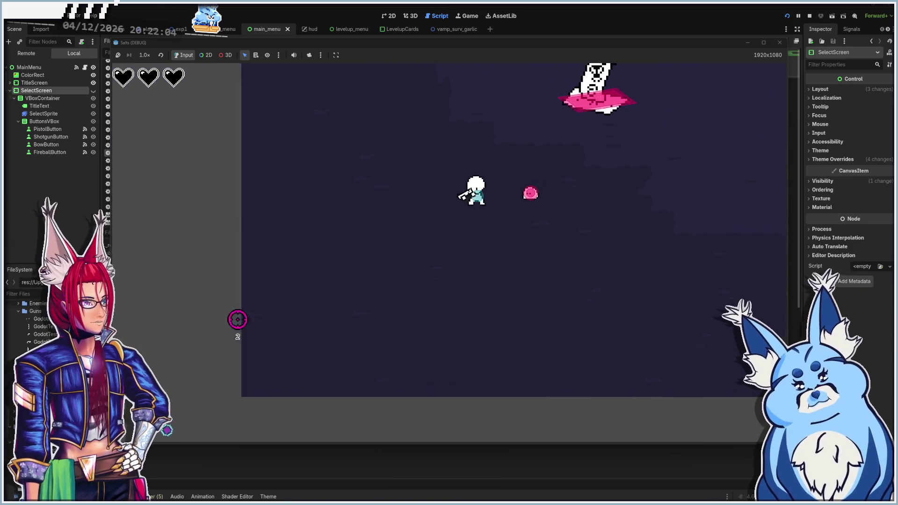
pyautogui.press('a')
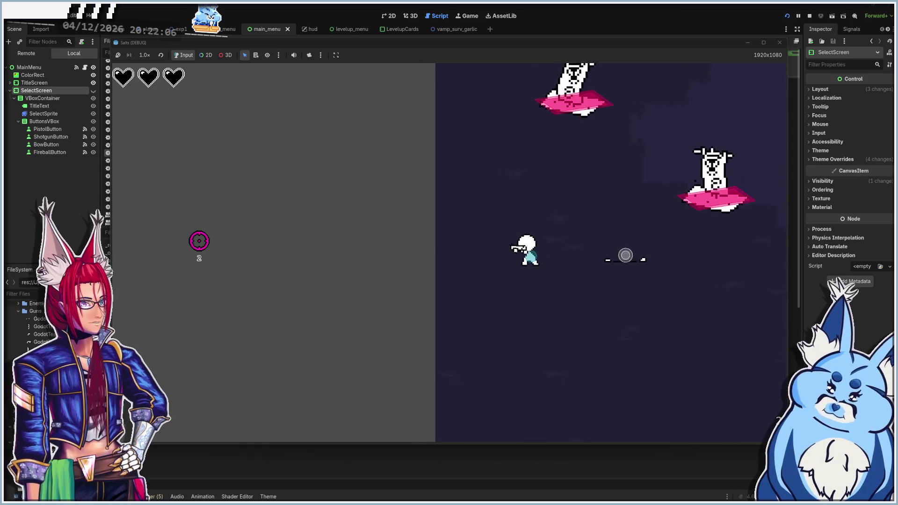
pyautogui.press('a')
pyautogui.press('w')
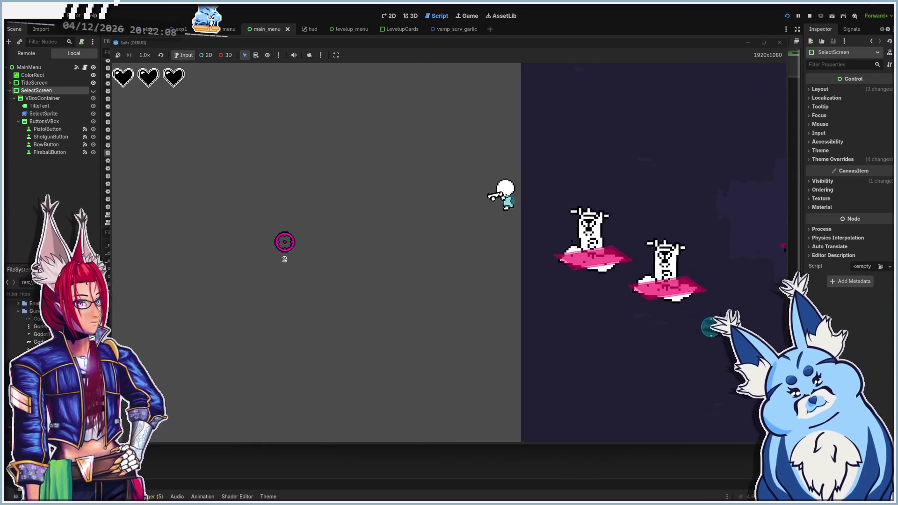
pyautogui.press('d')
pyautogui.press('s')
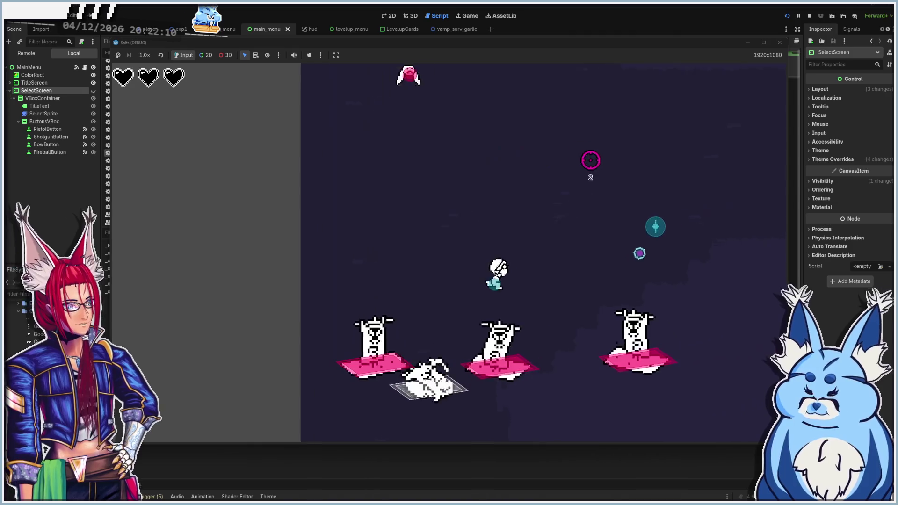
pyautogui.press('d')
pyautogui.press('s')
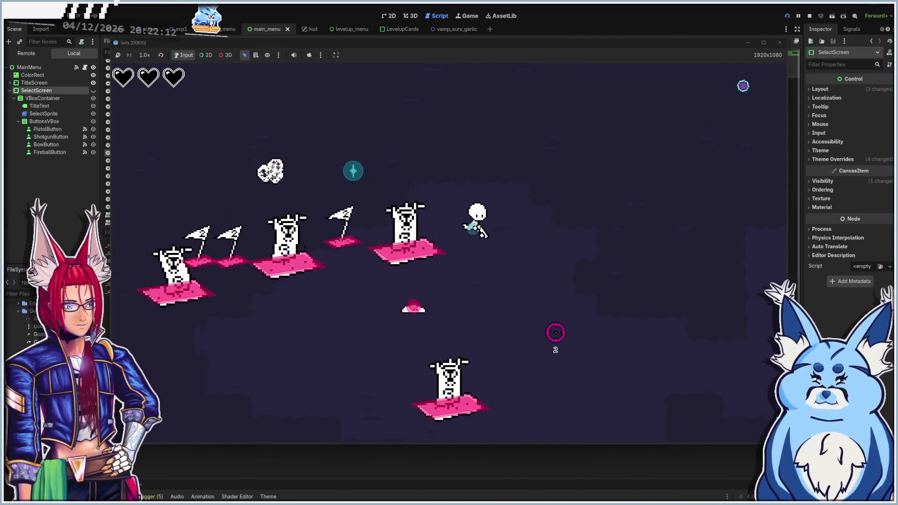
# Keep steering the player left and down, then up to collect the XP gem
pyautogui.press('w')
pyautogui.press('a')
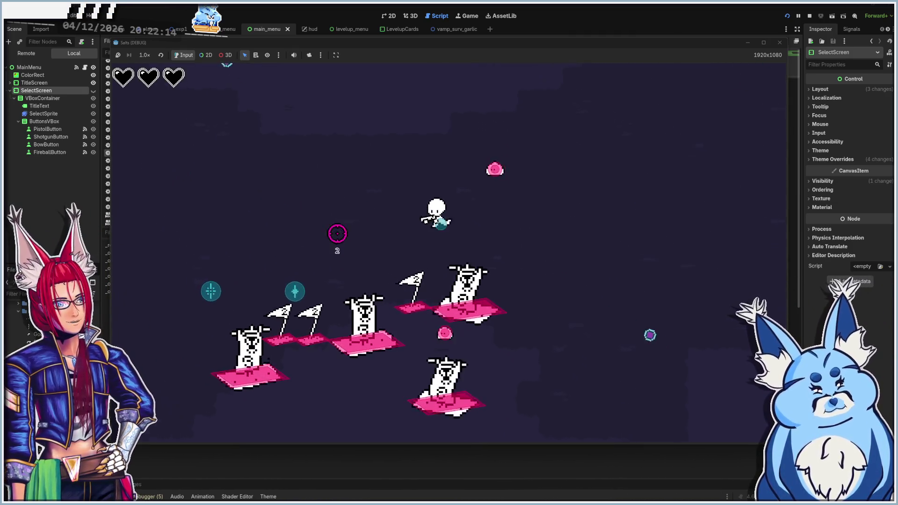
pyautogui.press('a')
pyautogui.press('s')
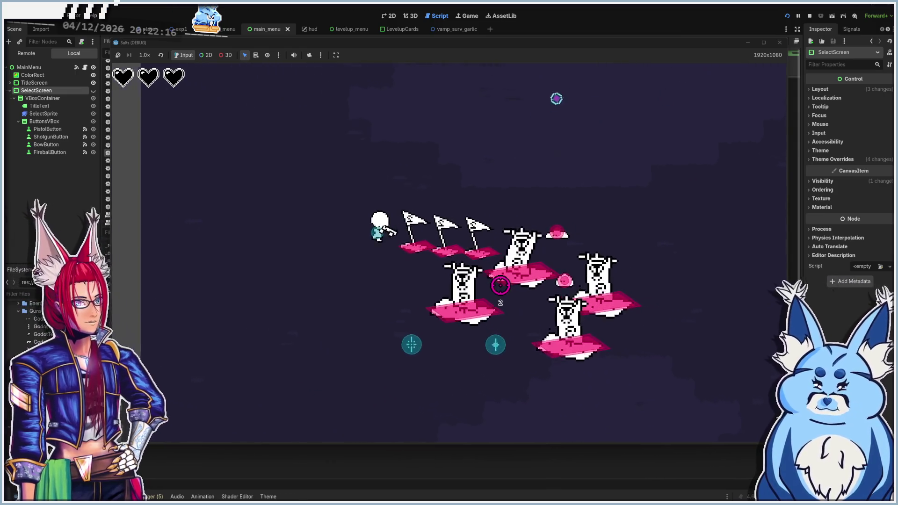
pyautogui.press('a')
pyautogui.press('s')
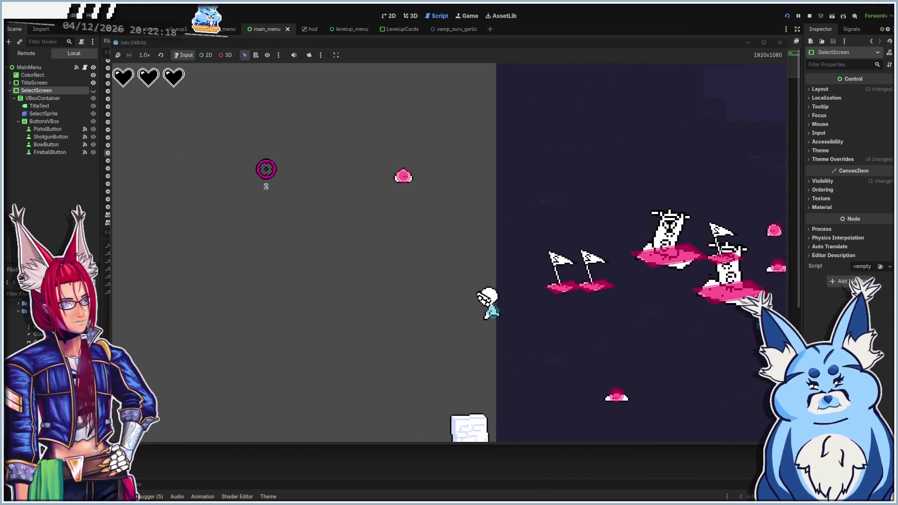
pyautogui.press('w')
pyautogui.press('a')
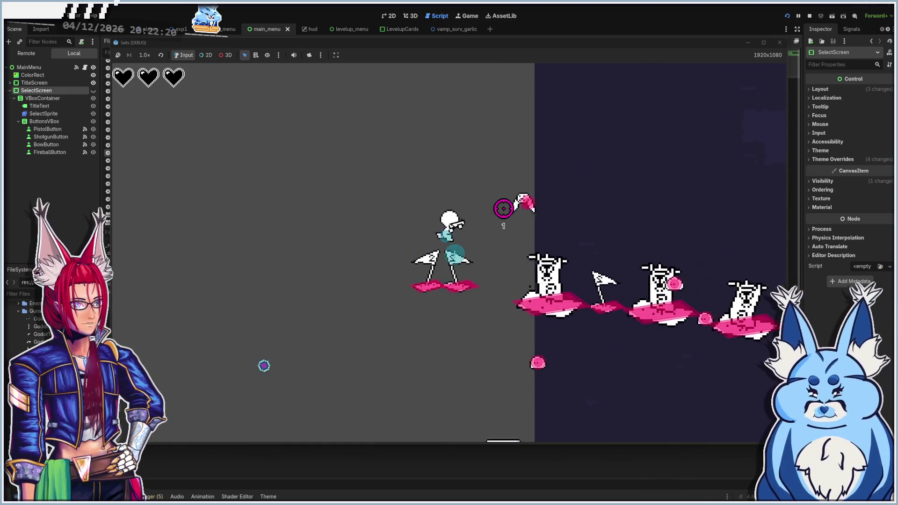
pyautogui.press('a')
pyautogui.press('w')
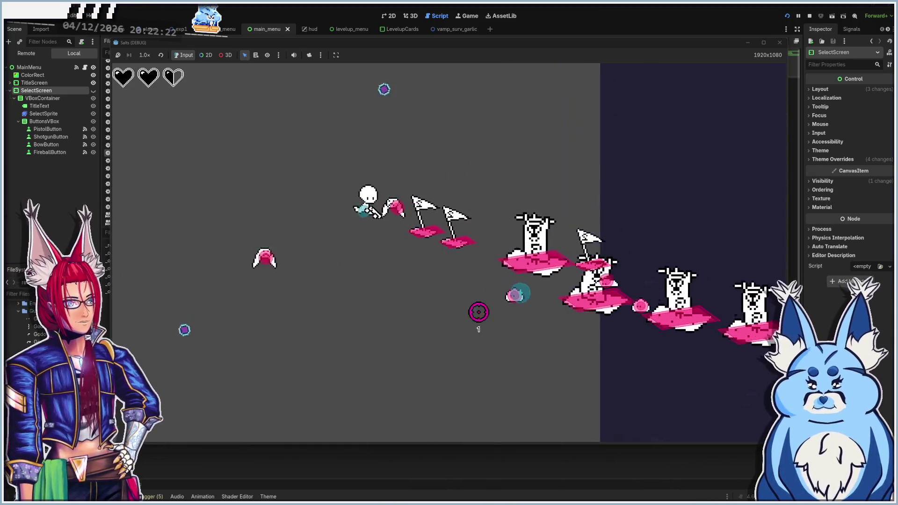
pyautogui.press('a')
pyautogui.press('s')
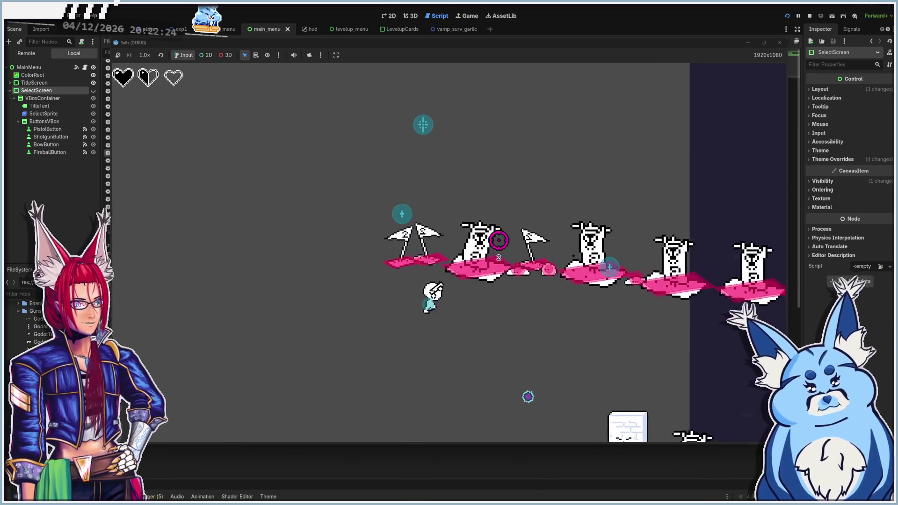
pyautogui.press('a')
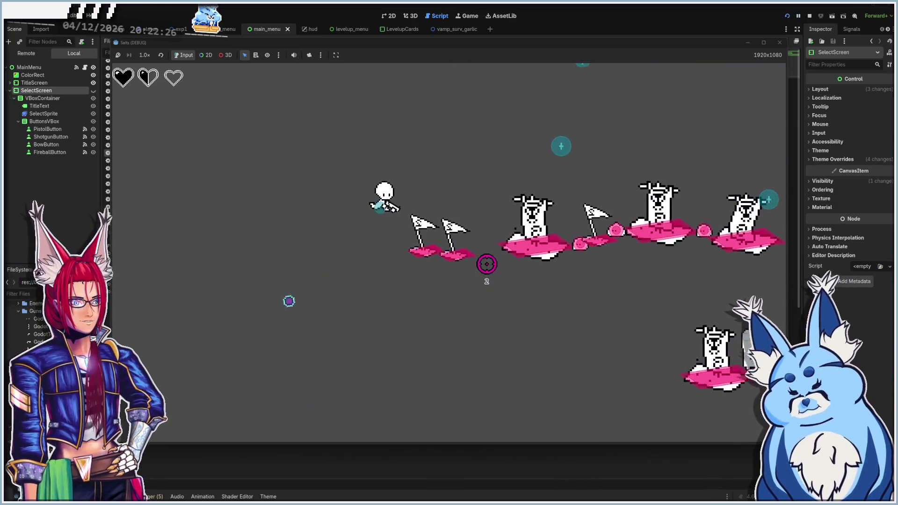
pyautogui.press('d')
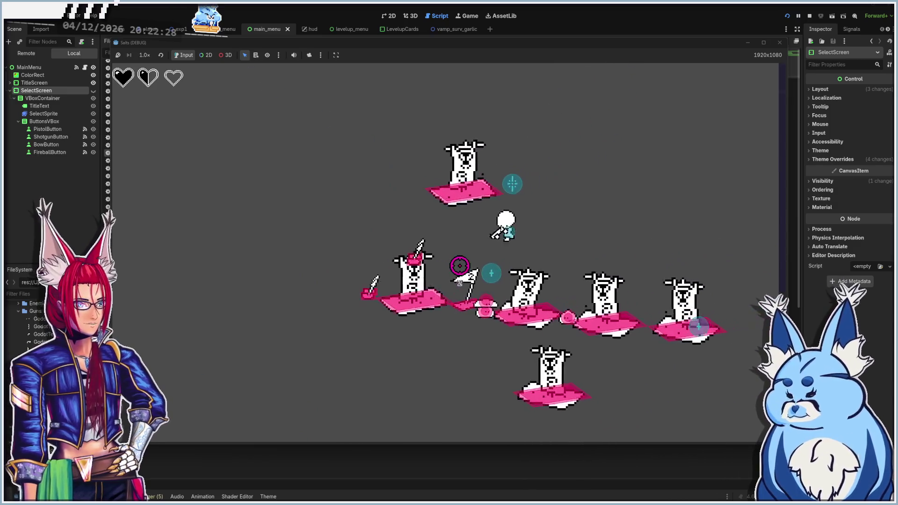
pyautogui.press('w')
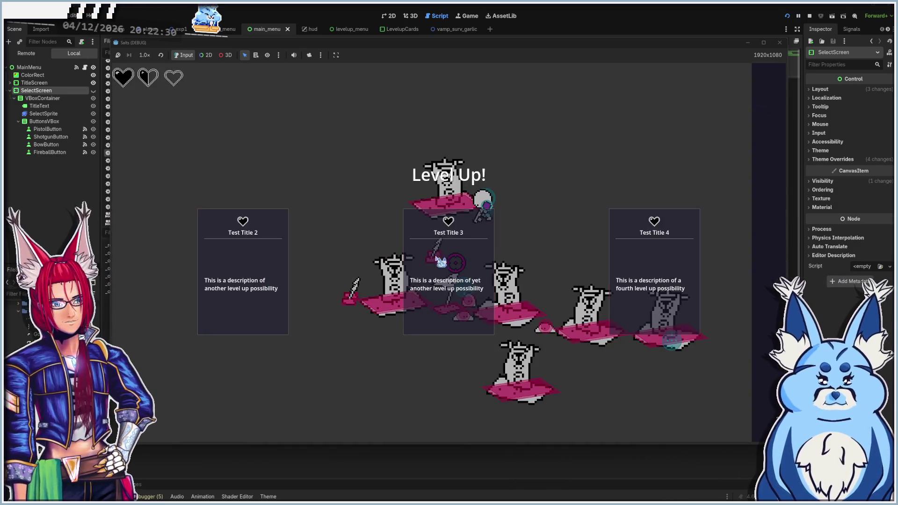
# Pick a card on the Level Up screen and keep moving toward the enemies
pyautogui.click(648, 312)
pyautogui.press('d')
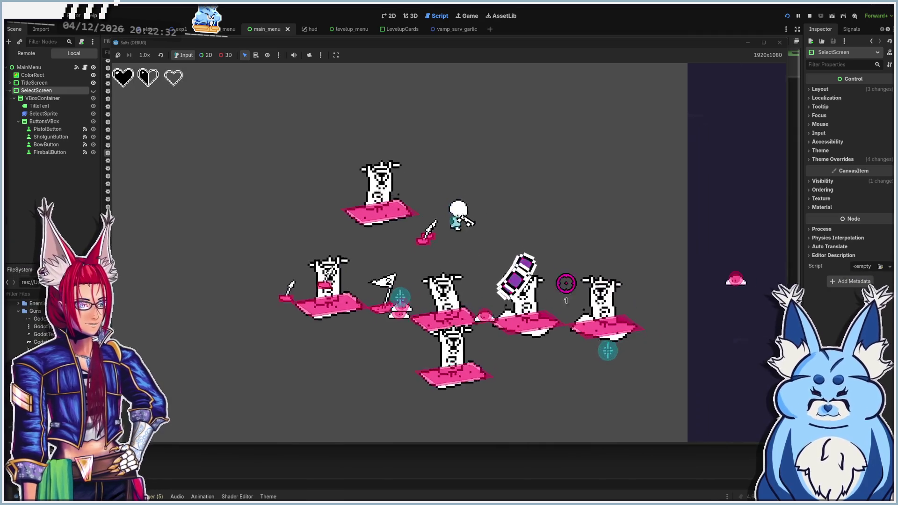
pyautogui.press('d')
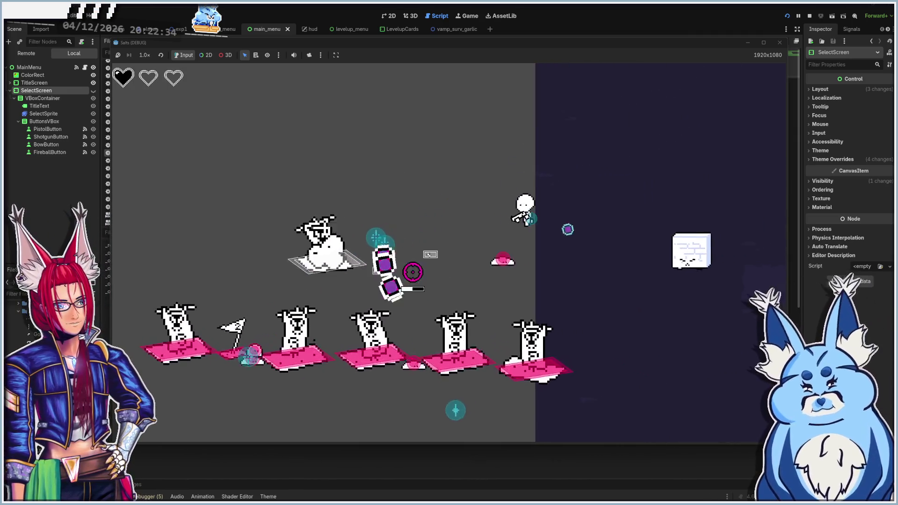
pyautogui.press('d')
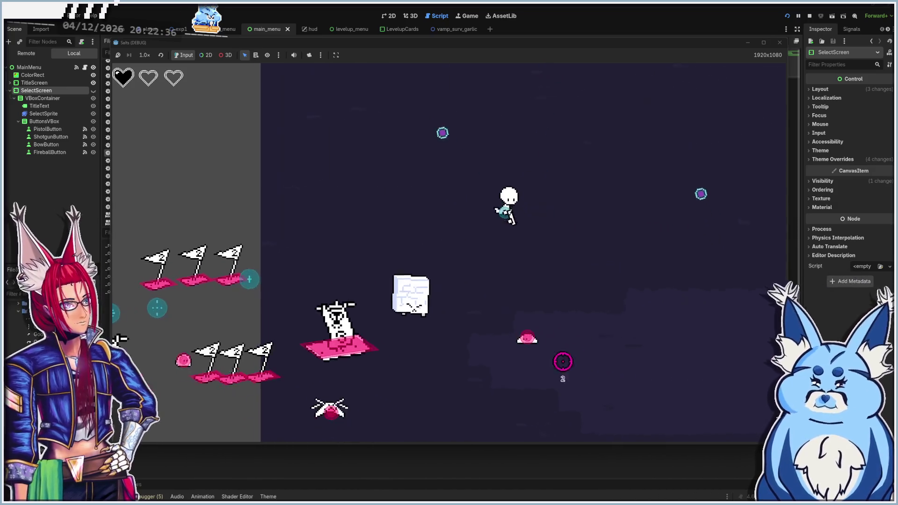
pyautogui.press('s')
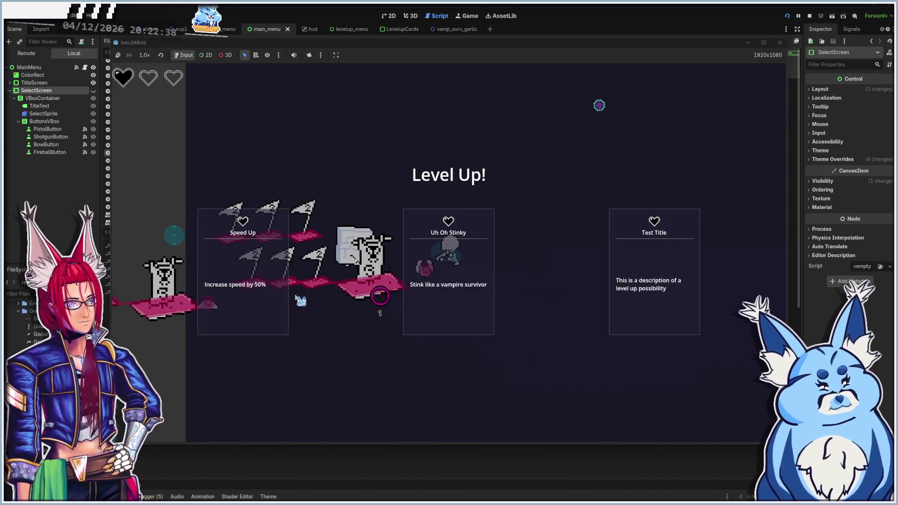
# Take Uh Oh Stinky and move the player down and left with the new aura
pyautogui.click(444, 304)
pyautogui.press('d')
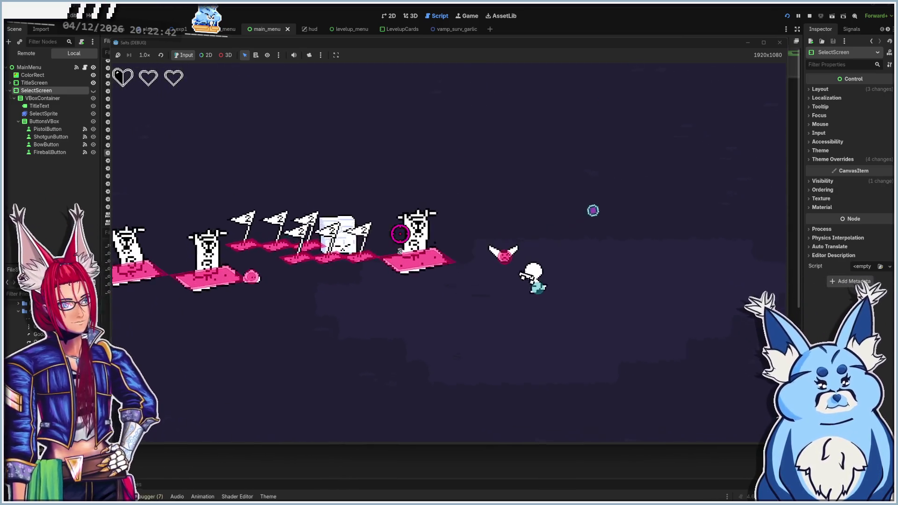
pyautogui.press('s')
pyautogui.press('a')
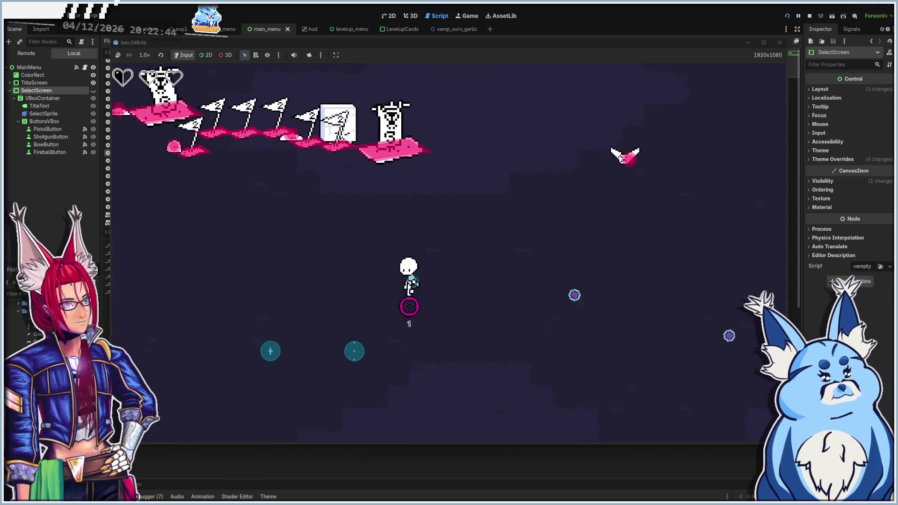
pyautogui.press('s')
pyautogui.press('a')
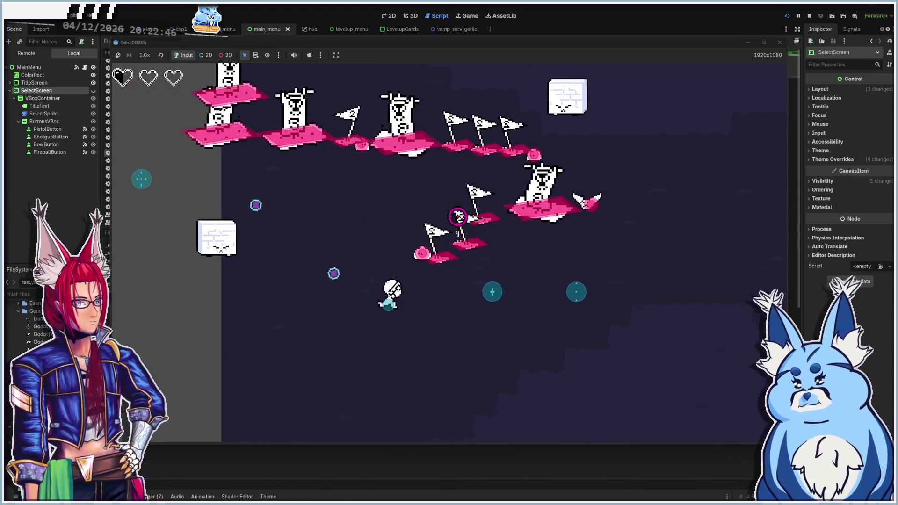
pyautogui.press('s')
pyautogui.press('a')
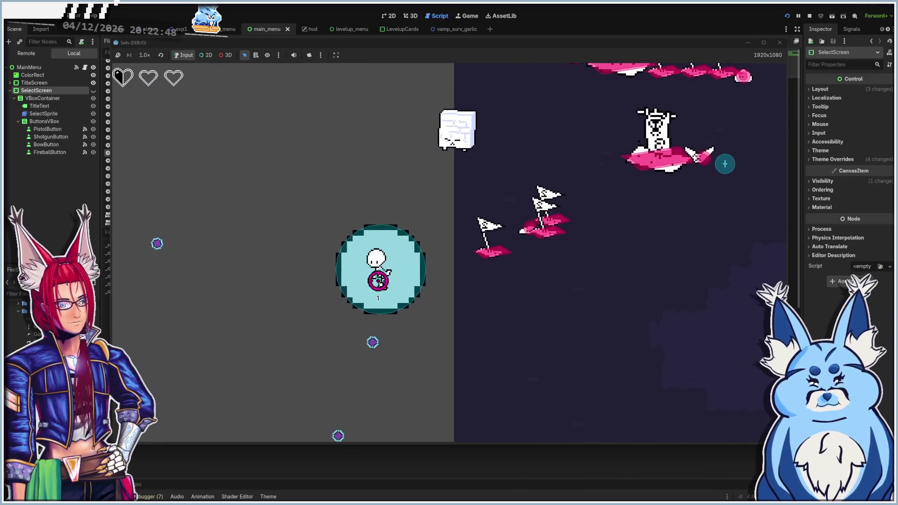
pyautogui.press('a')
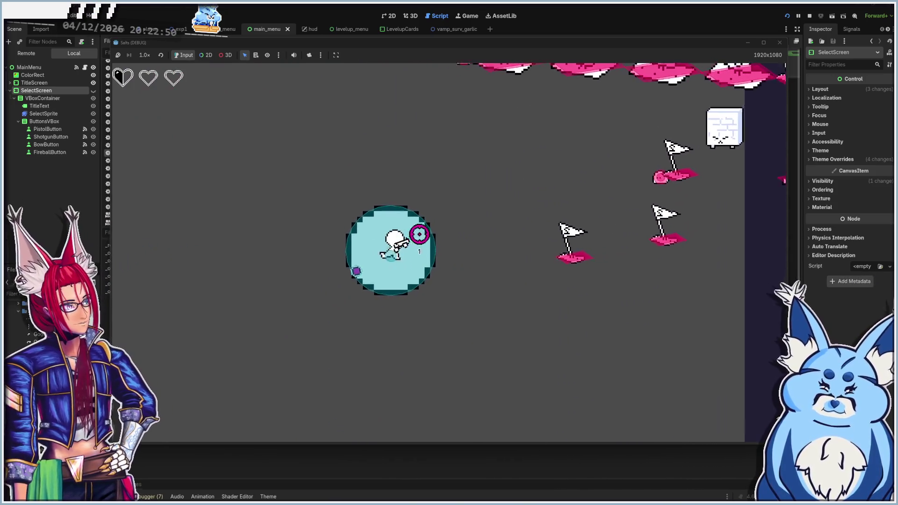
pyautogui.press('a')
# Bring the flag enemies into the stink aura, then stop the game with F8
pyautogui.press('s')
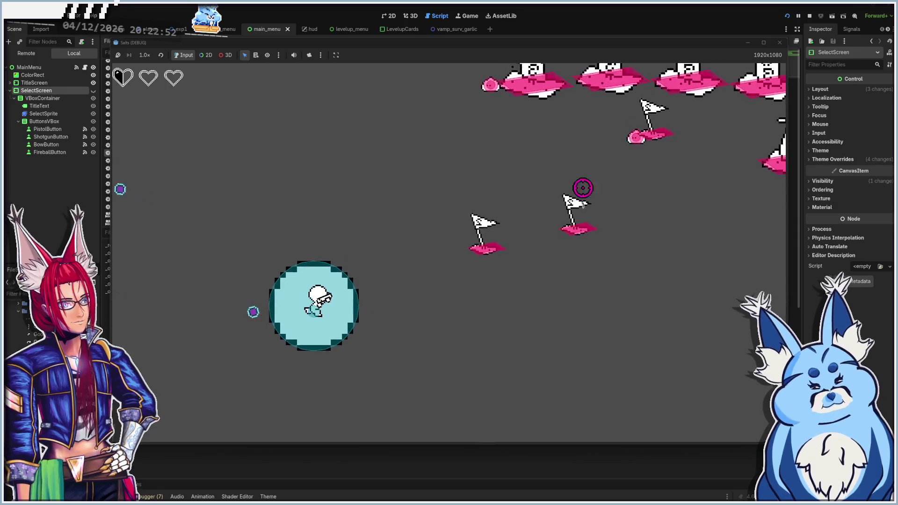
pyautogui.press('d')
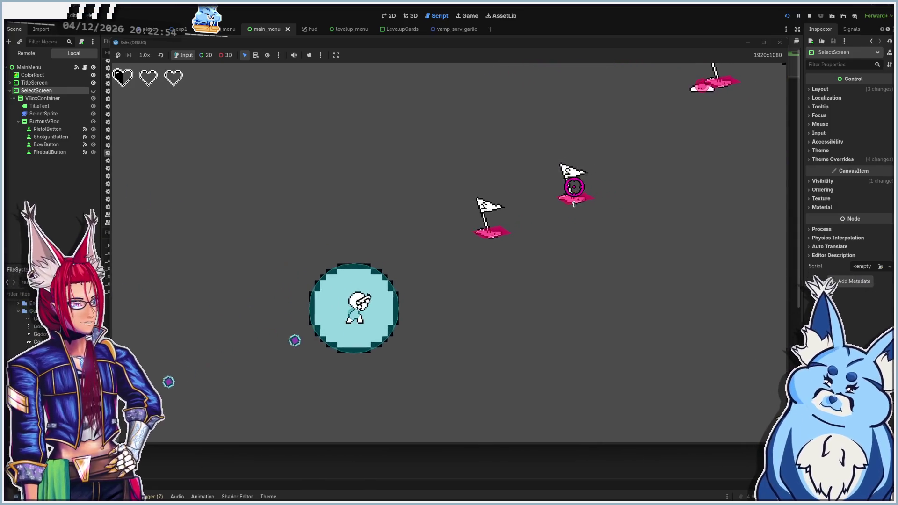
pyautogui.press('d')
pyautogui.press('w')
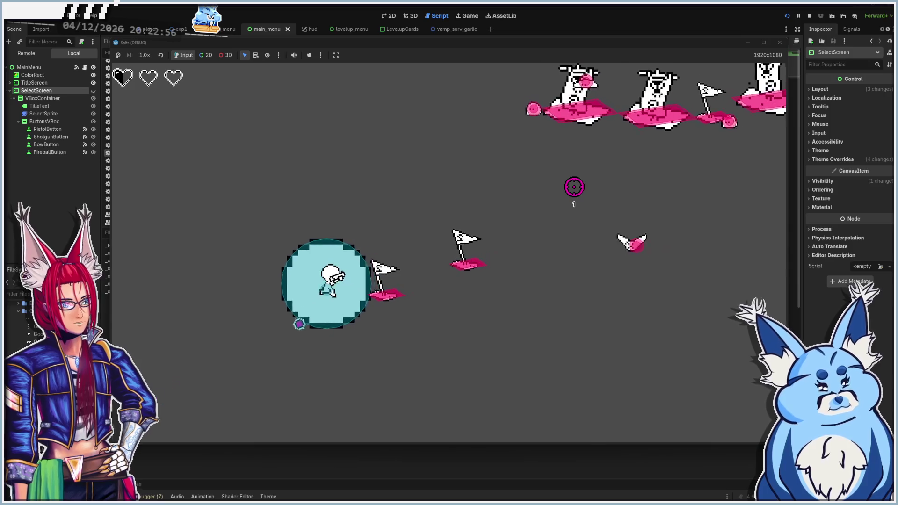
pyautogui.press('s')
pyautogui.press('d')
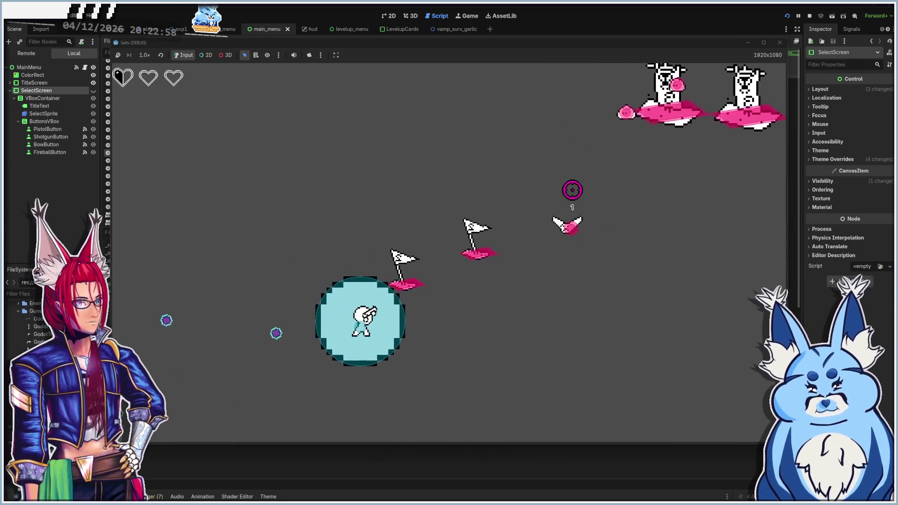
pyautogui.press('a')
pyautogui.press('w')
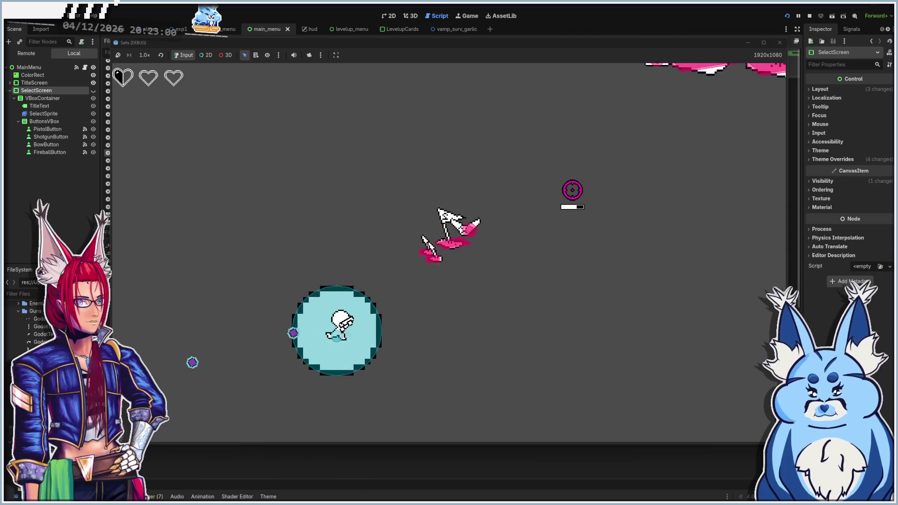
pyautogui.press('s')
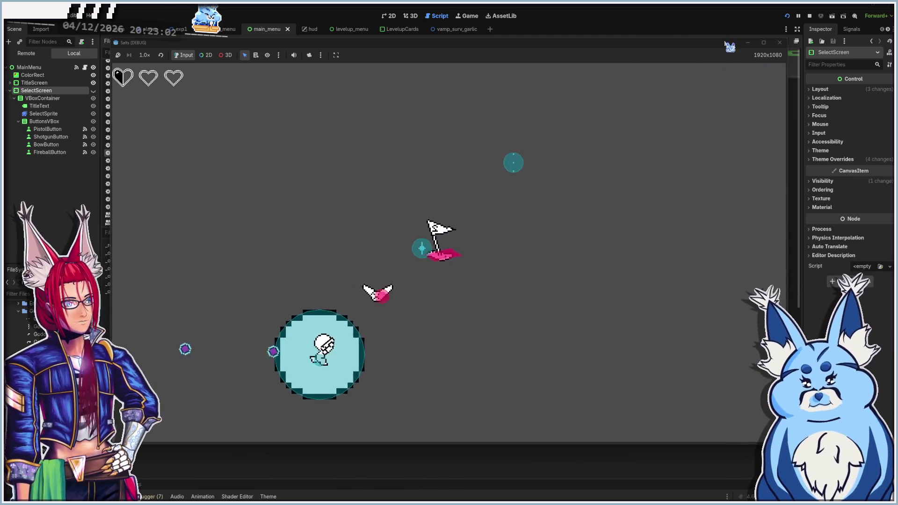
pyautogui.press('F8')
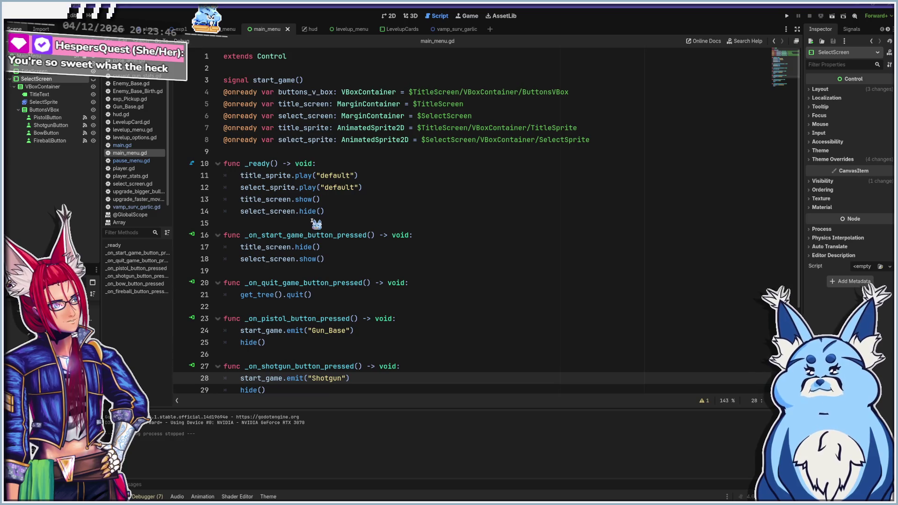
# Open the vamp_surv_garlic.gd script in the script editor
pyautogui.scroll(-3, 314, 223)
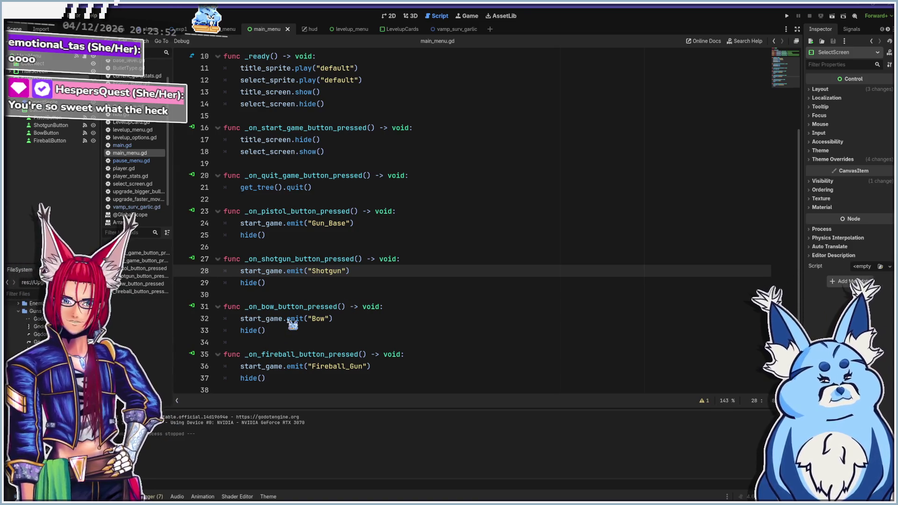
pyautogui.scroll(3, 292, 324)
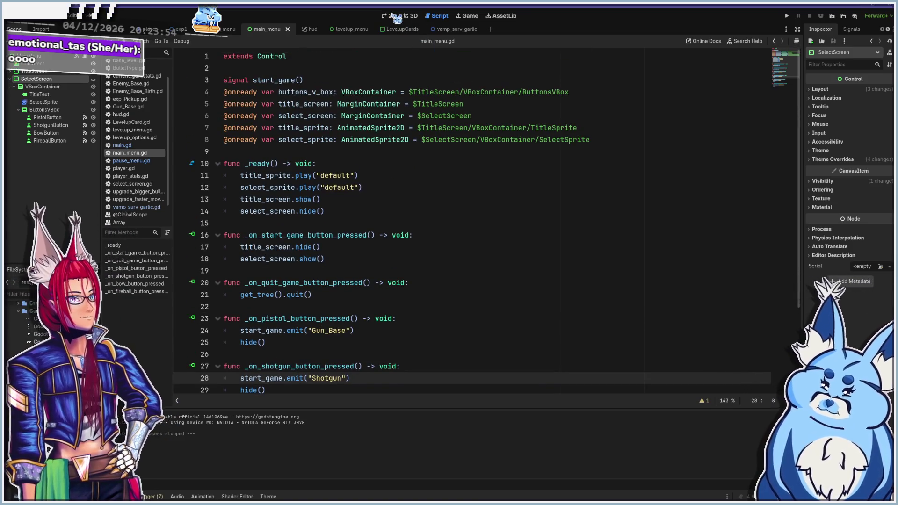
pyautogui.click(396, 16)
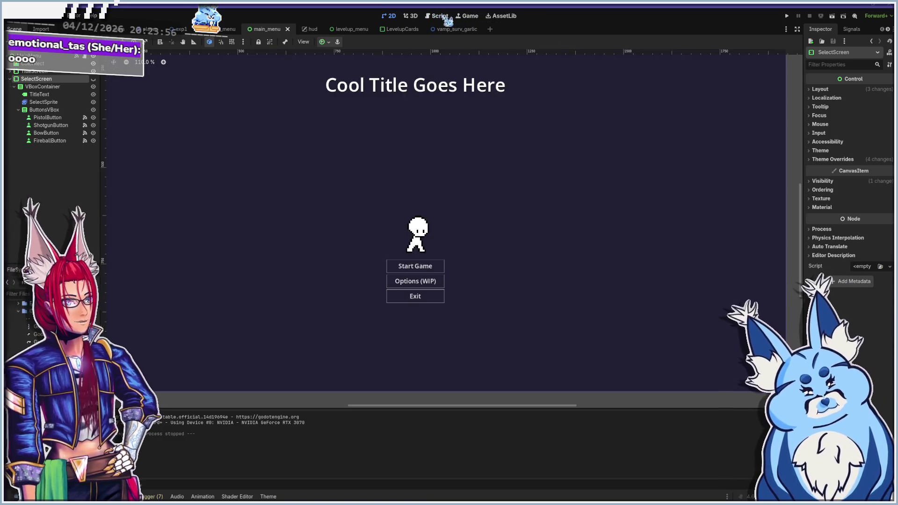
pyautogui.click(438, 16)
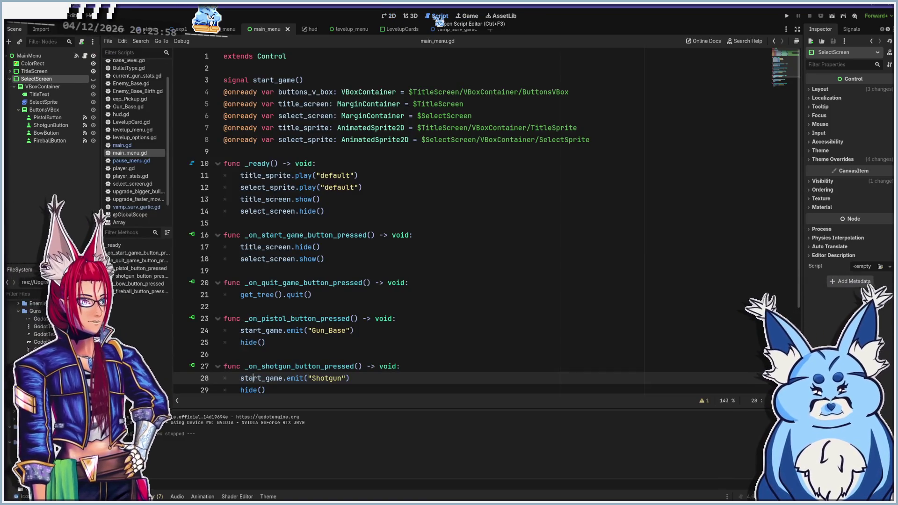
pyautogui.click(139, 208)
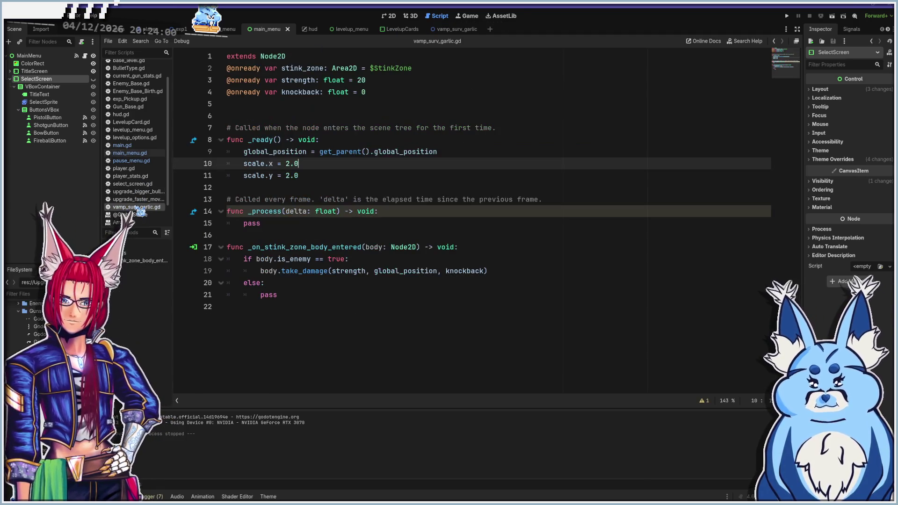
# Change strength on line 3 to 2000 and run the project with F5
pyautogui.click(384, 80)
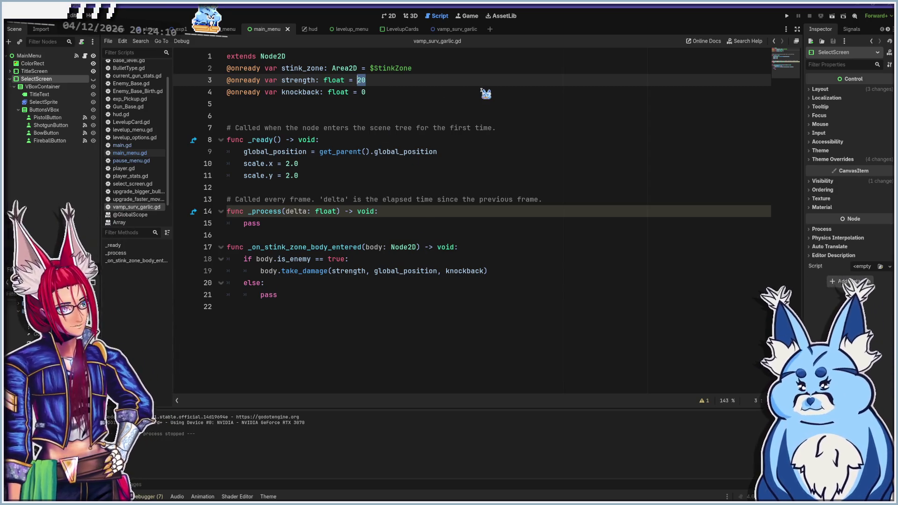
pyautogui.write('00')
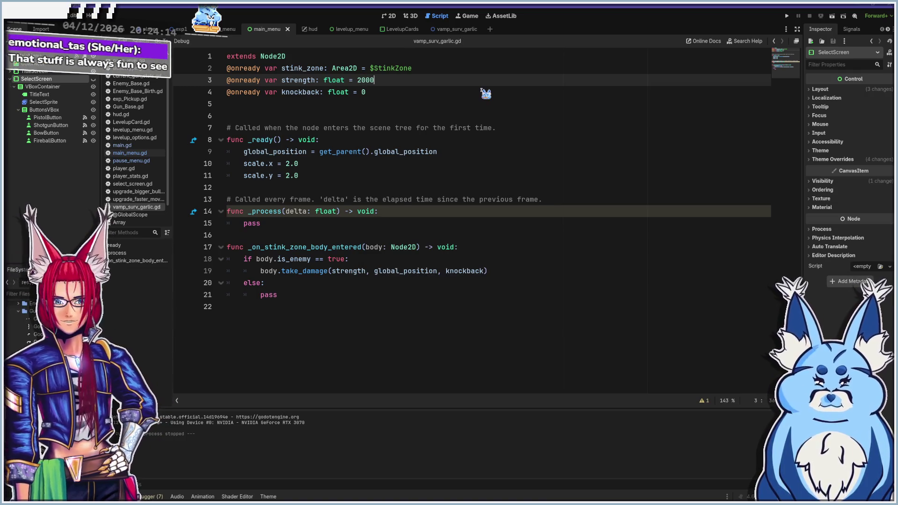
pyautogui.press('F5')
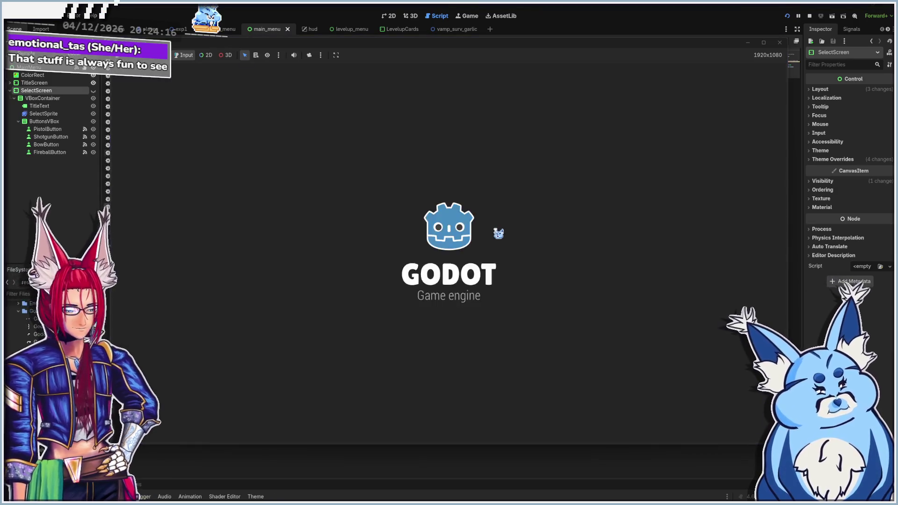
# Start a new game with the Pistol weapon and move toward the enemies
pyautogui.click(448, 327)
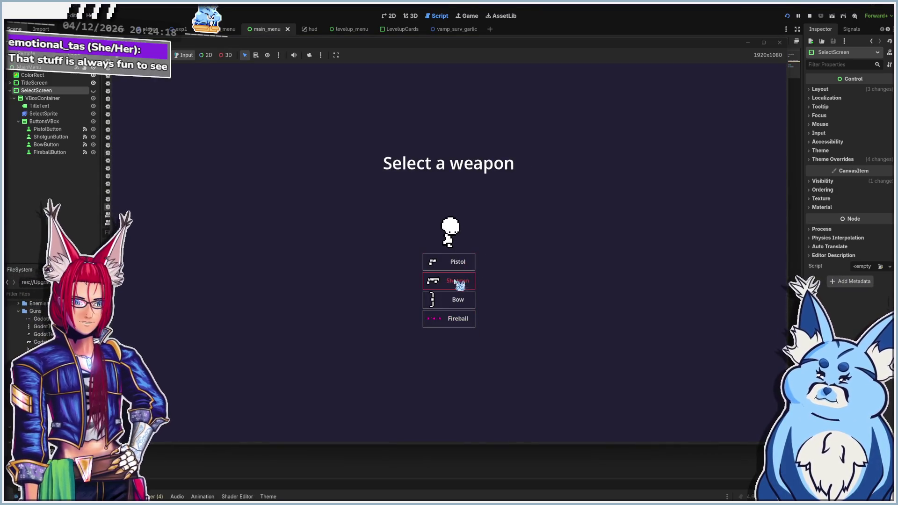
pyautogui.click(448, 260)
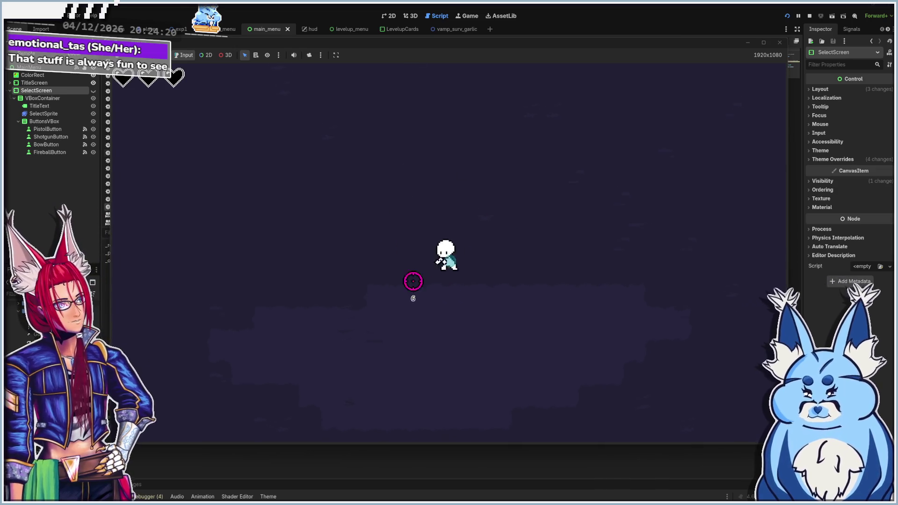
pyautogui.press('a')
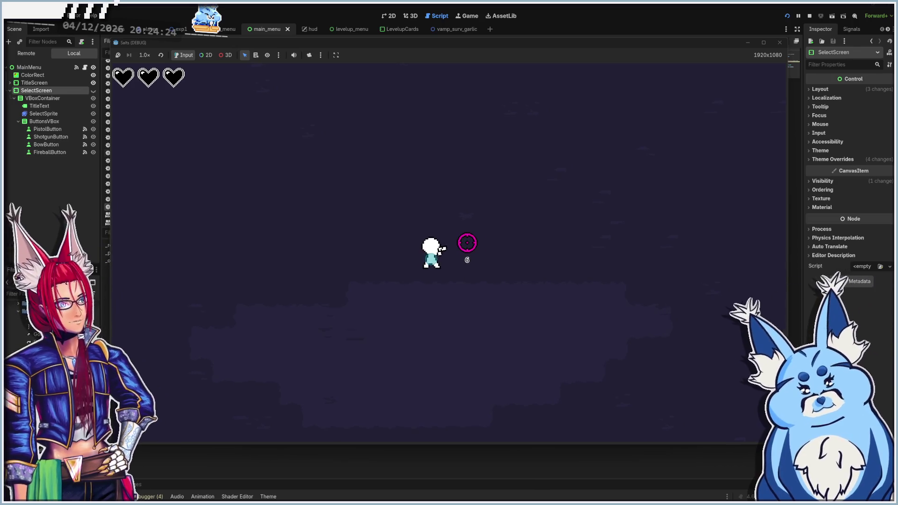
pyautogui.press('a')
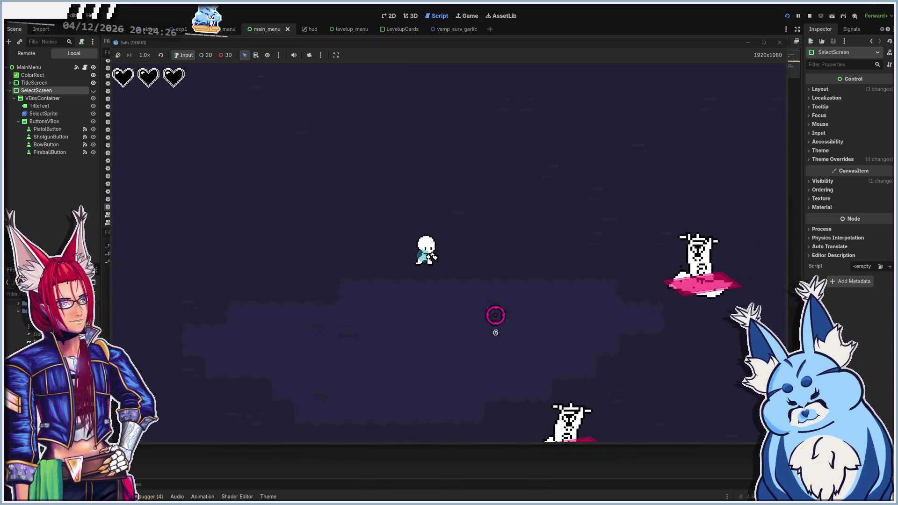
pyautogui.press('w')
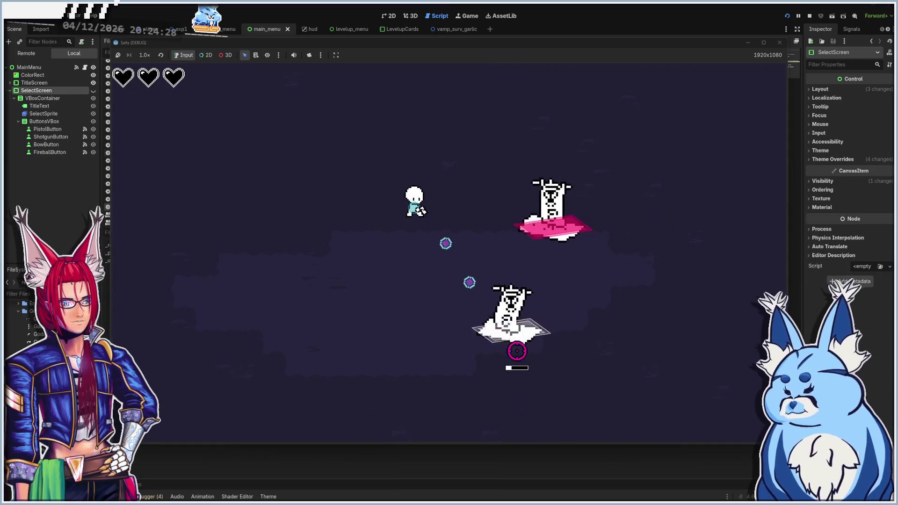
pyautogui.press('a')
pyautogui.press('s')
pyautogui.press('s')
# Circle the arena around the enemies and take the Backshots upgrade
pyautogui.press('d')
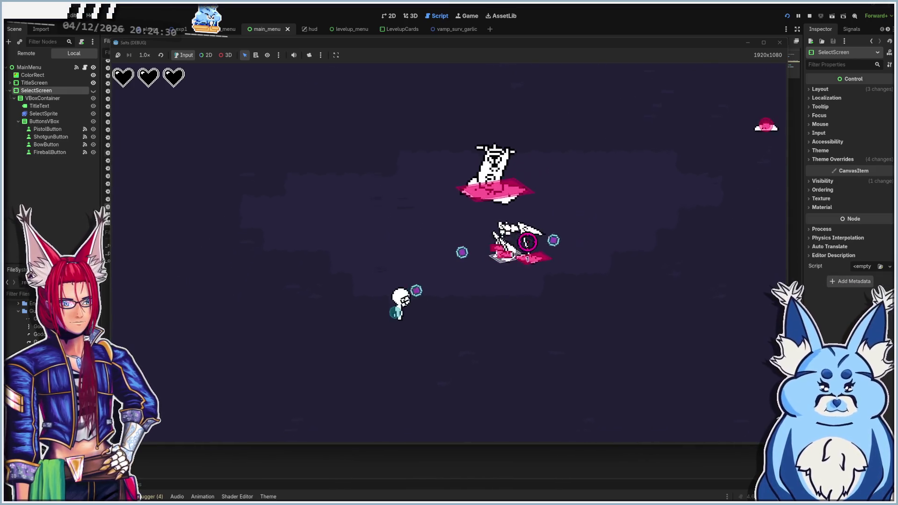
pyautogui.press('a')
pyautogui.press('w')
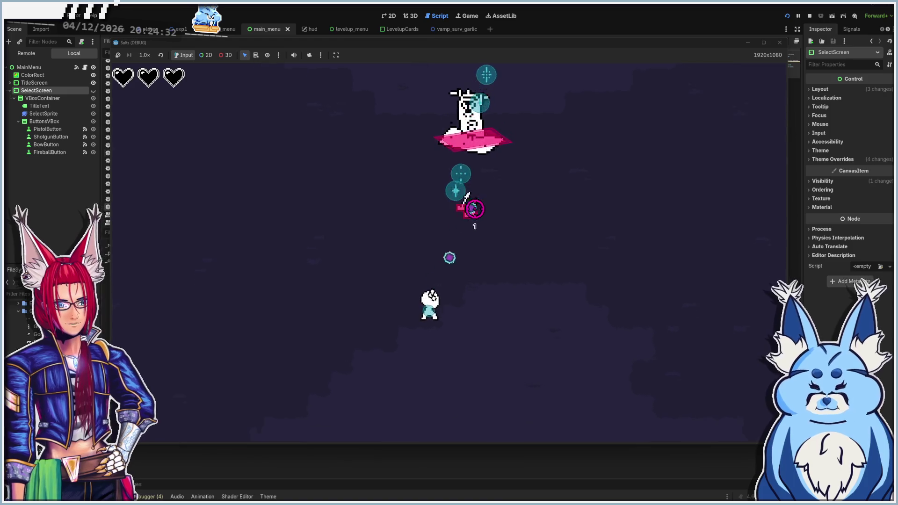
pyautogui.press('w')
pyautogui.press('a')
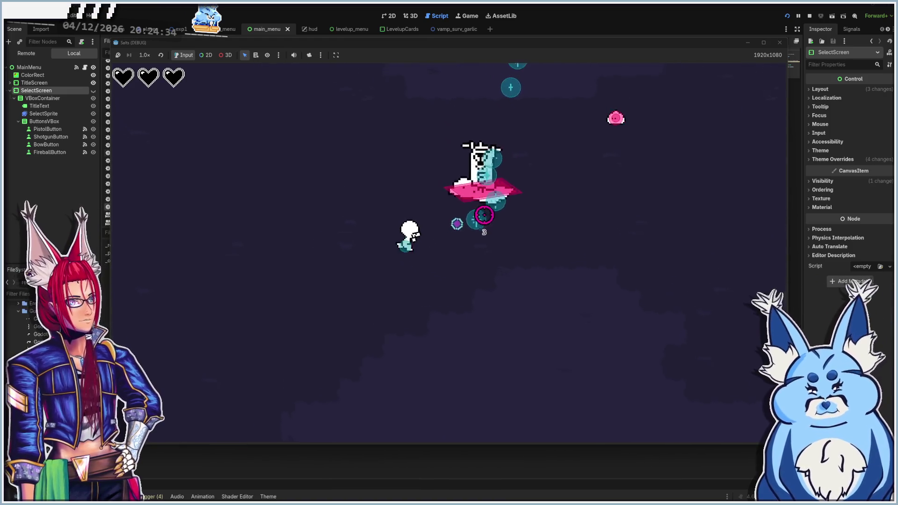
pyautogui.press('w')
pyautogui.press('d')
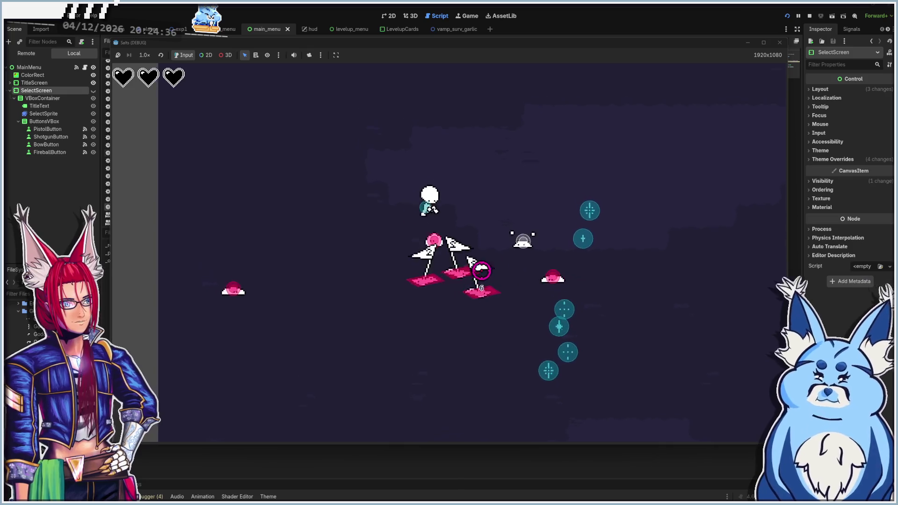
pyautogui.press('s')
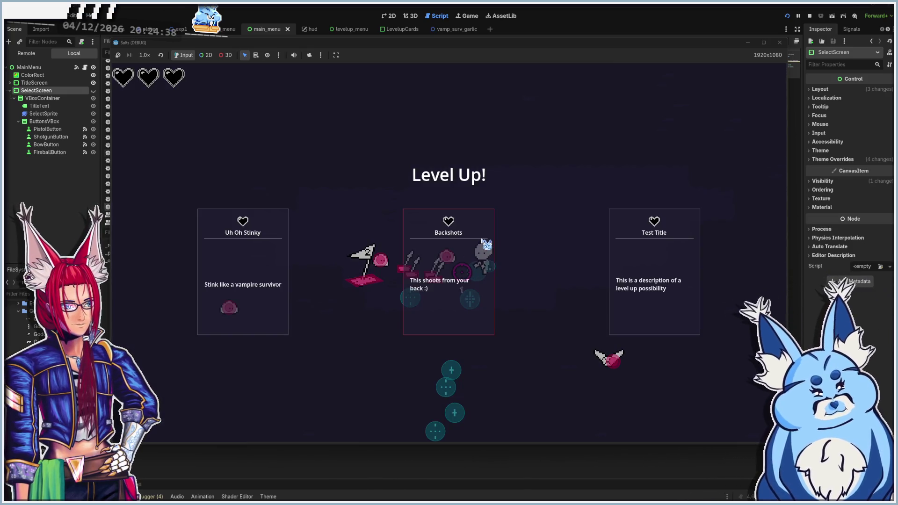
pyautogui.click(462, 272)
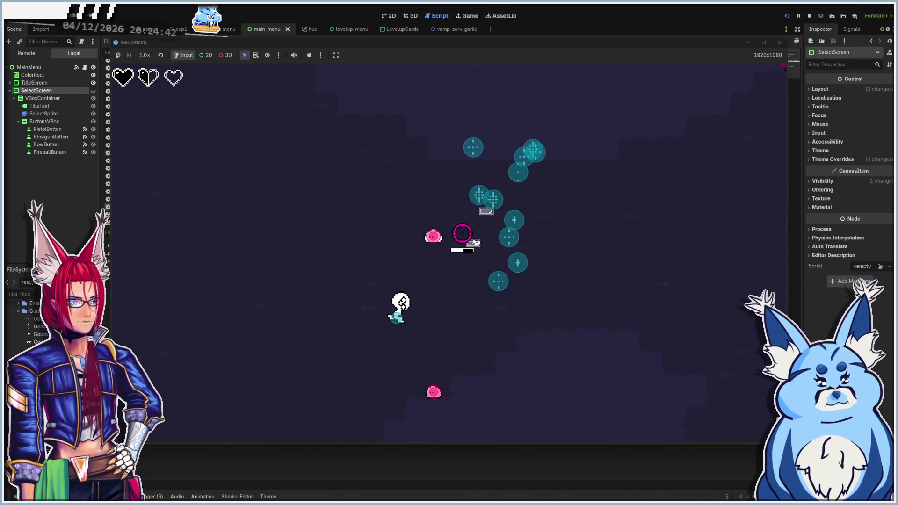
# Walk the player left and down to reposition among the enemies
pyautogui.press('w')
pyautogui.press('a')
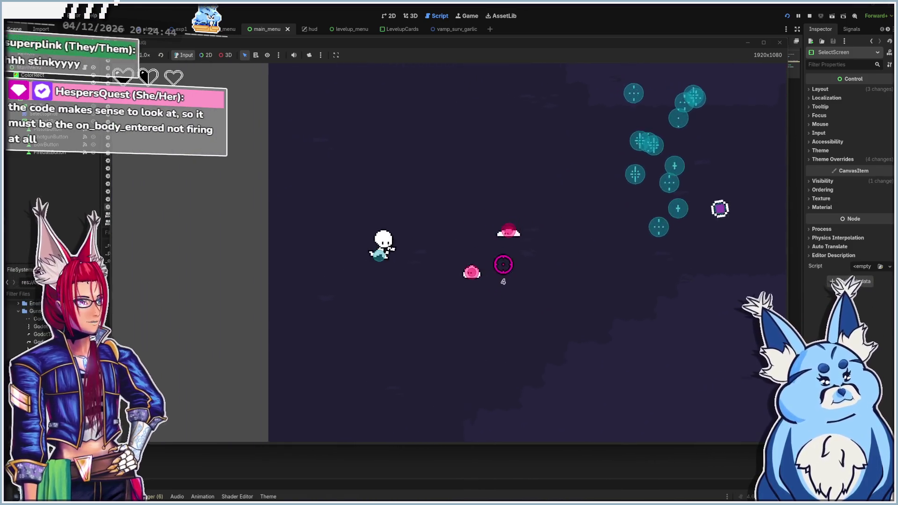
pyautogui.press('s')
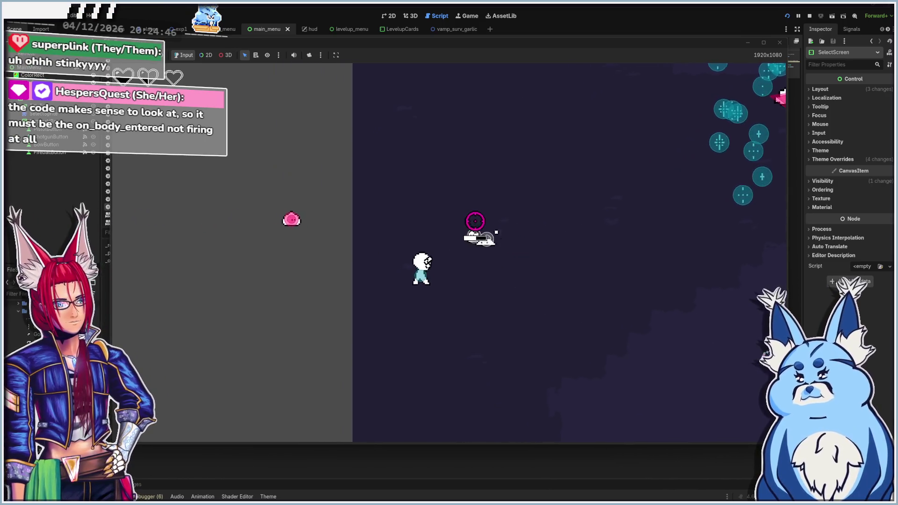
pyautogui.press('a')
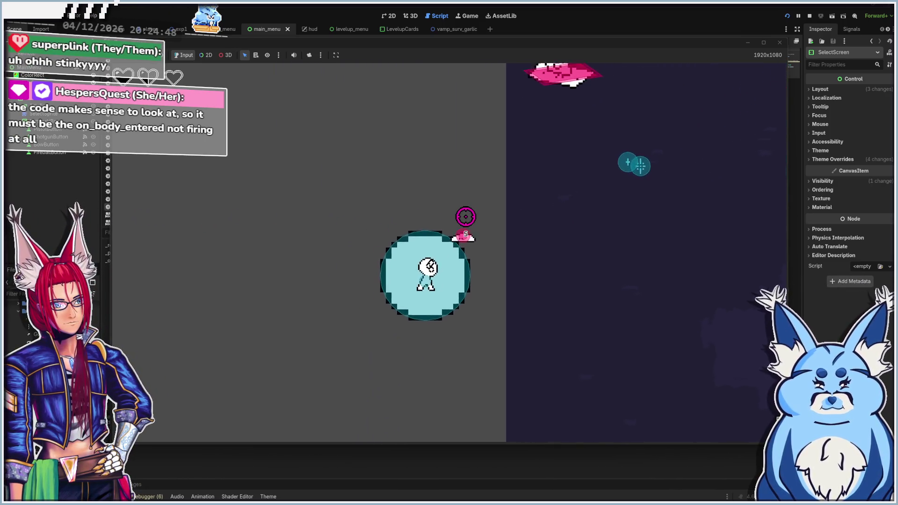
pyautogui.press('a')
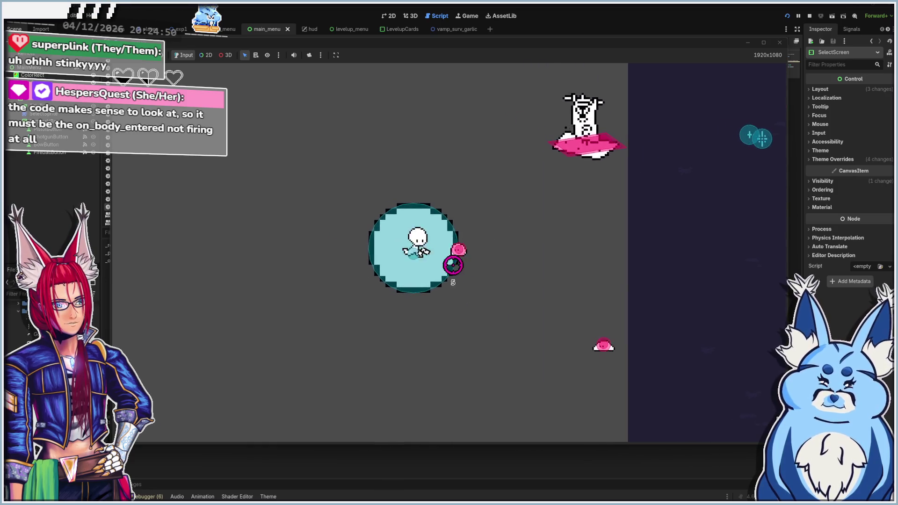
pyautogui.press('a')
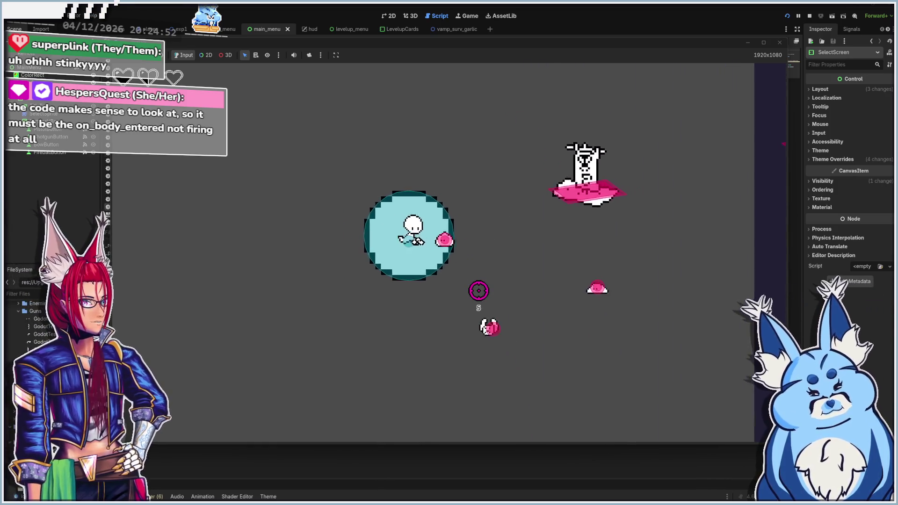
pyautogui.press('s')
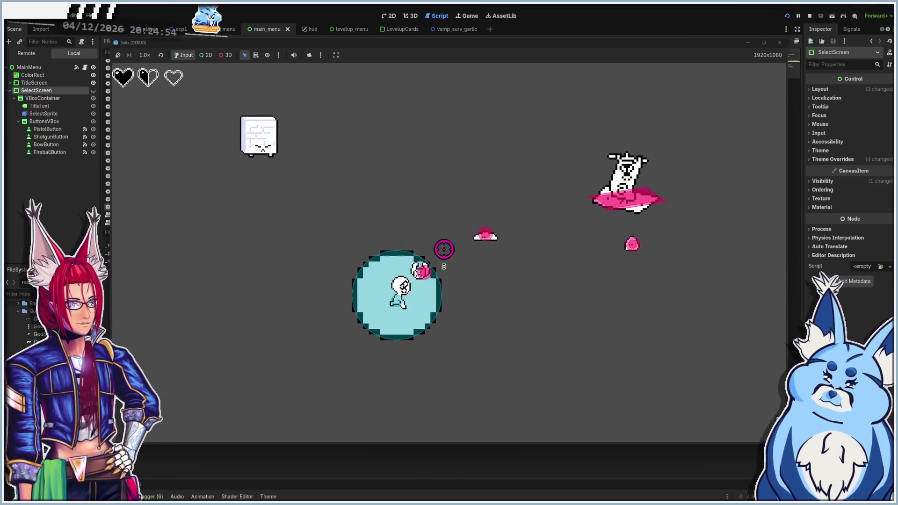
pyautogui.press('a')
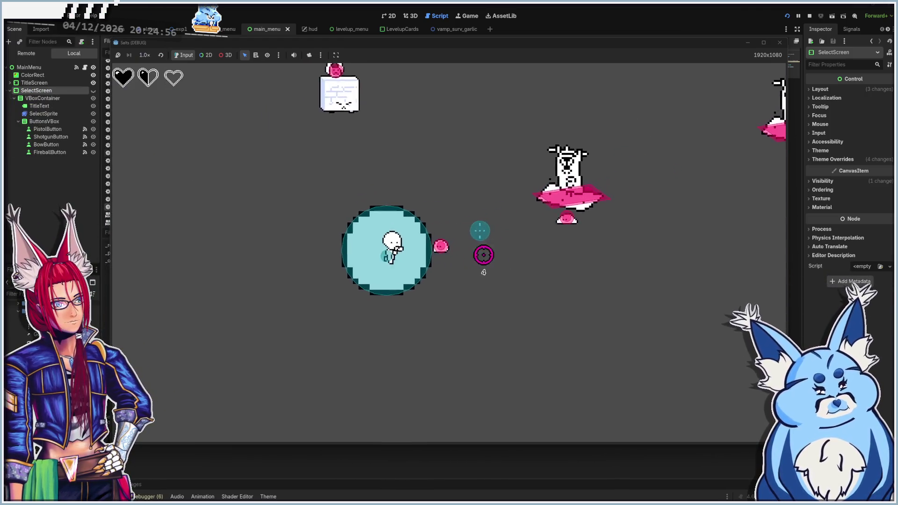
pyautogui.press('a')
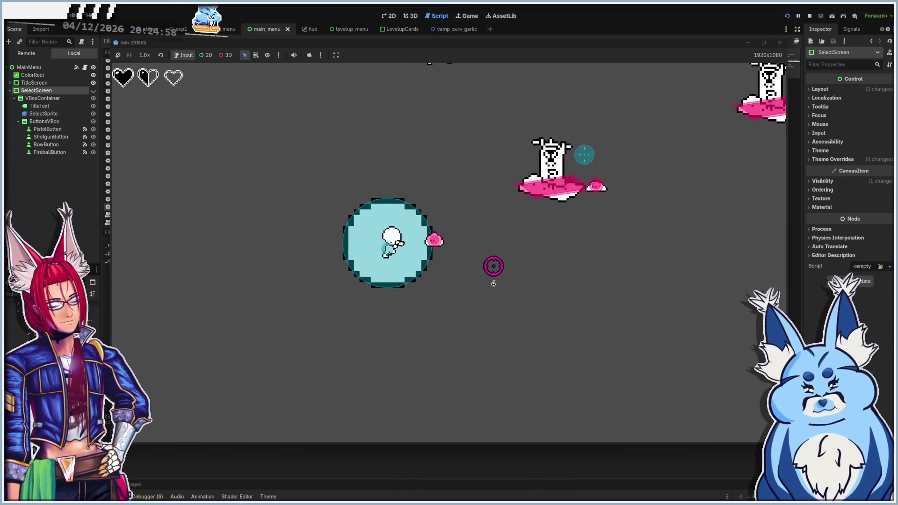
pyautogui.press('s')
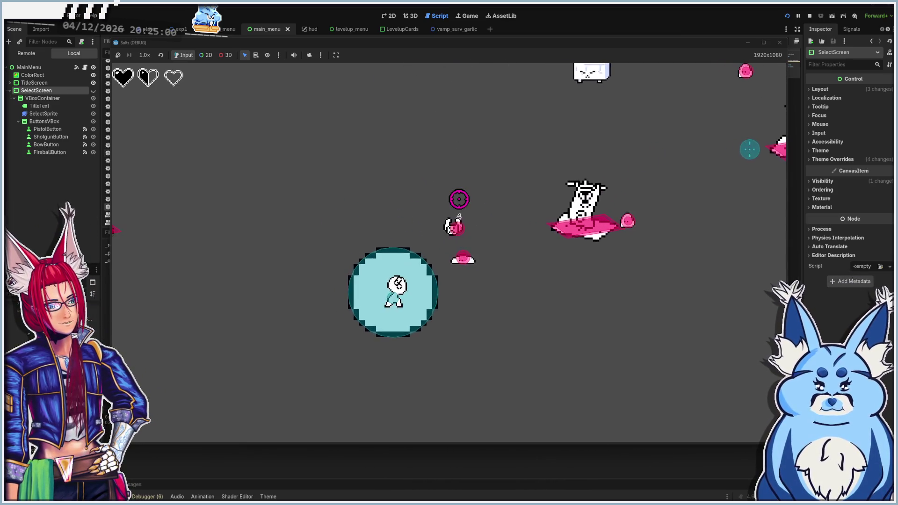
# Fire at the enemies and keep moving the player around them
pyautogui.click(457, 239)
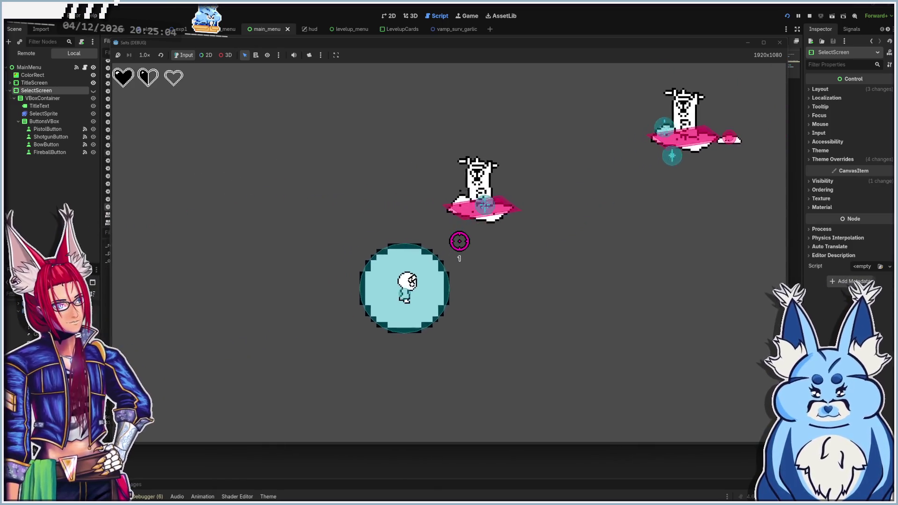
pyautogui.press('w')
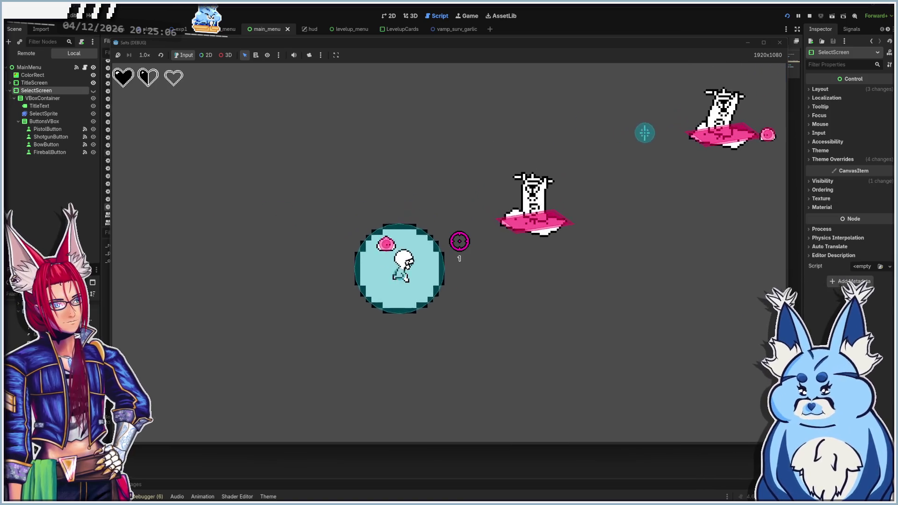
pyautogui.press('s')
pyautogui.press('d')
pyautogui.press('a')
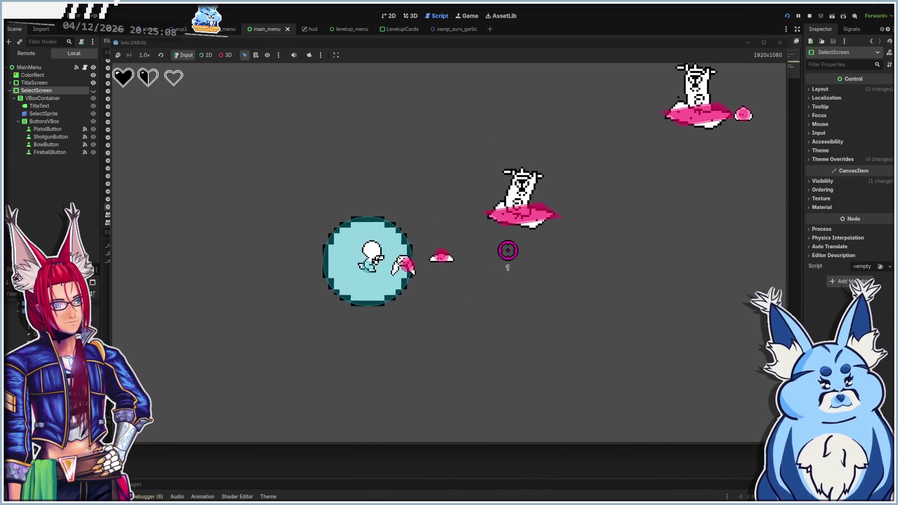
pyautogui.press('d')
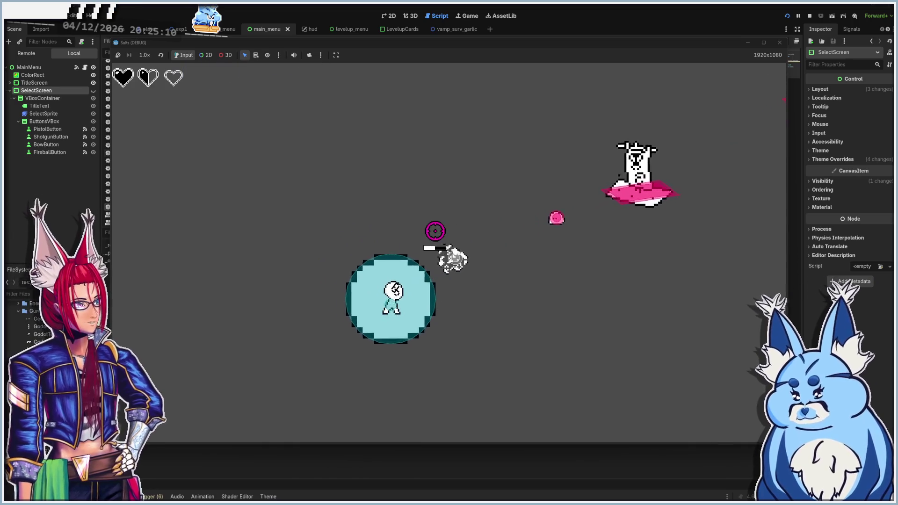
pyautogui.press('s')
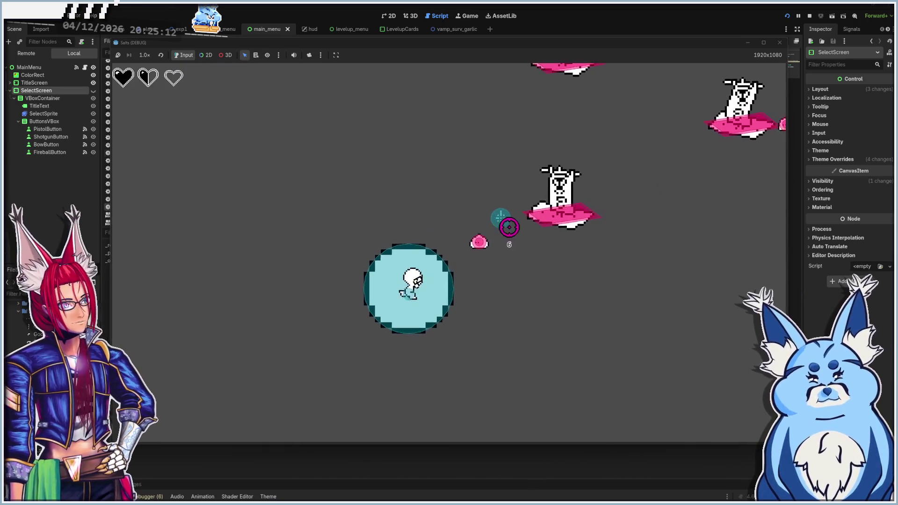
pyautogui.press('d')
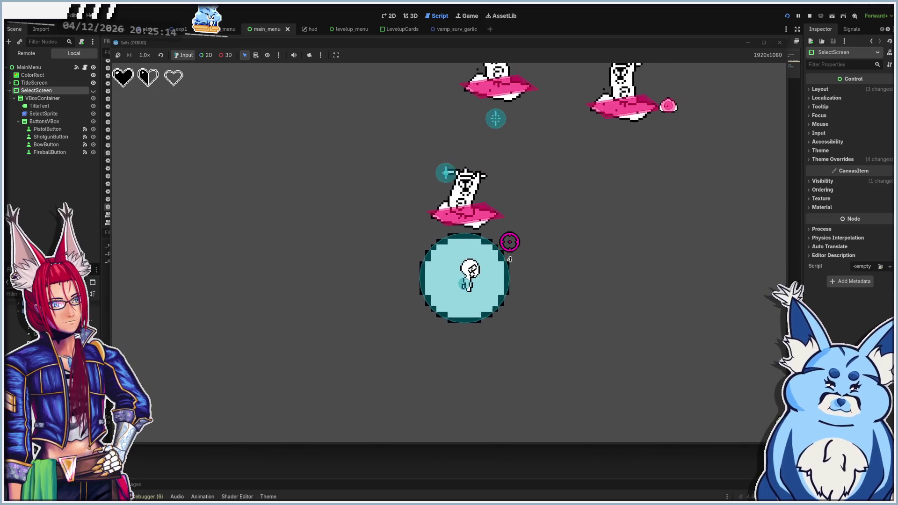
pyautogui.press('d')
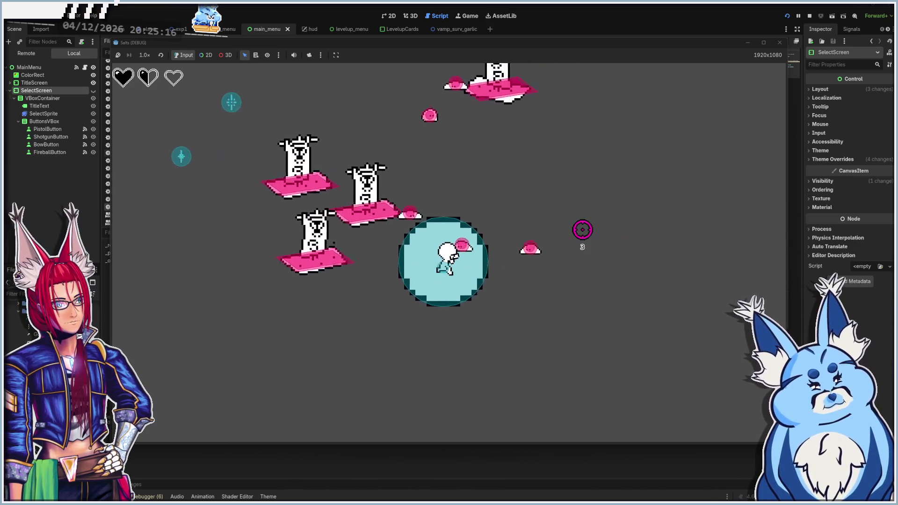
pyautogui.press('d')
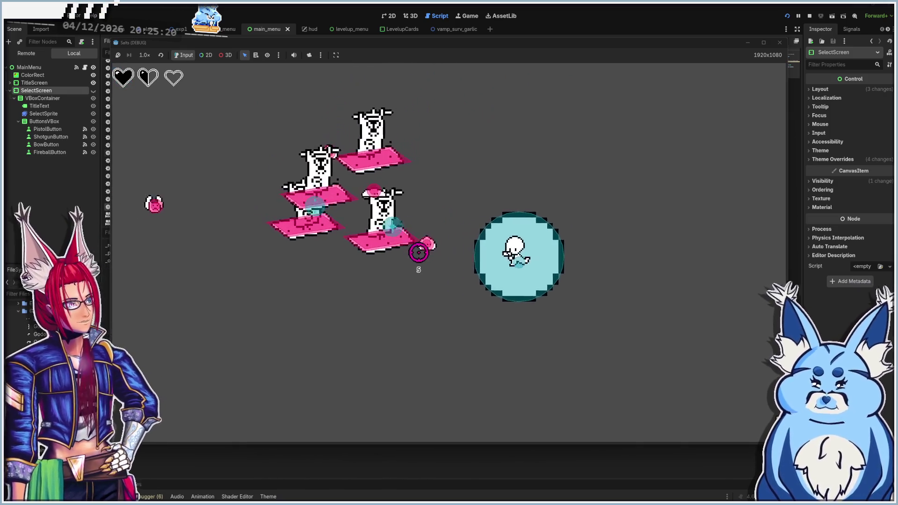
pyautogui.press('w')
# Shoot nearby enemies while moving until the next Level Up screen appears
pyautogui.click(408, 255)
pyautogui.click(401, 268)
pyautogui.press('w')
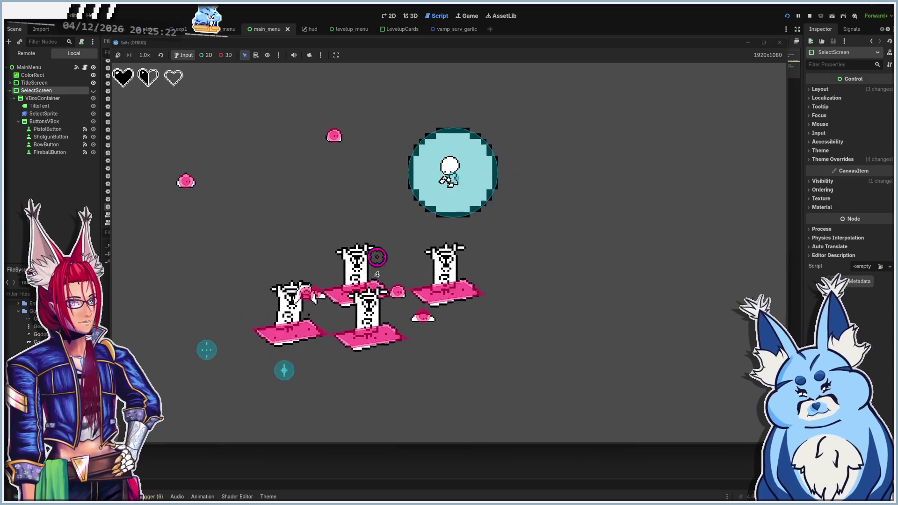
pyautogui.click(320, 227)
pyautogui.press('a')
pyautogui.click(461, 327)
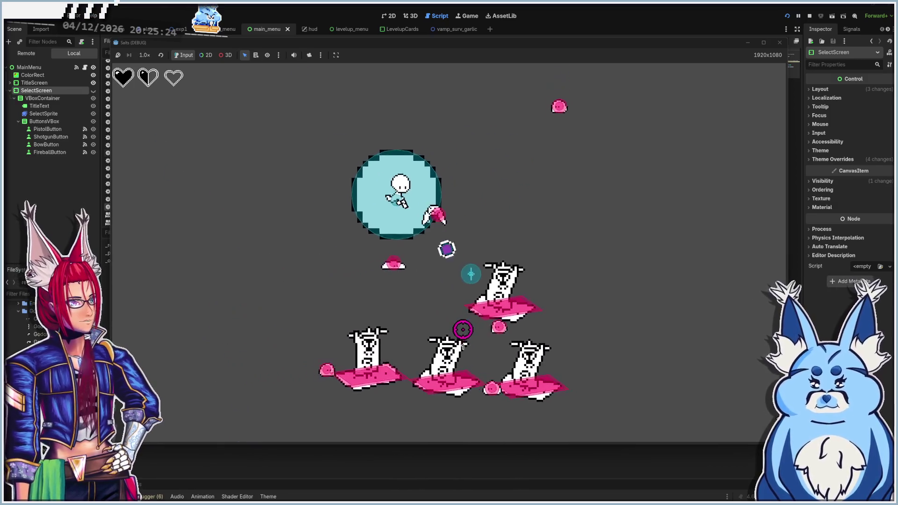
pyautogui.click(483, 321)
pyautogui.press('s')
pyautogui.click(461, 235)
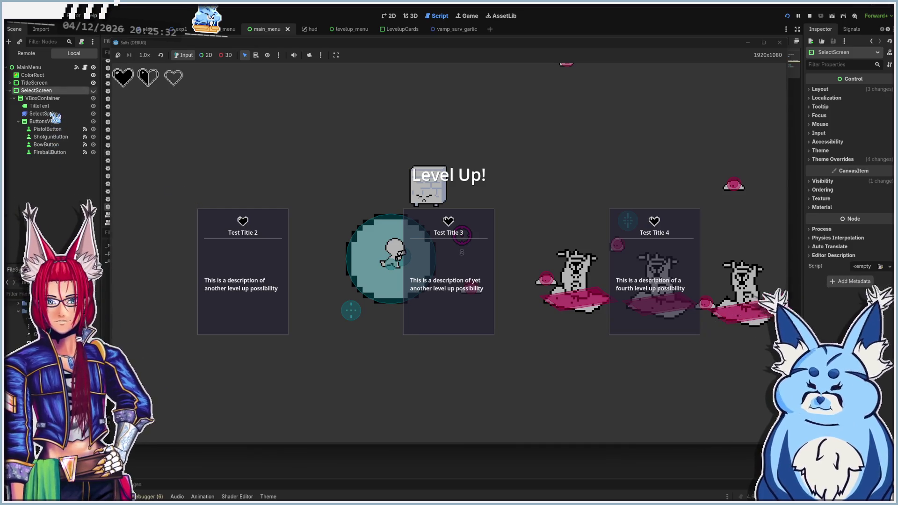
# Inspect the live Player's VampSurvGarlic and StinkZone nodes, then view the garlic scene in 2D
pyautogui.click(26, 53)
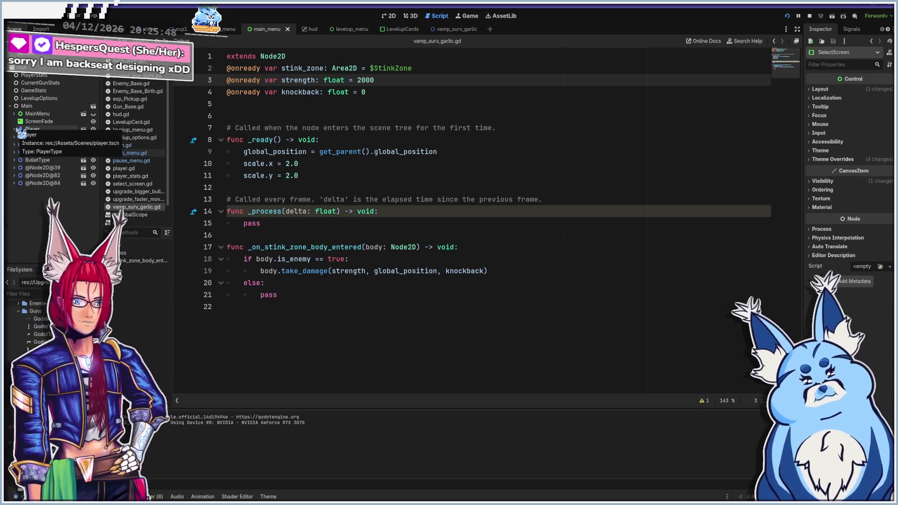
pyautogui.click(15, 130)
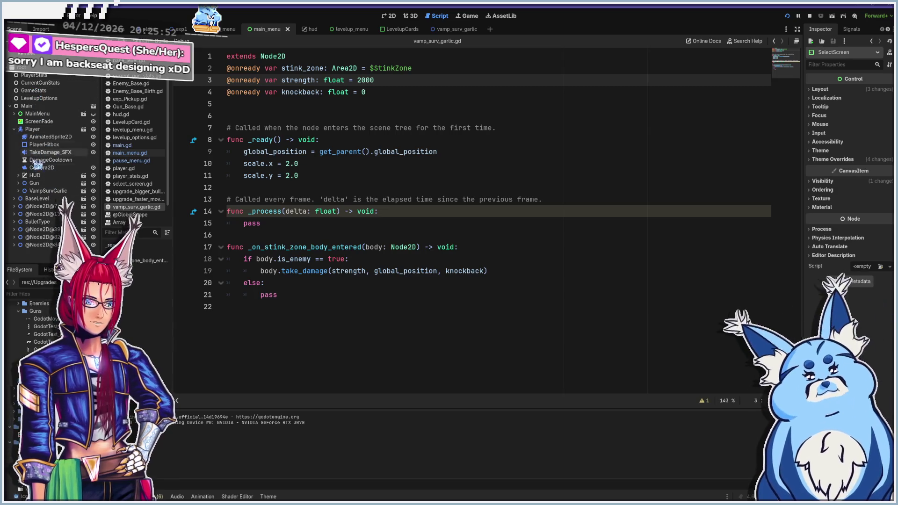
pyautogui.click(64, 192)
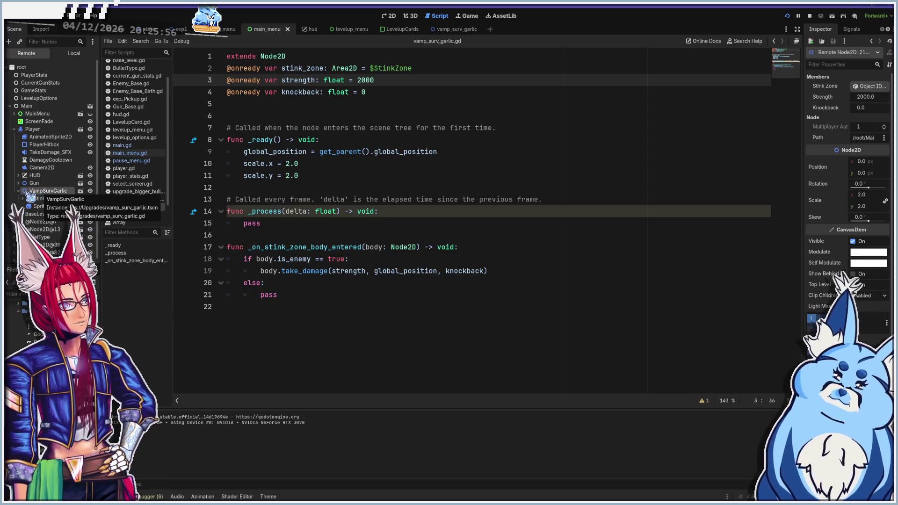
pyautogui.click(59, 199)
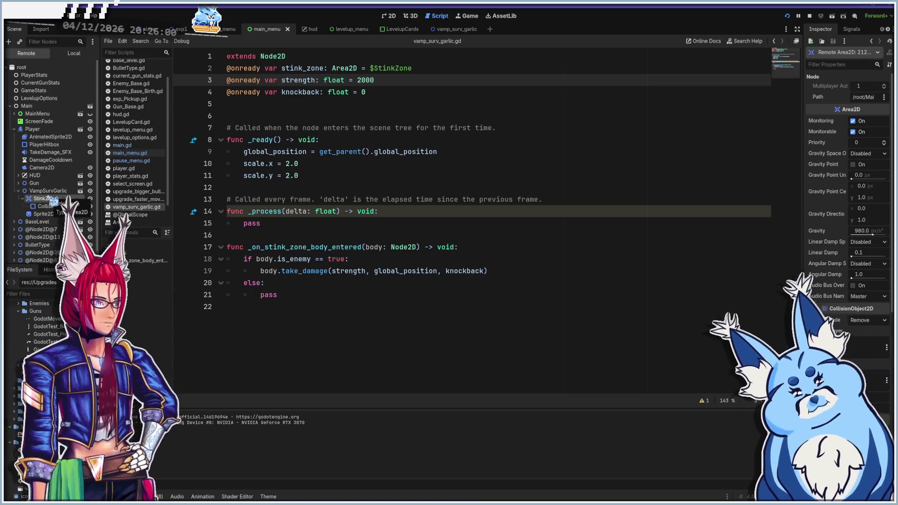
pyautogui.click(447, 29)
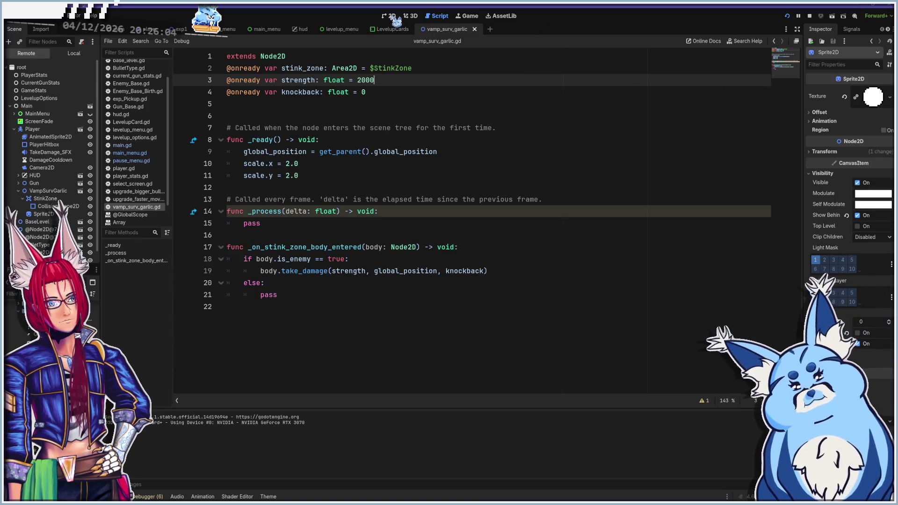
pyautogui.click(392, 17)
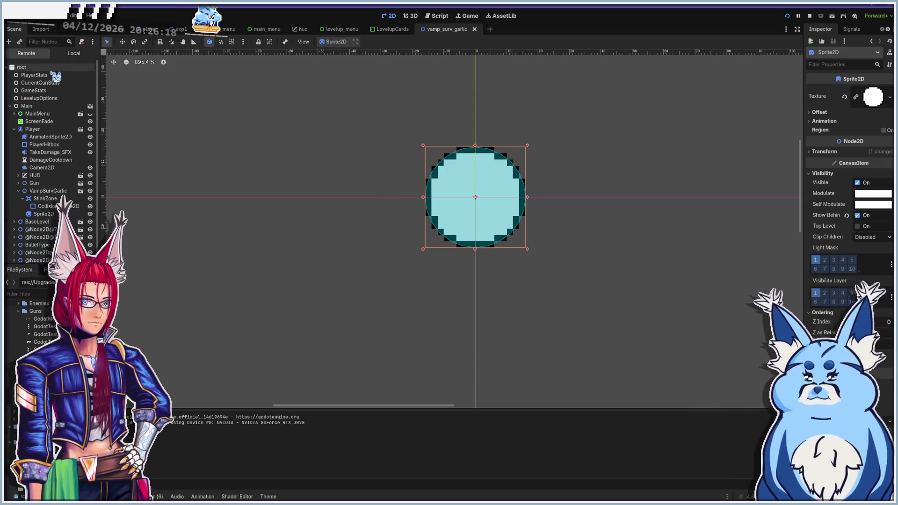
# Back in the local tree, inspect the garlic root, circle sprite and StinkZone nodes
pyautogui.click(74, 53)
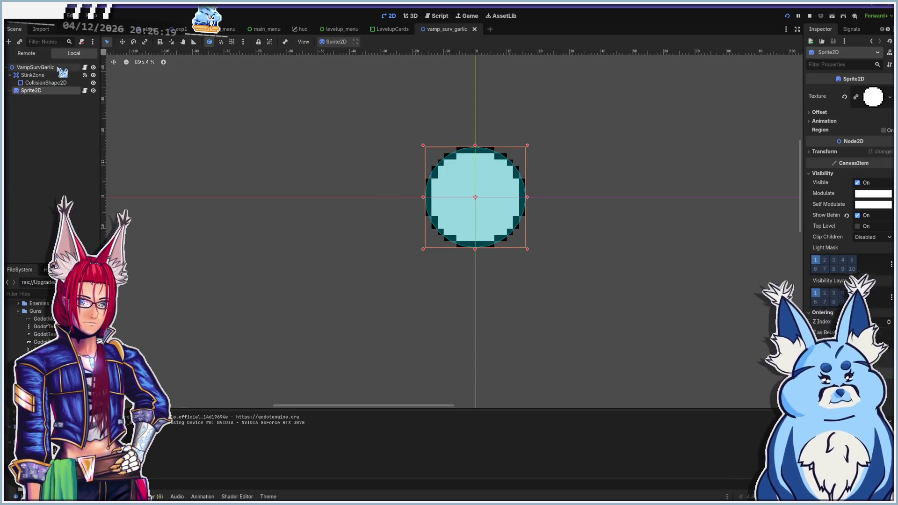
pyautogui.click(32, 68)
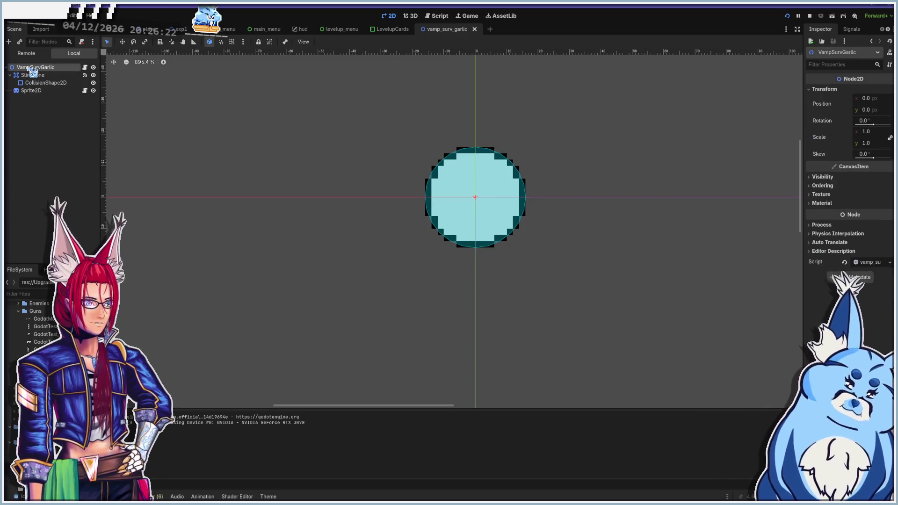
pyautogui.click(31, 90)
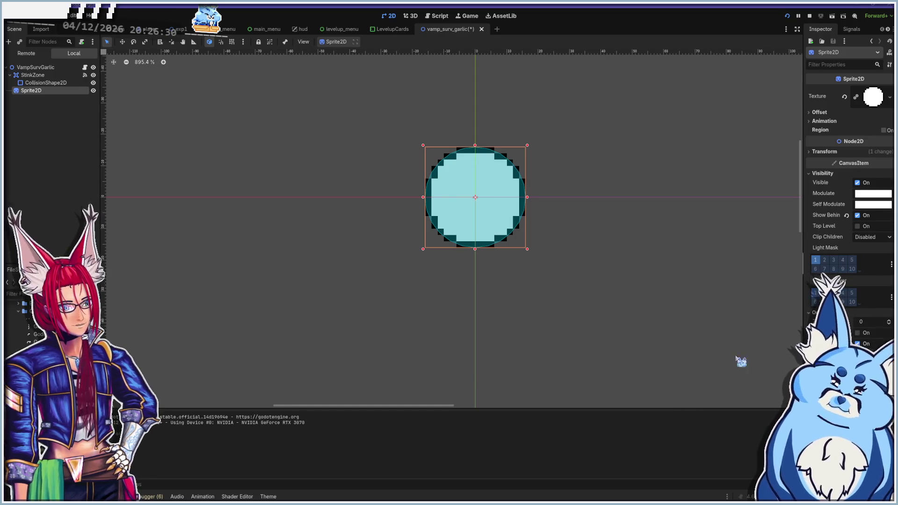
pyautogui.click(40, 76)
# Expand the garlic root's CanvasItem Ordering settings, then open back_shot.tscn for comparison
pyautogui.click(42, 67)
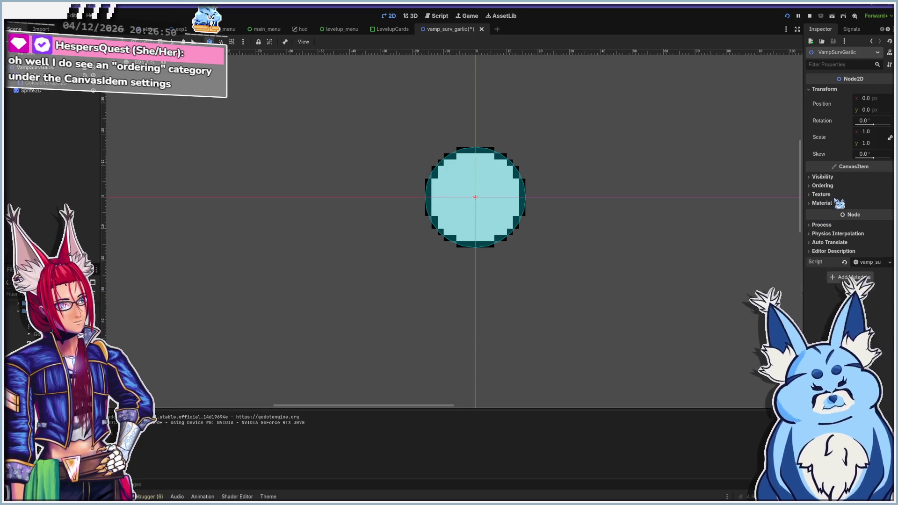
pyautogui.click(823, 185)
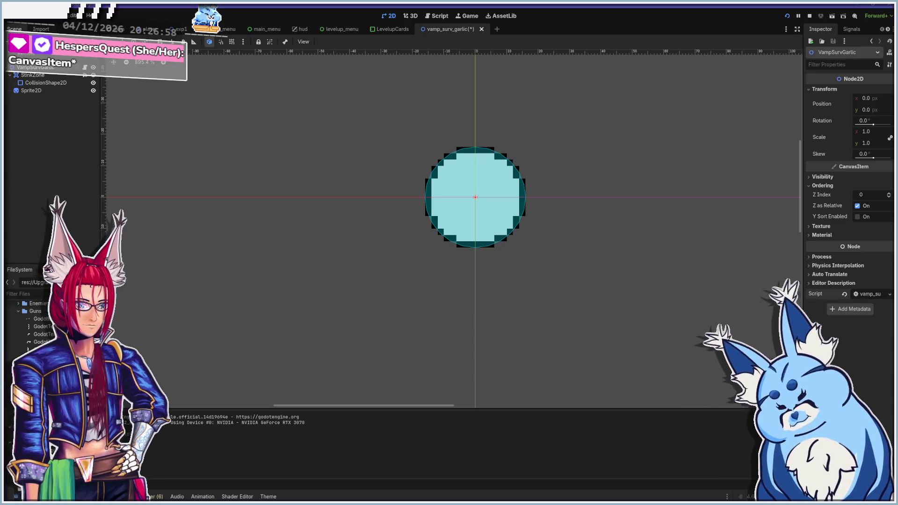
pyautogui.doubleClick(42, 342)
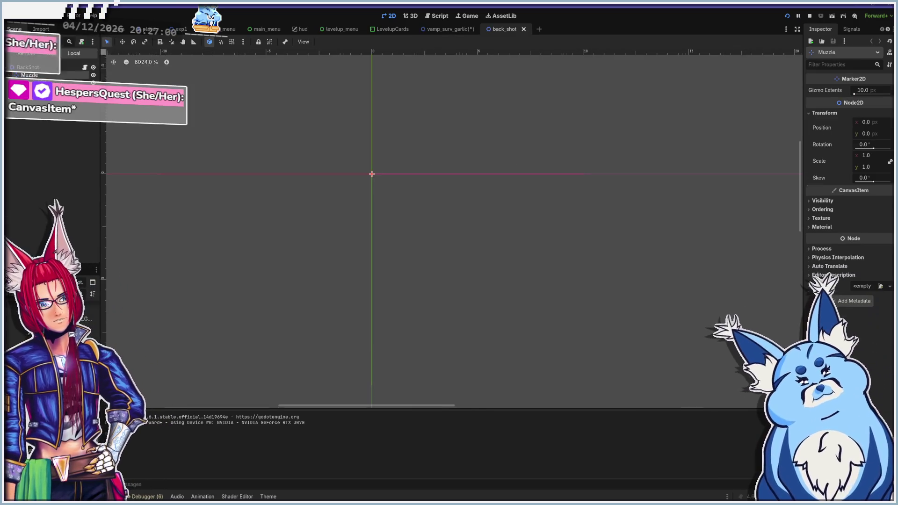
# Check the Muzzle node's Visibility settings, then close the back_shot scene
pyautogui.click(824, 200)
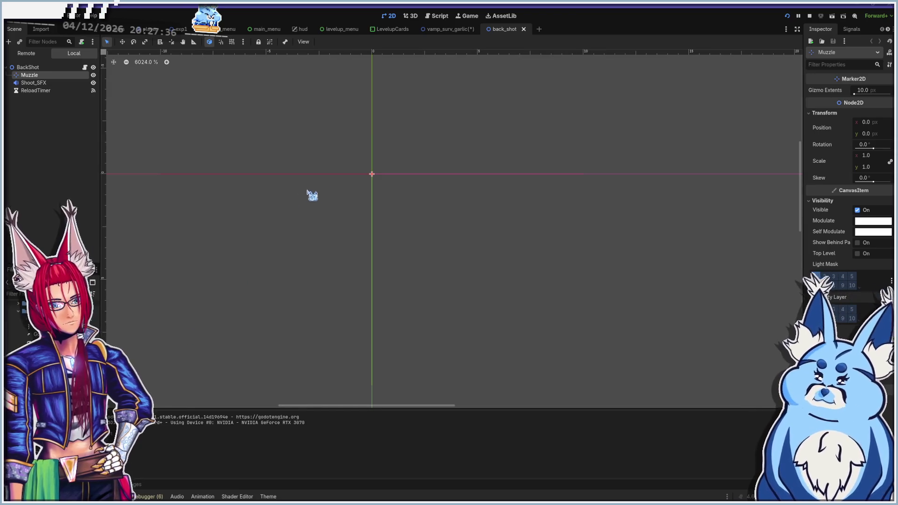
pyautogui.scroll(4, 339, 188)
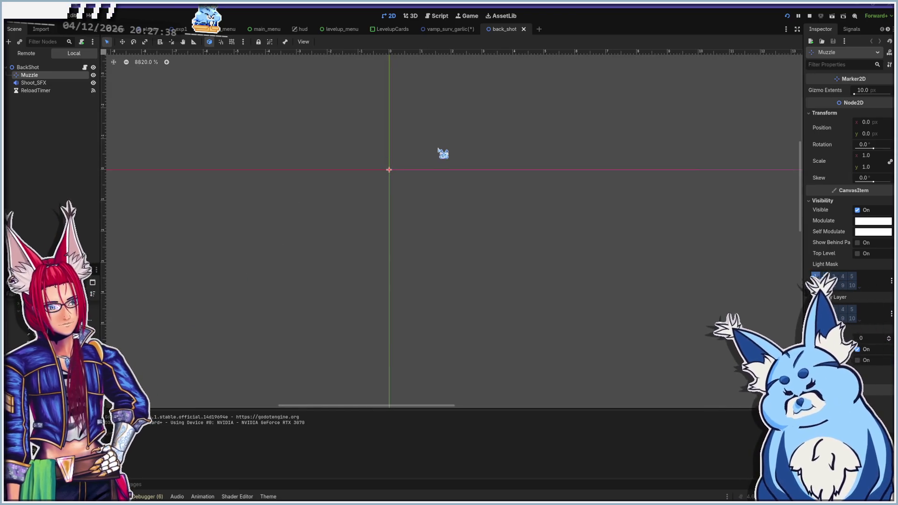
pyautogui.click(523, 29)
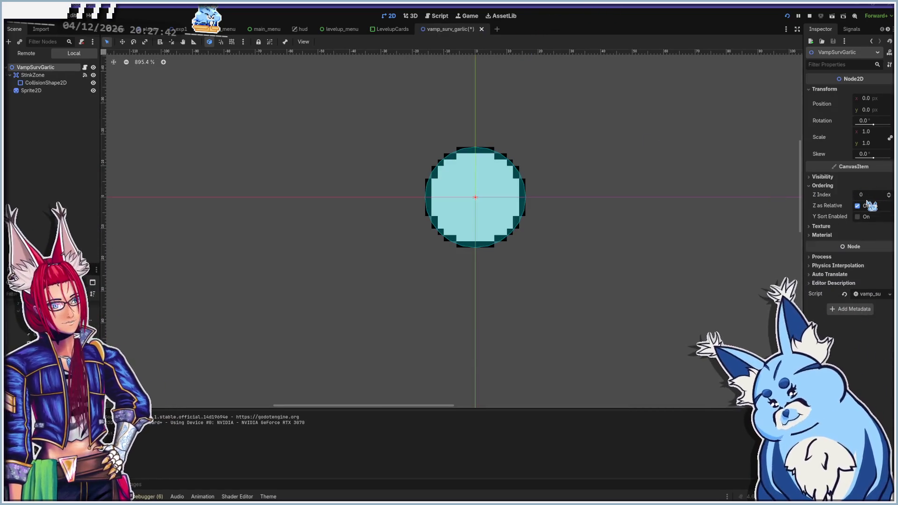
# Turn off Z as Relative on the garlic root and save the scene
pyautogui.moveTo(829, 209)
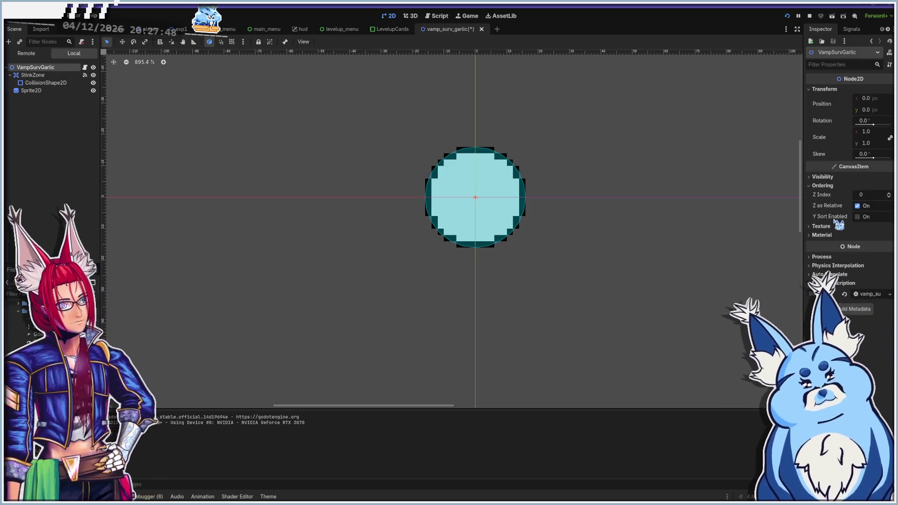
pyautogui.click(858, 206)
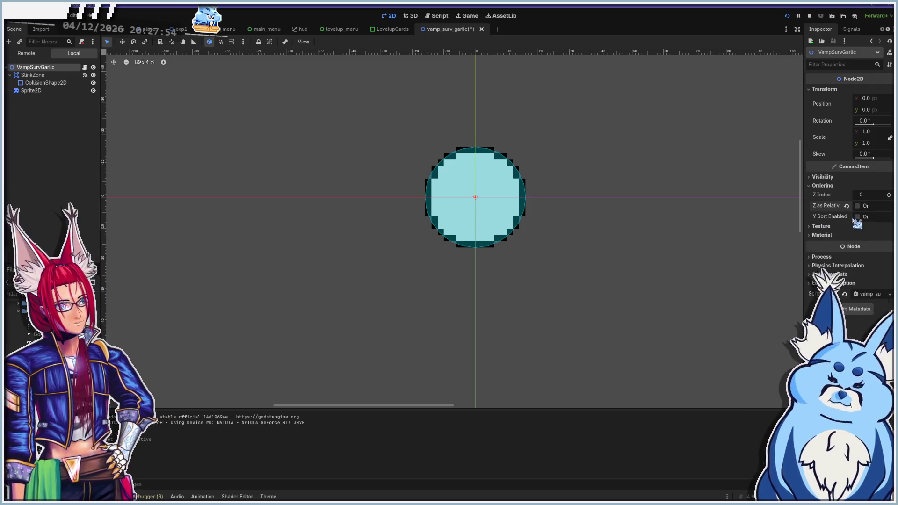
pyautogui.click(824, 227)
pyautogui.click(827, 227)
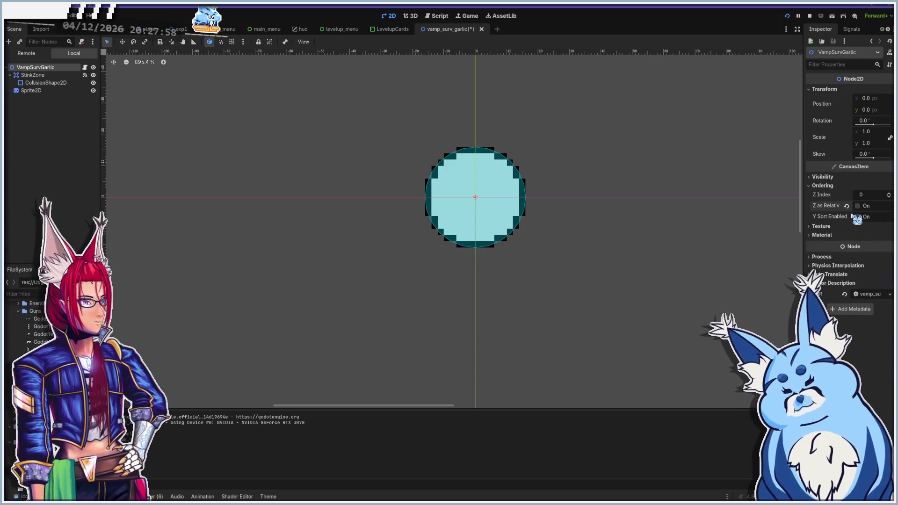
pyautogui.hotkey('ctrl', 's')
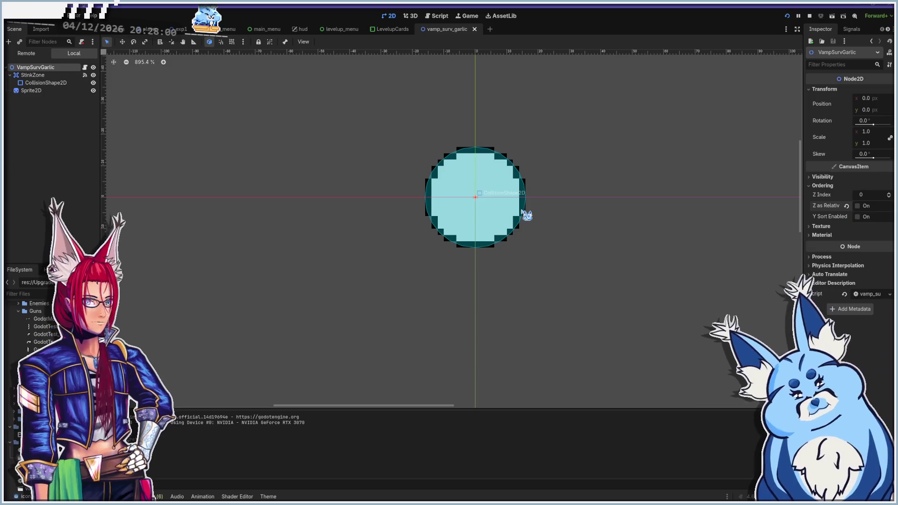
# Select the Player root in the player scene, run the project, and start a game
pyautogui.click(145, 29)
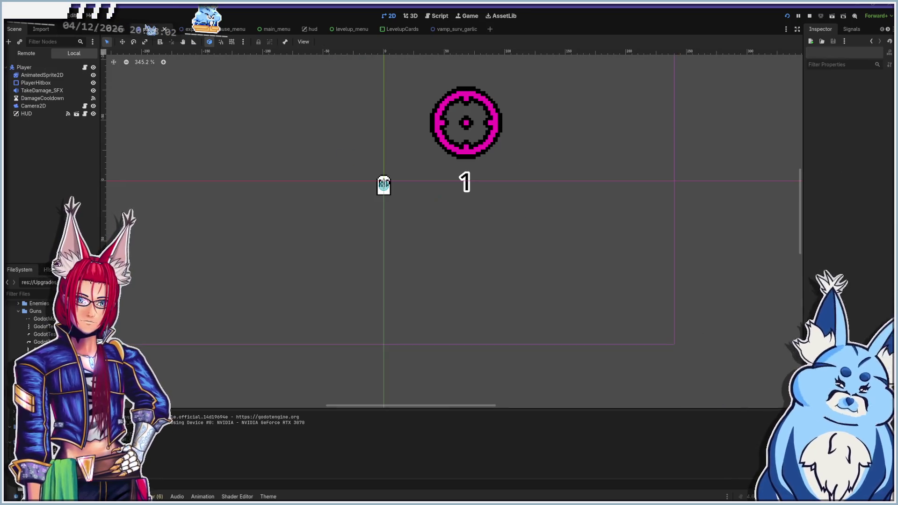
pyautogui.click(26, 67)
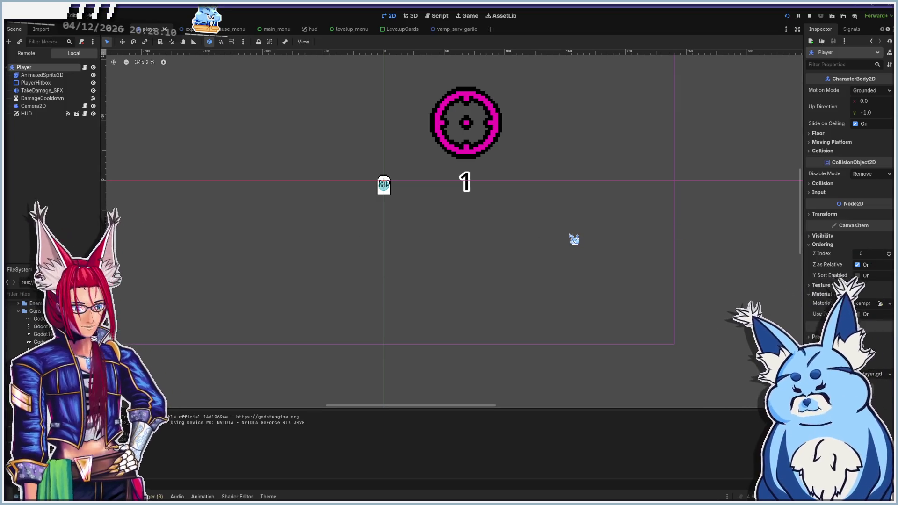
pyautogui.press('F5')
pyautogui.click(445, 326)
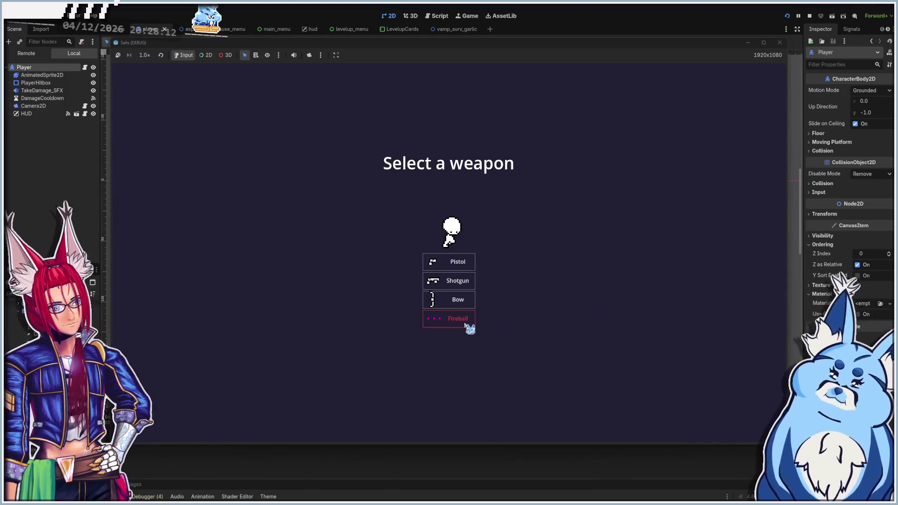
# Play with Fireball, take Uh Oh Stinky and the first card, then stop the game
pyautogui.click(459, 322)
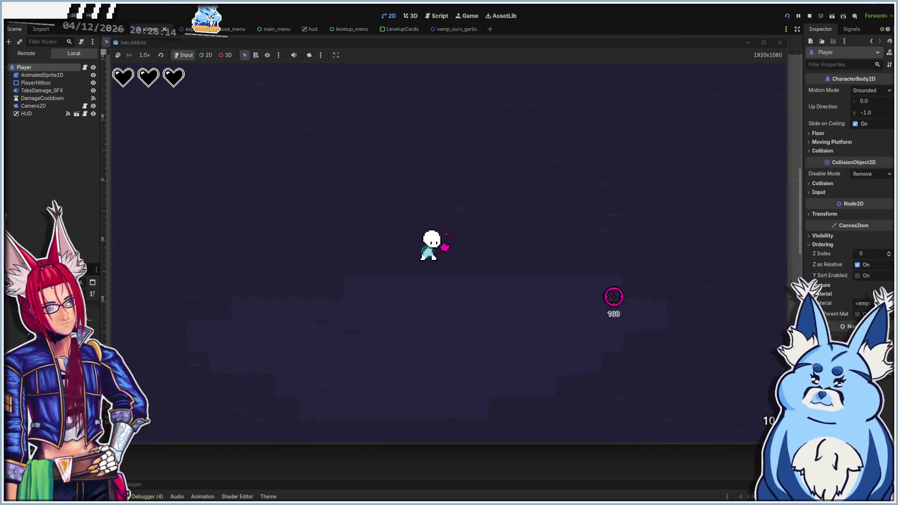
pyautogui.press('a')
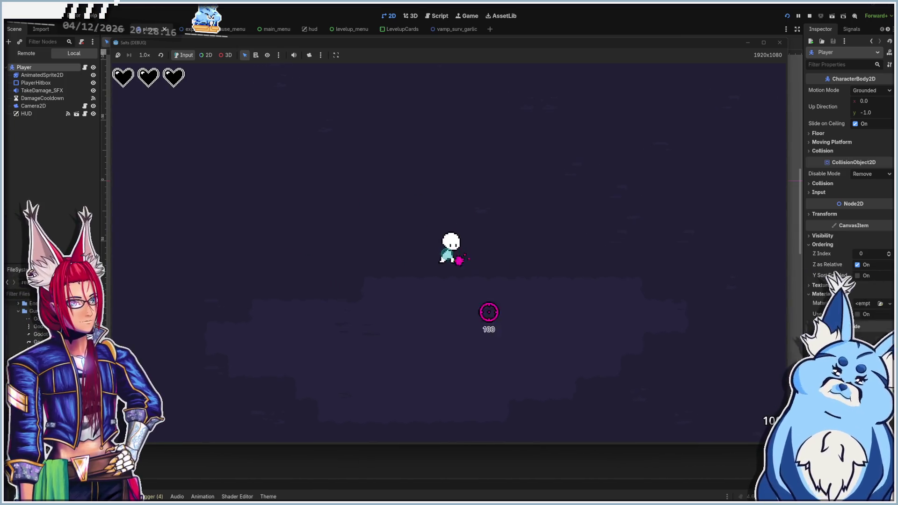
pyautogui.press('w')
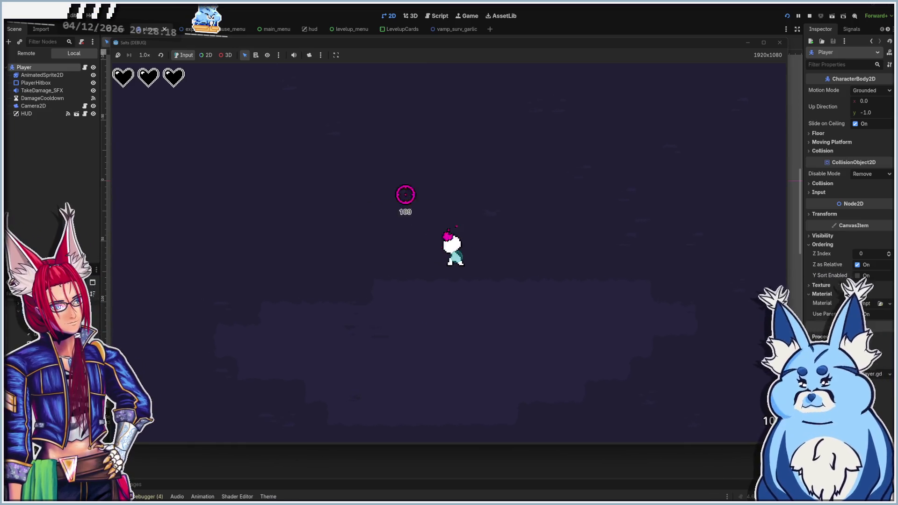
pyautogui.press('d')
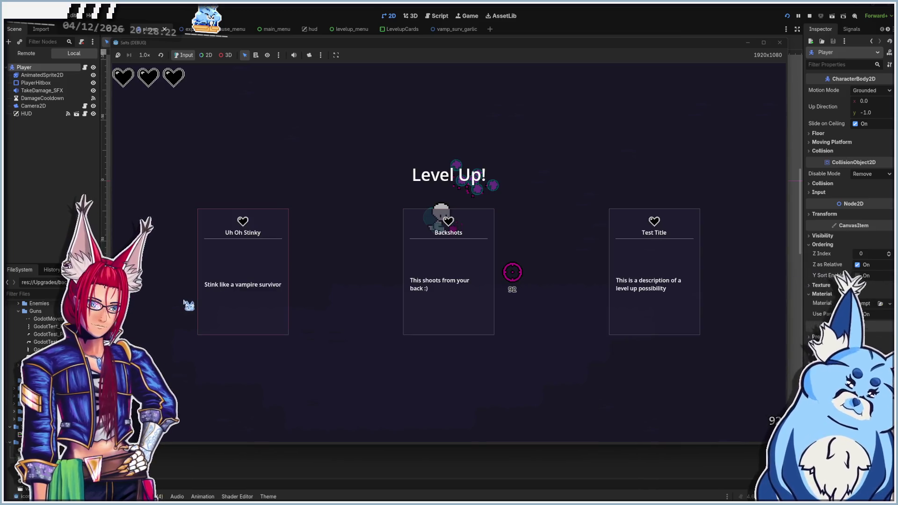
pyautogui.click(237, 307)
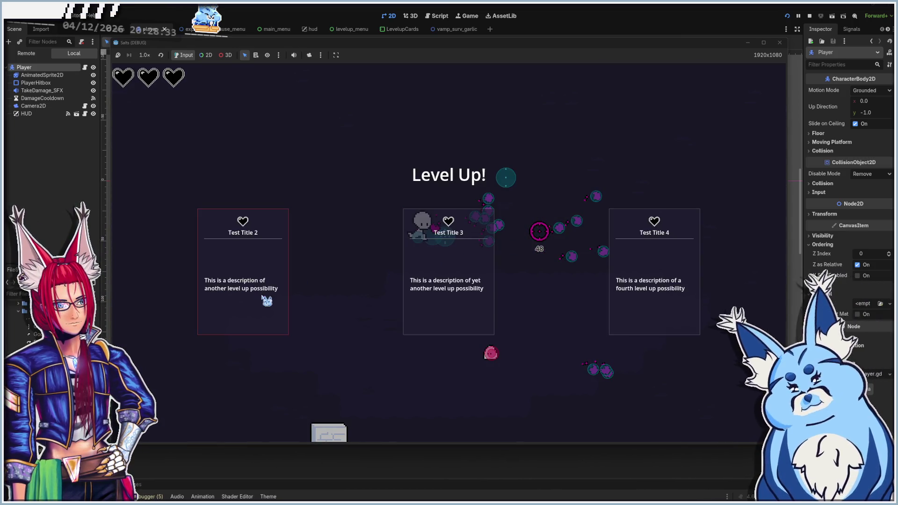
pyautogui.click(265, 299)
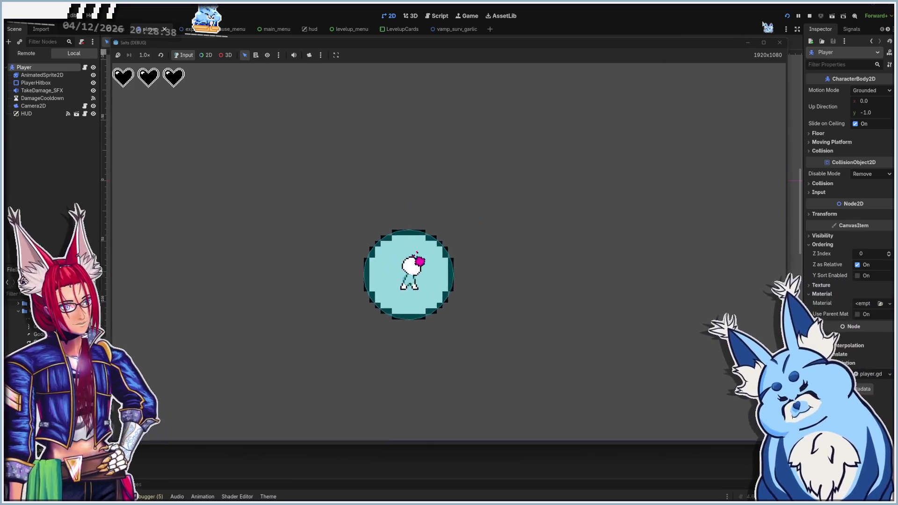
pyautogui.click(779, 42)
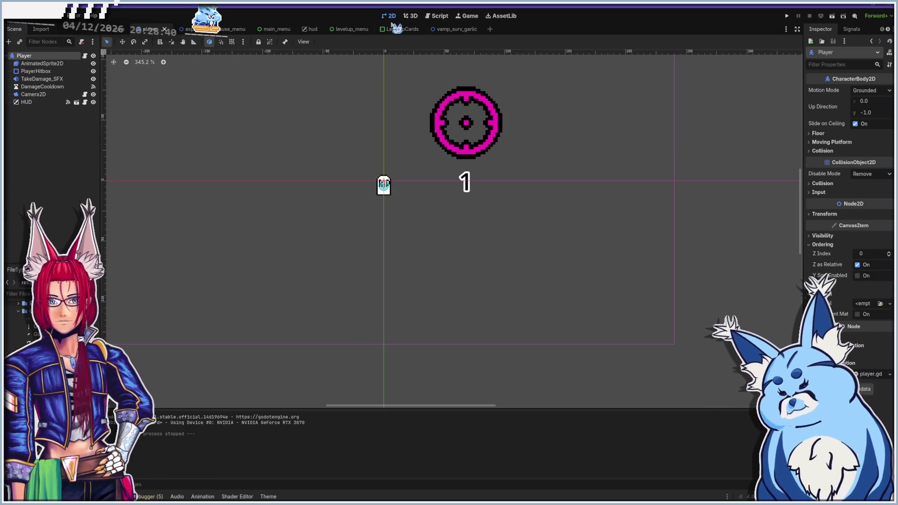
# In vamp_surv_garlic, re-enable Z as Relative and Y Sort Enabled on the root node
pyautogui.click(457, 29)
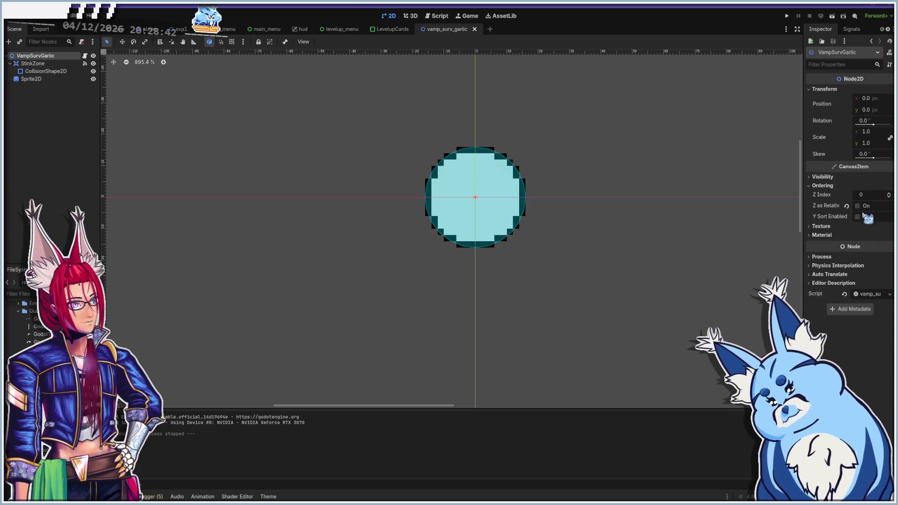
pyautogui.click(859, 206)
pyautogui.click(858, 217)
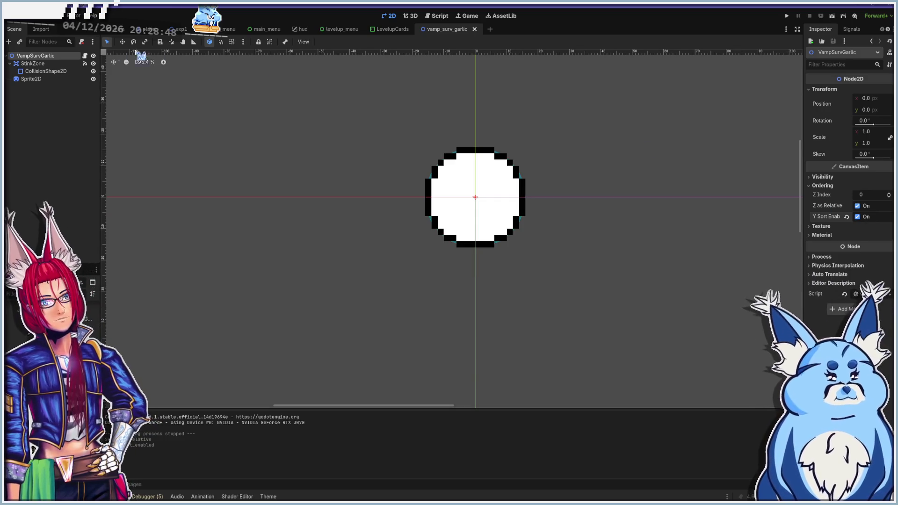
# Check the Sprite2D, CollisionShape2D and StinkZone nodes in turn
pyautogui.click(36, 80)
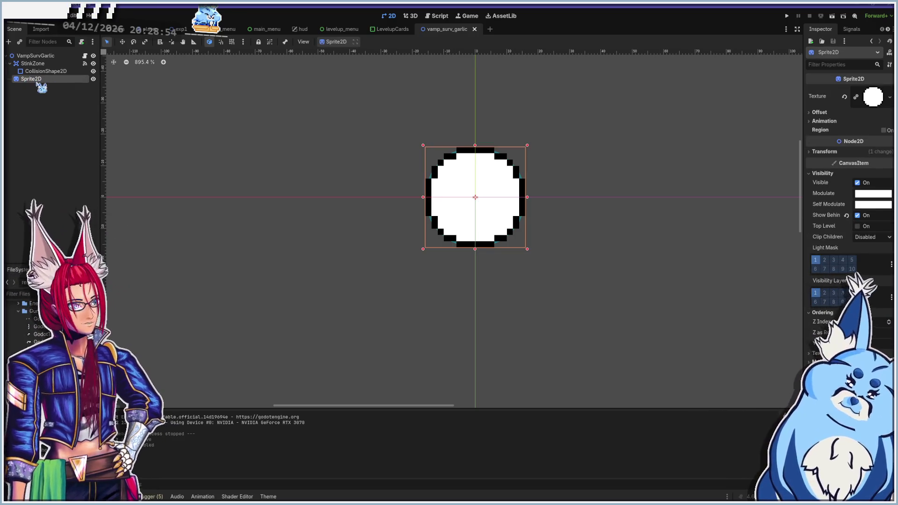
pyautogui.click(46, 71)
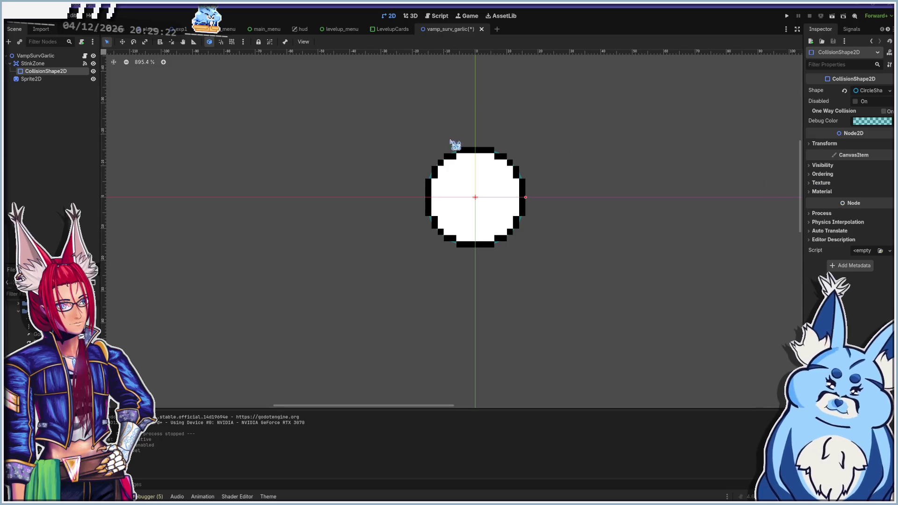
pyautogui.click(33, 63)
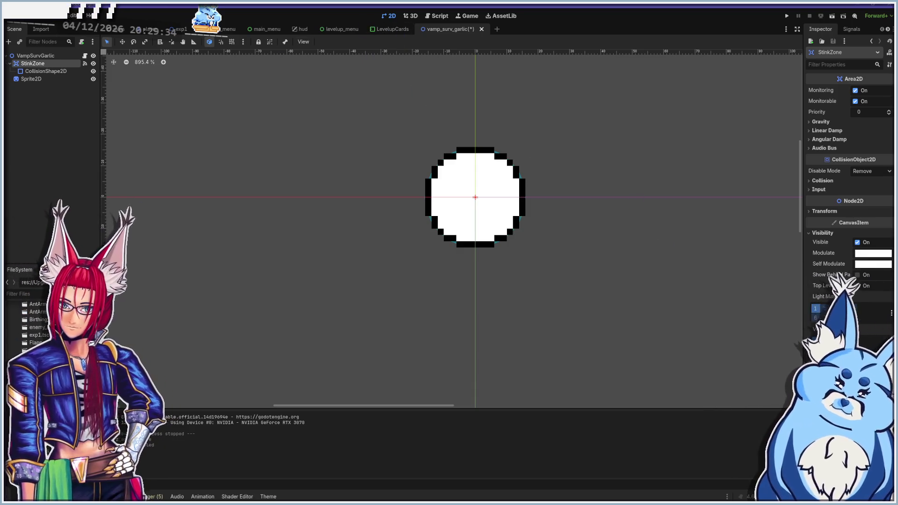
# Review PlayerHitbox's Ordering and Visibility properties in the player scene, then close that scene
pyautogui.click(149, 29)
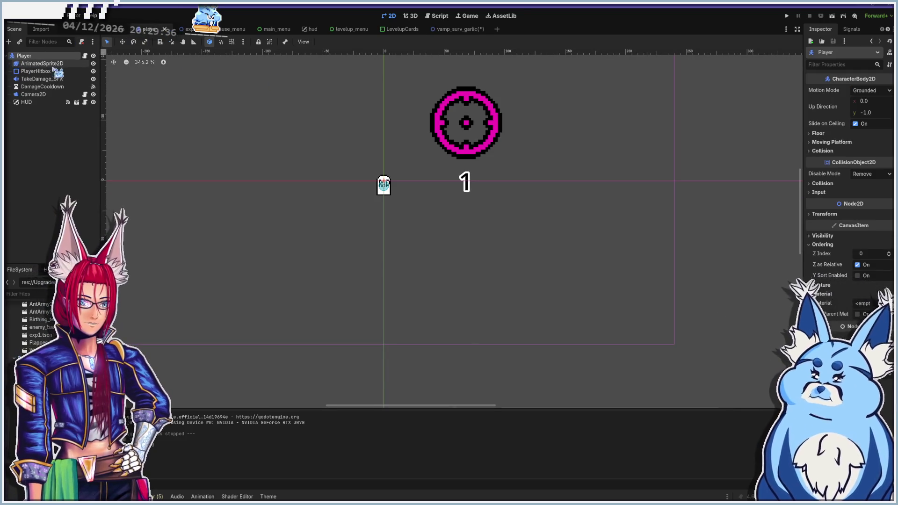
pyautogui.scroll(5, 346, 201)
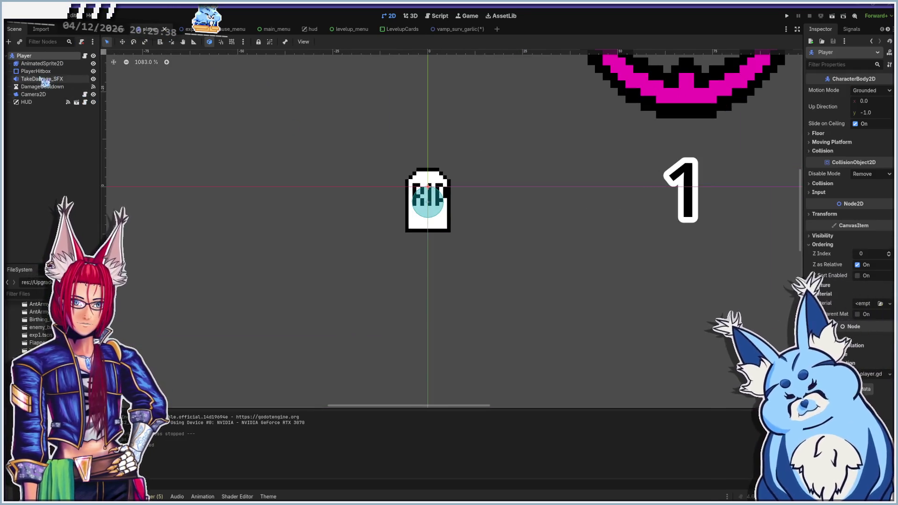
pyautogui.click(40, 72)
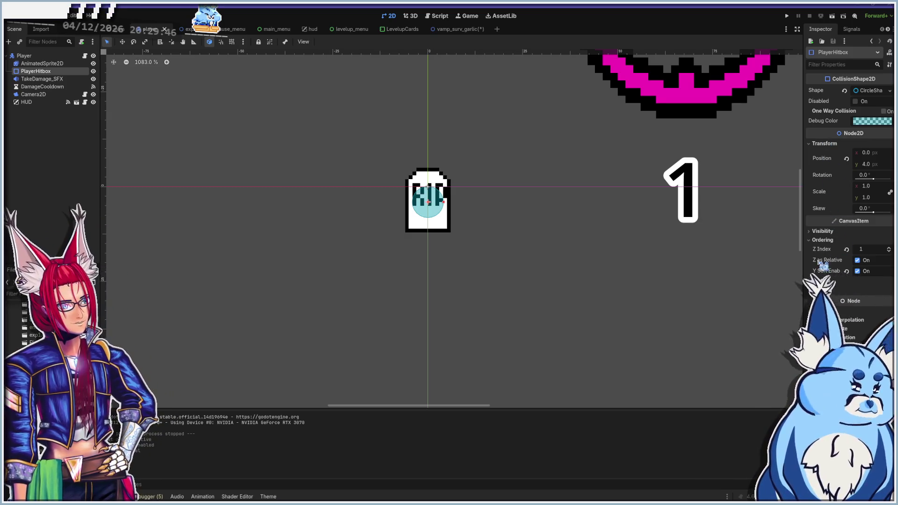
pyautogui.click(42, 79)
pyautogui.press('Up')
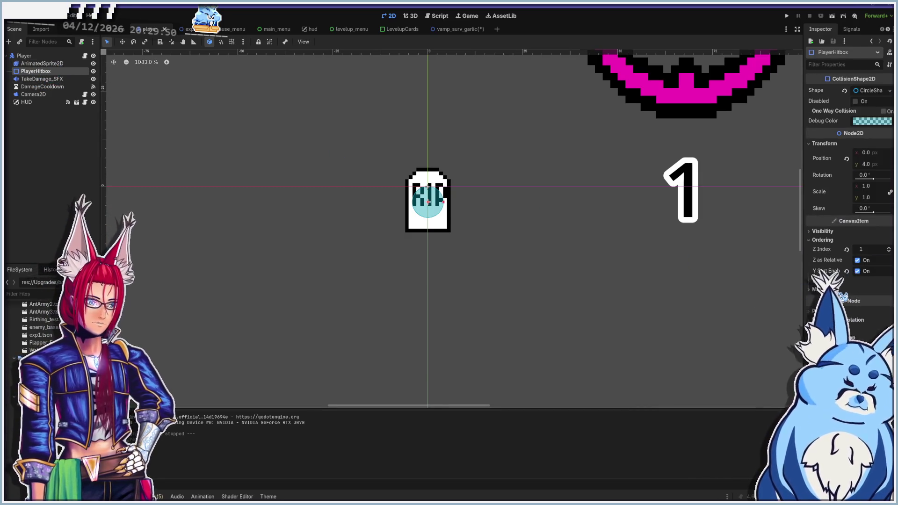
pyautogui.click(823, 241)
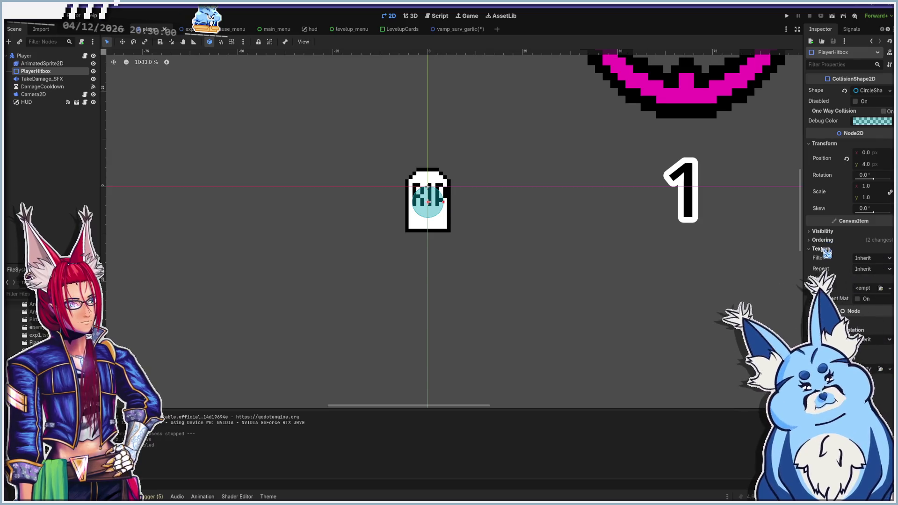
pyautogui.click(829, 231)
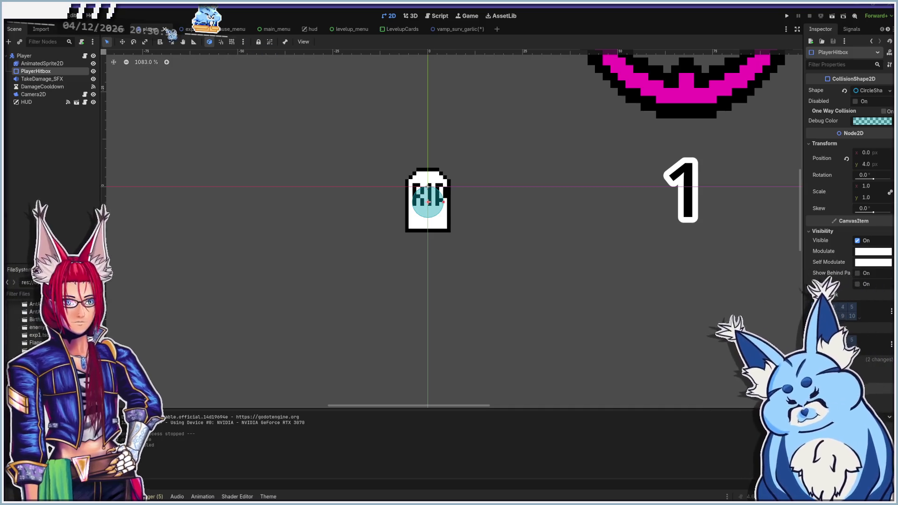
pyautogui.click(165, 29)
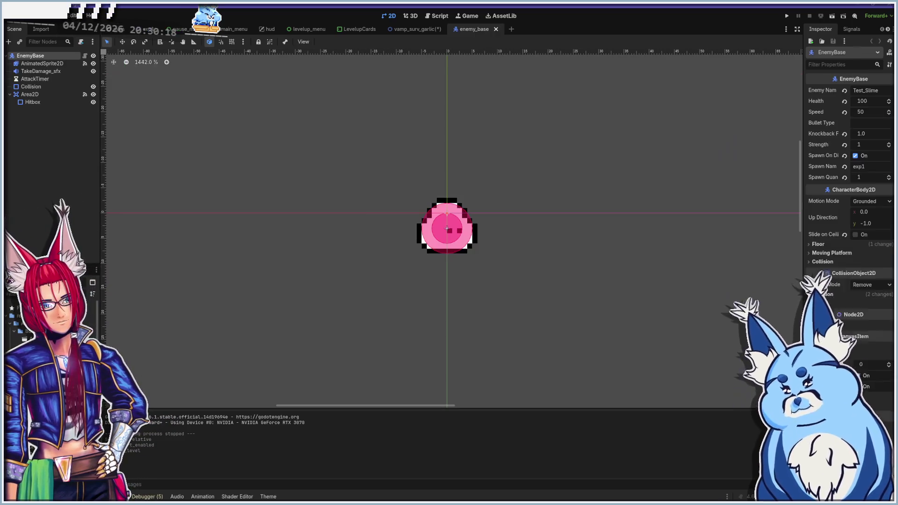
# Compare the enemy_base Hitbox Area2D collision settings against the garlic StinkZone
pyautogui.click(28, 95)
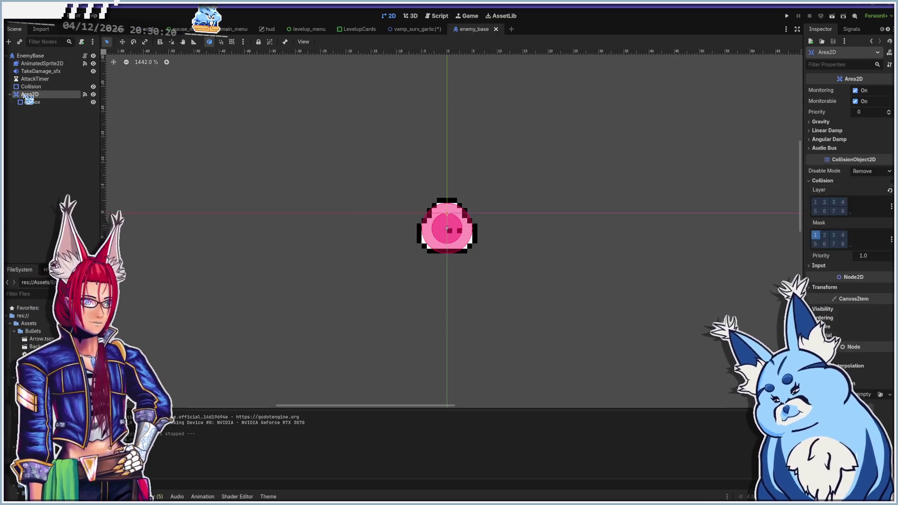
pyautogui.scroll(3, 385, 183)
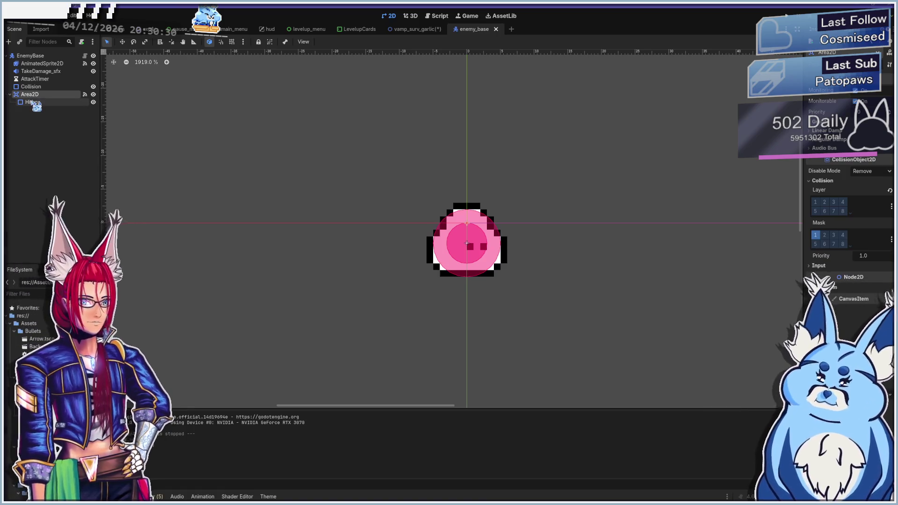
pyautogui.click(32, 102)
pyautogui.click(28, 94)
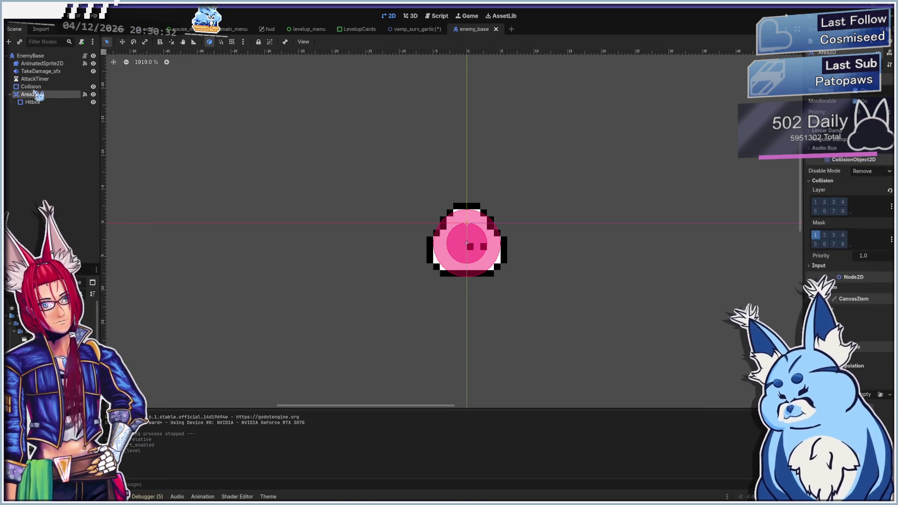
pyautogui.click(386, 27)
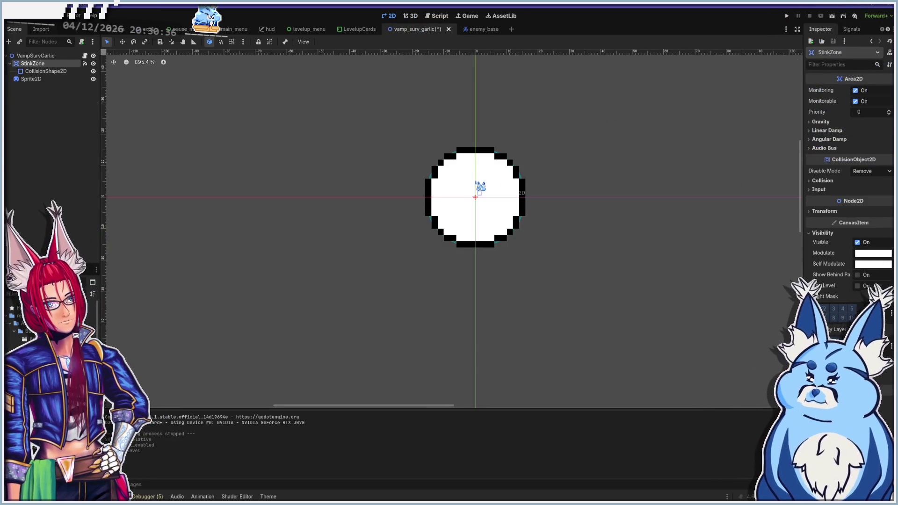
pyautogui.moveTo(480, 187)
pyautogui.mouseDown()
pyautogui.moveTo(44, 63)
pyautogui.moveTo(33, 74)
pyautogui.moveTo(16, 66)
pyautogui.mouseUp()
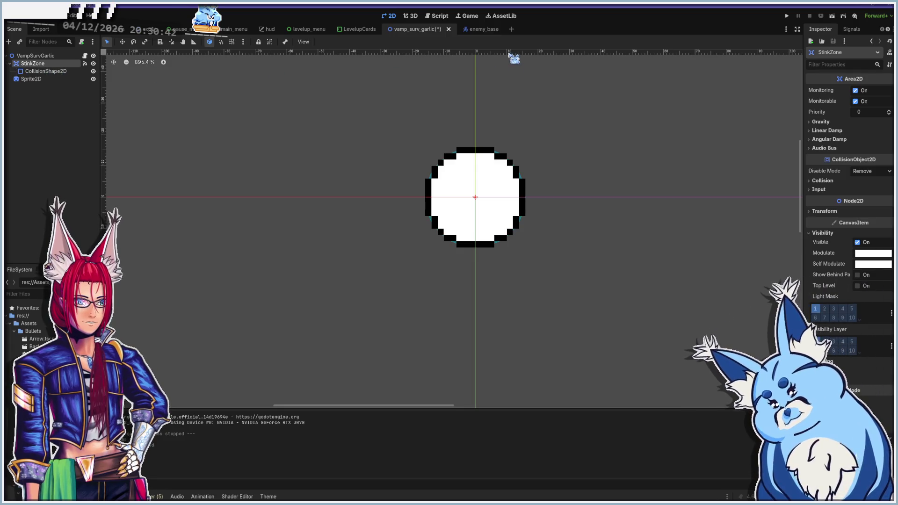
pyautogui.click(479, 28)
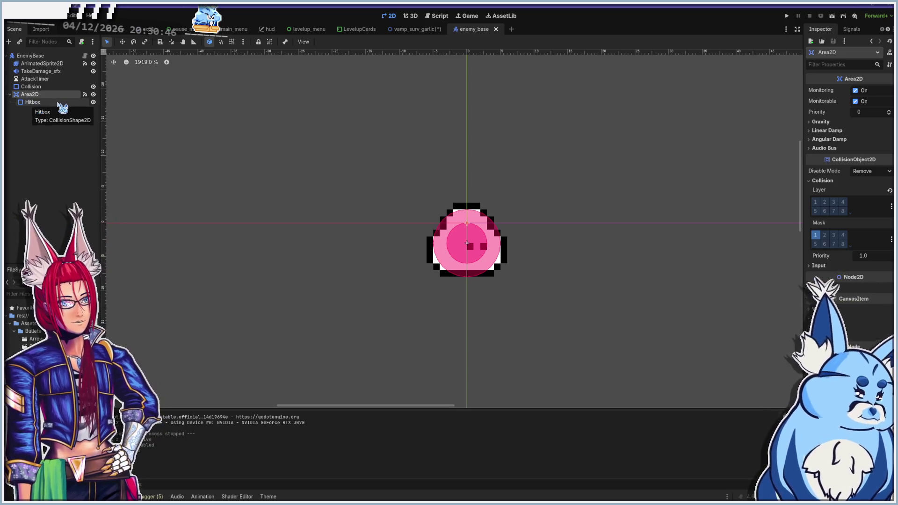
pyautogui.click(414, 30)
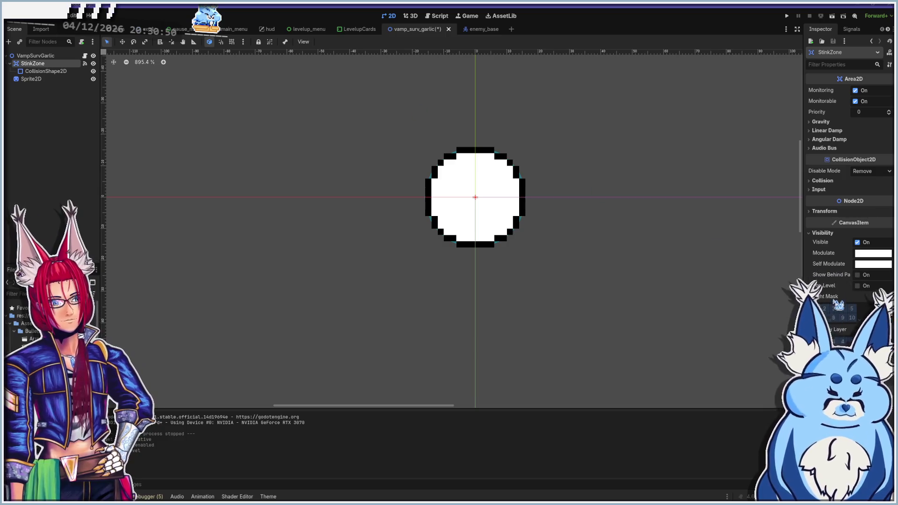
pyautogui.click(822, 233)
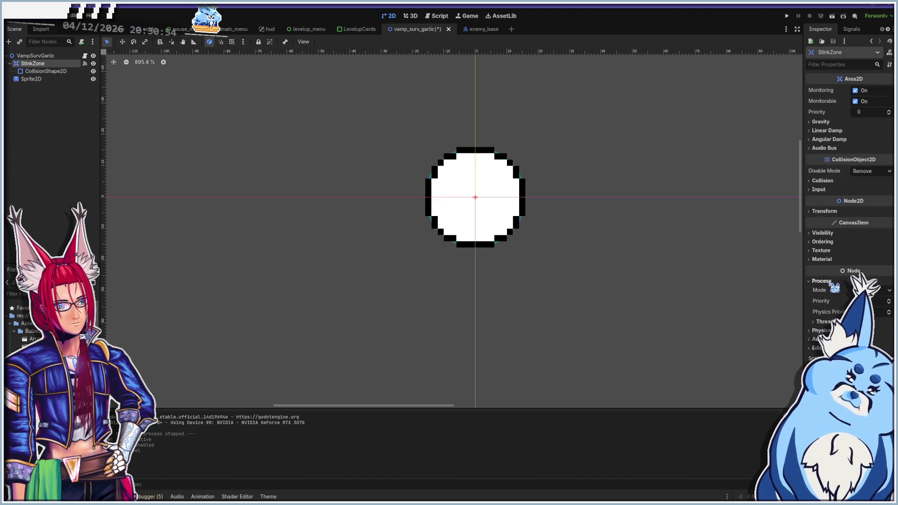
pyautogui.click(481, 30)
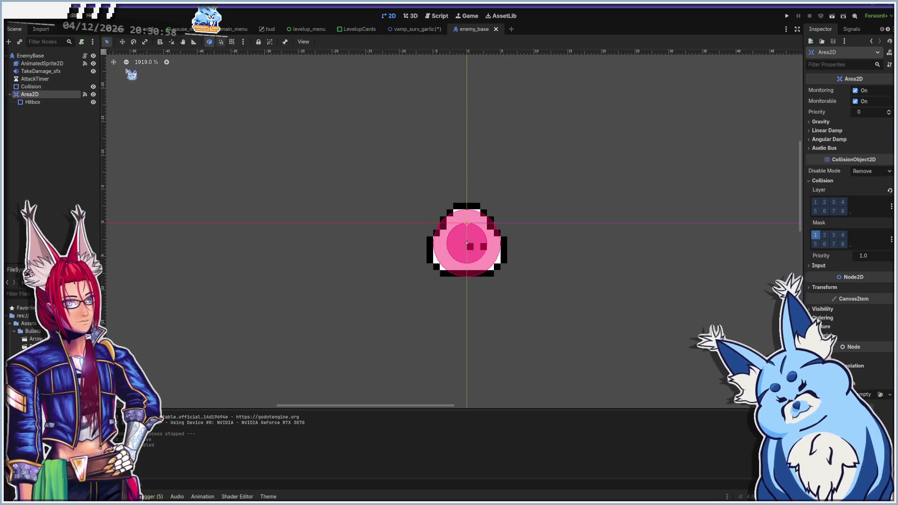
pyautogui.click(414, 30)
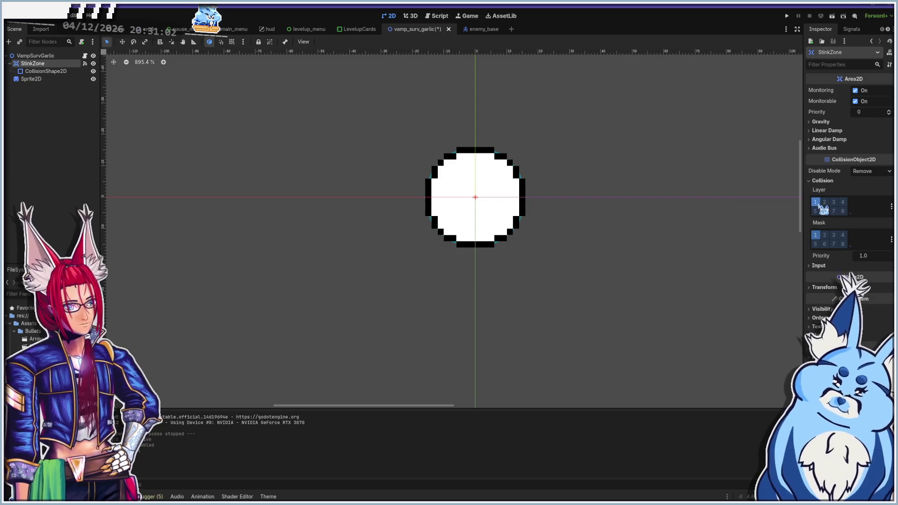
# Untick collision layer 1 on StinkZone and save the garlic scene
pyautogui.click(815, 202)
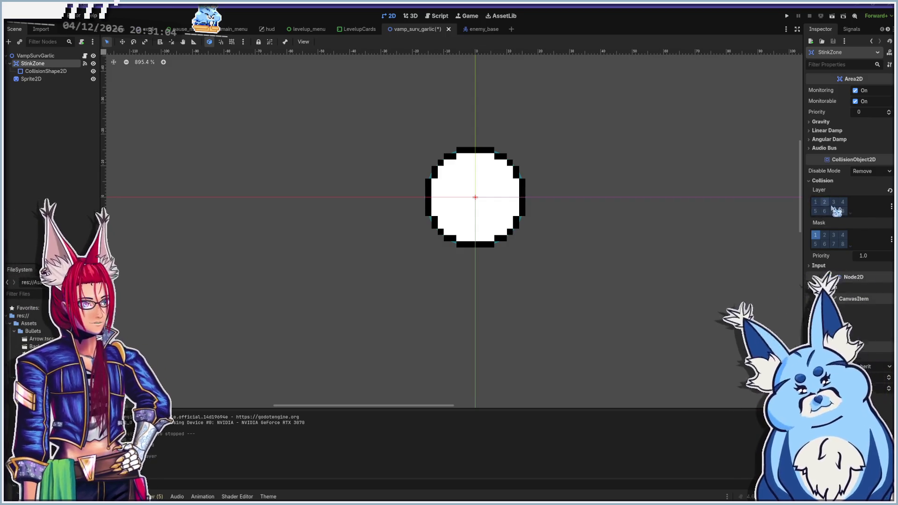
pyautogui.click(815, 202)
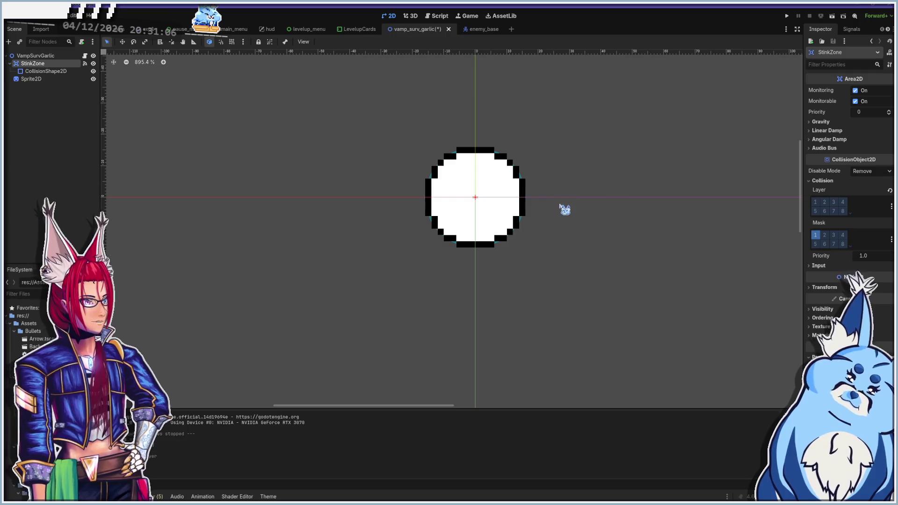
pyautogui.hotkey('ctrl', 's')
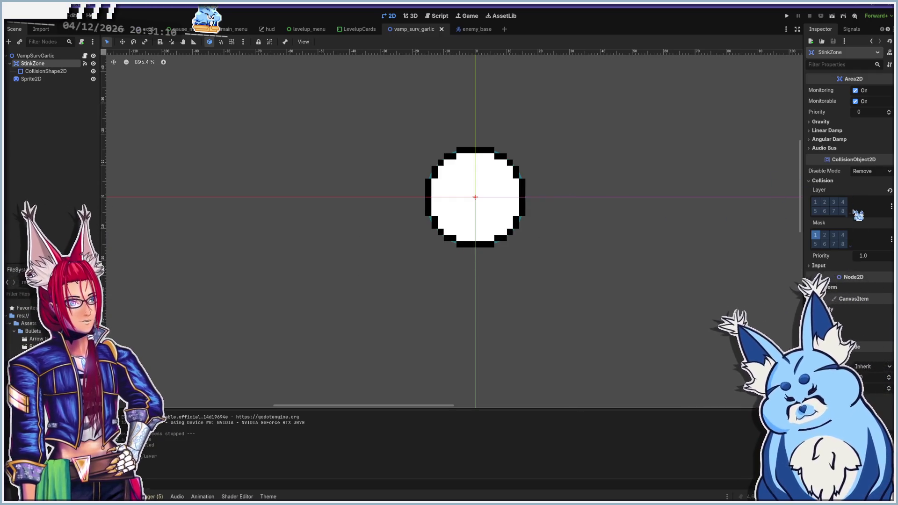
# Turn off Y Sort Enabled on VampSurvGarlic and run the game with F5
pyautogui.click(36, 56)
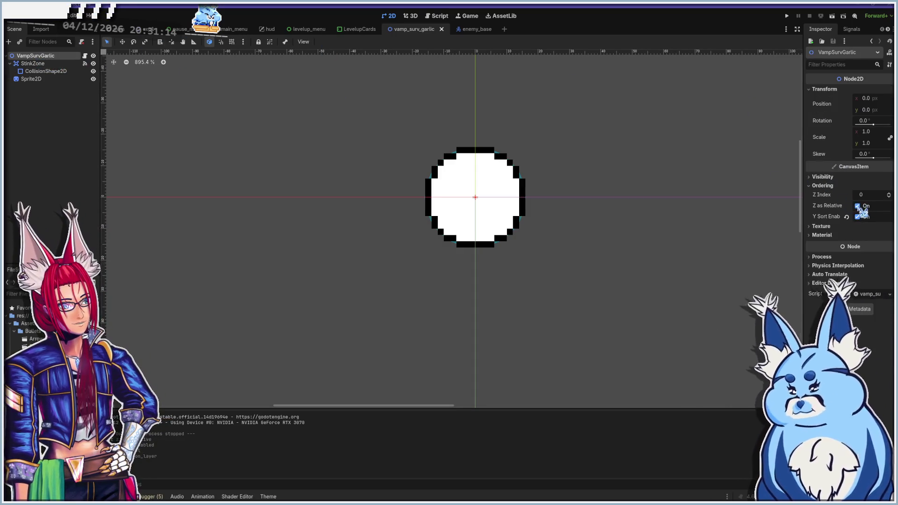
pyautogui.click(857, 217)
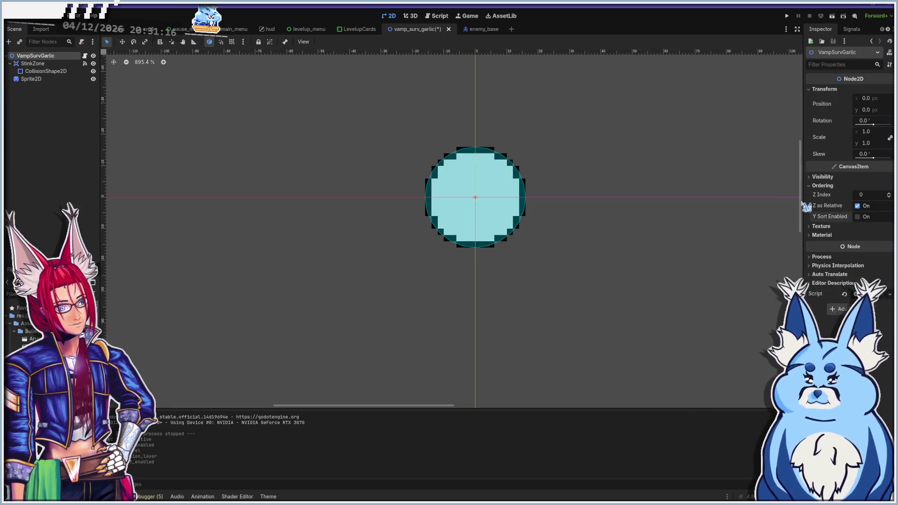
pyautogui.press('F5')
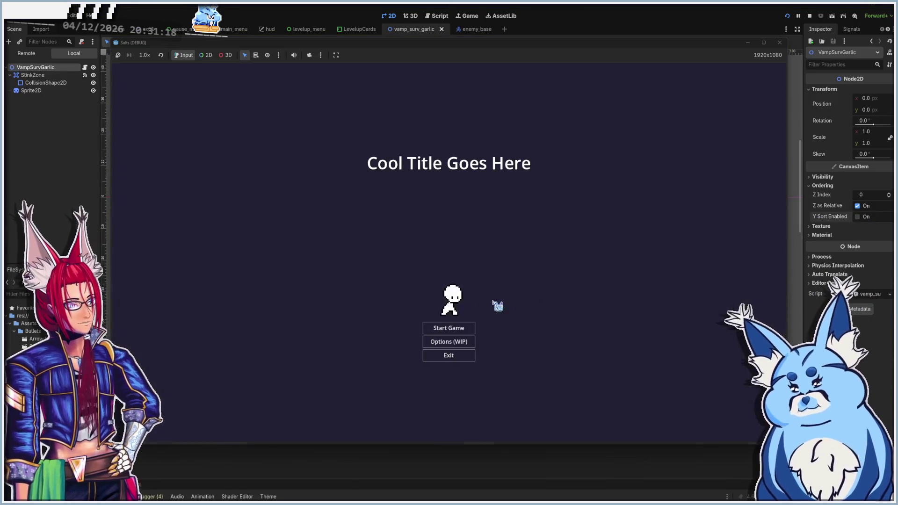
# Start a new game, pick the first weapon, and take the Uh Oh Stinky upgrade
pyautogui.click(448, 328)
pyautogui.click(450, 259)
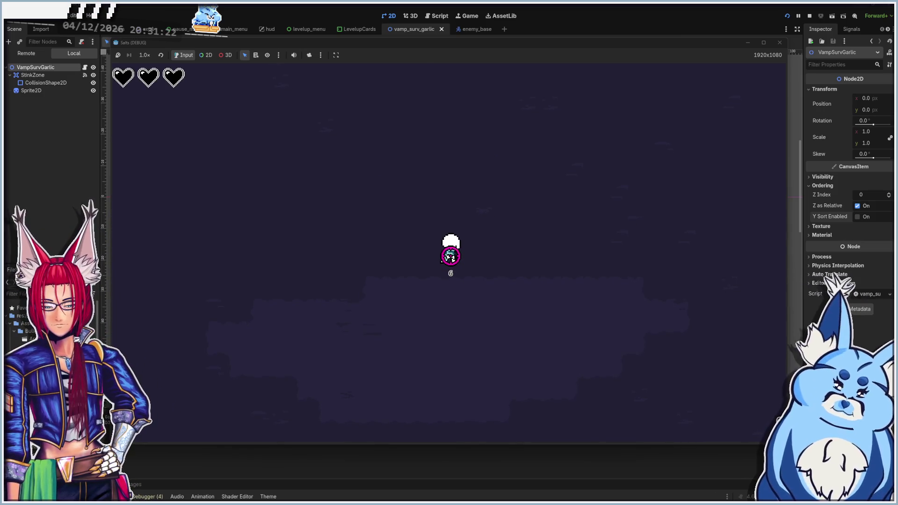
pyautogui.press('s')
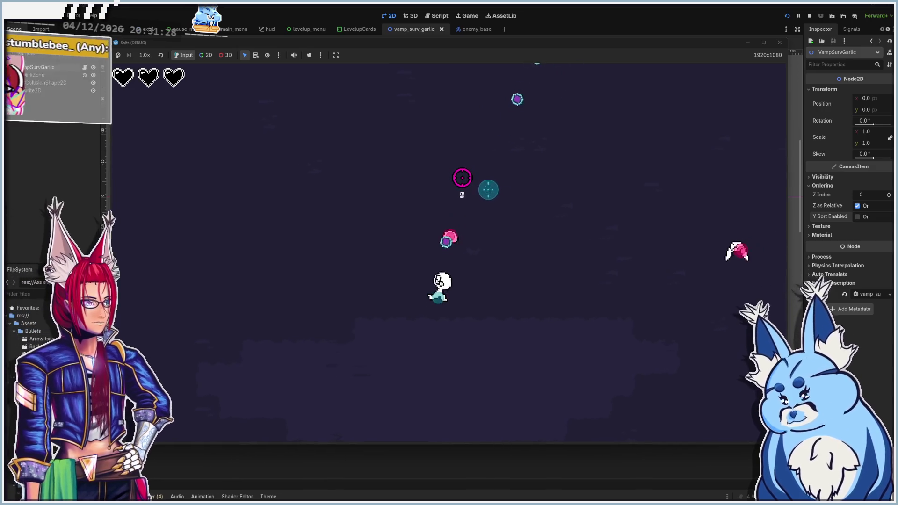
pyautogui.press('s')
pyautogui.press('w')
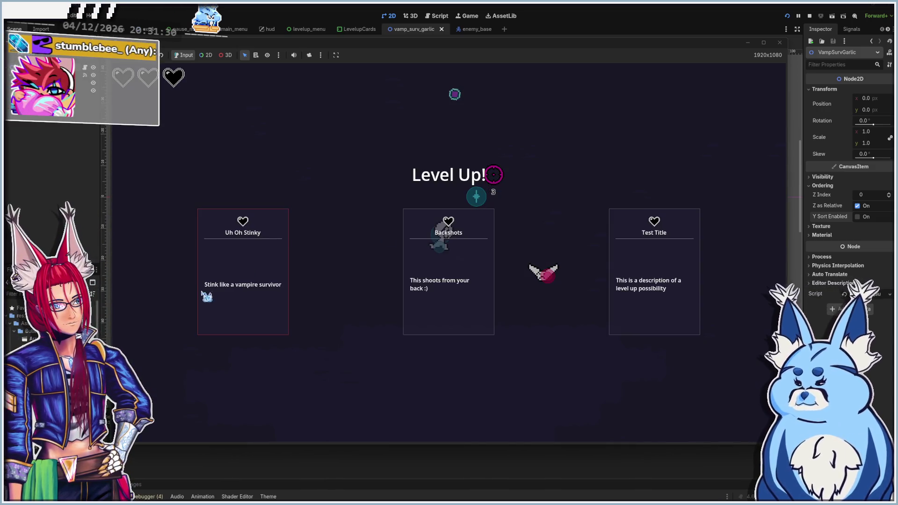
pyautogui.click(201, 294)
pyautogui.press('a')
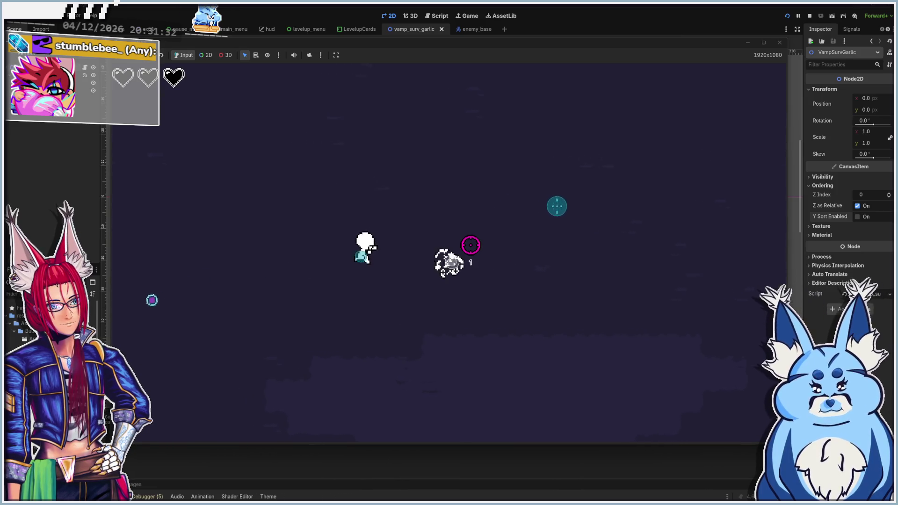
pyautogui.press('a')
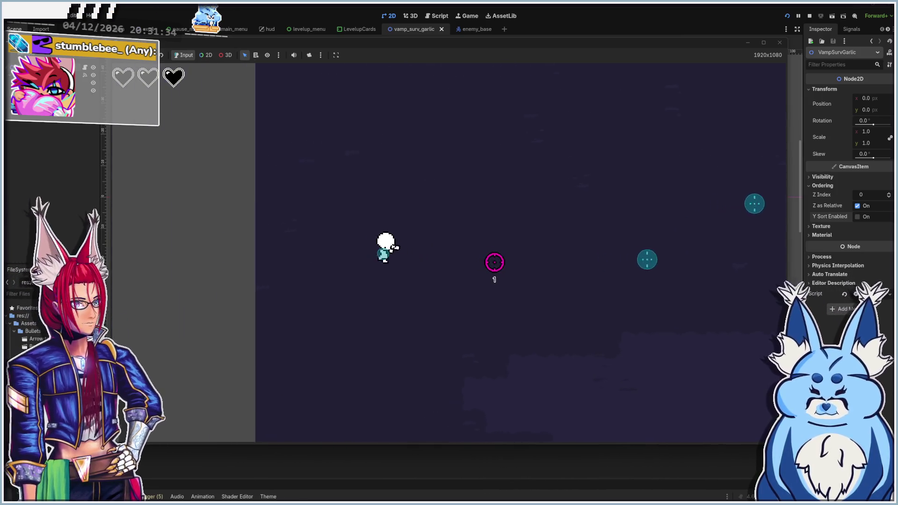
pyautogui.press('s')
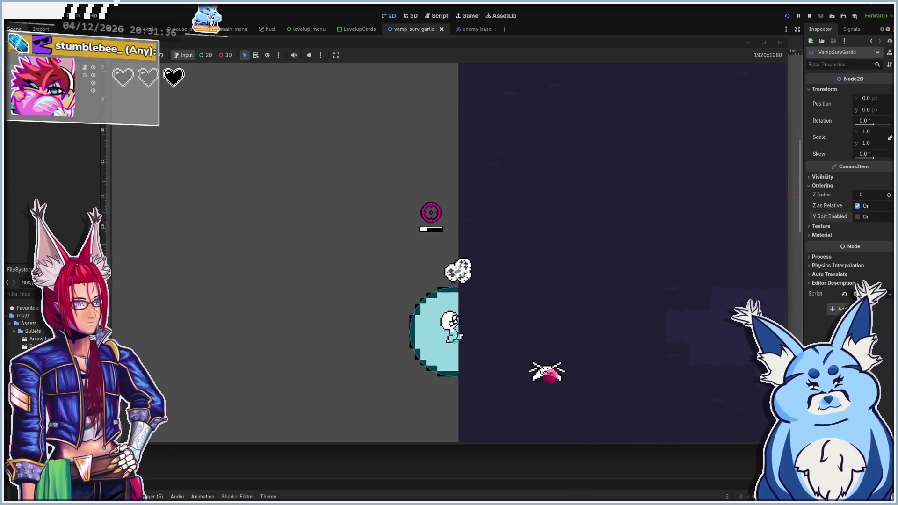
pyautogui.press('w')
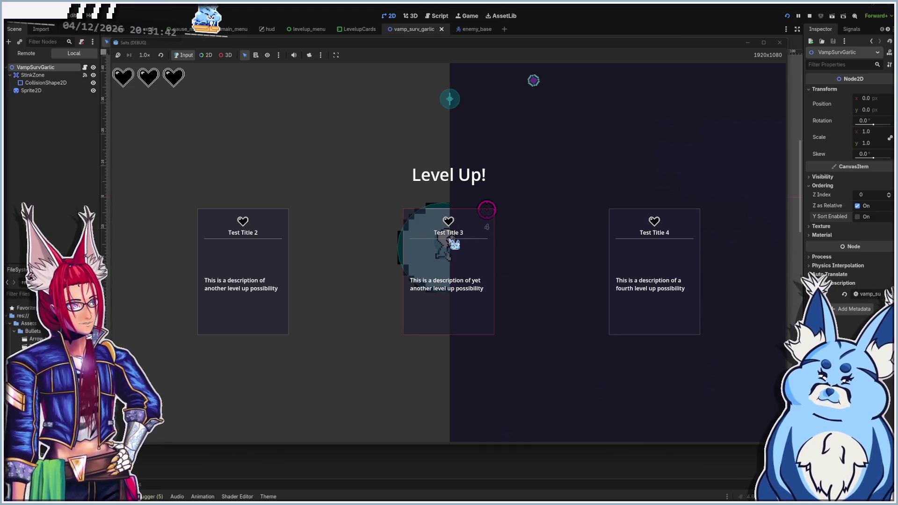
# Keep playing, taking Test Title 4, Backshots and Speed Up upgrades, then stop the game
pyautogui.click(652, 288)
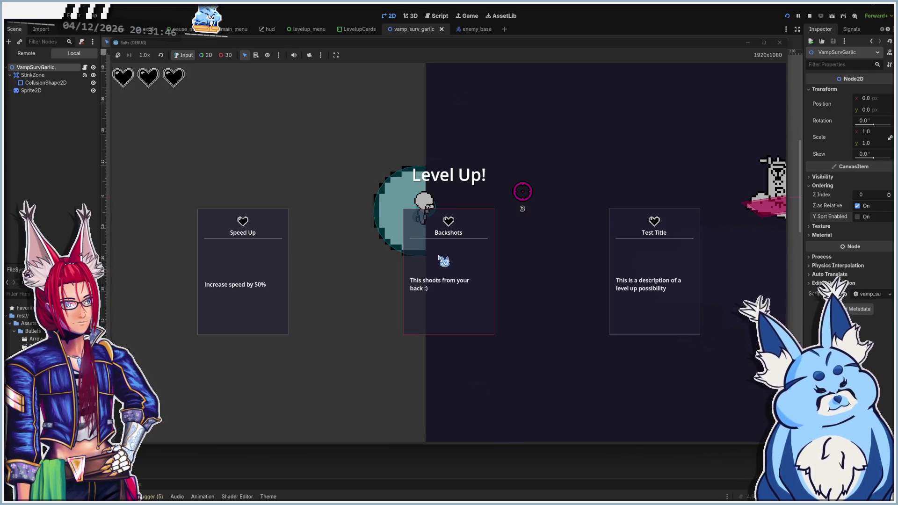
pyautogui.click(443, 261)
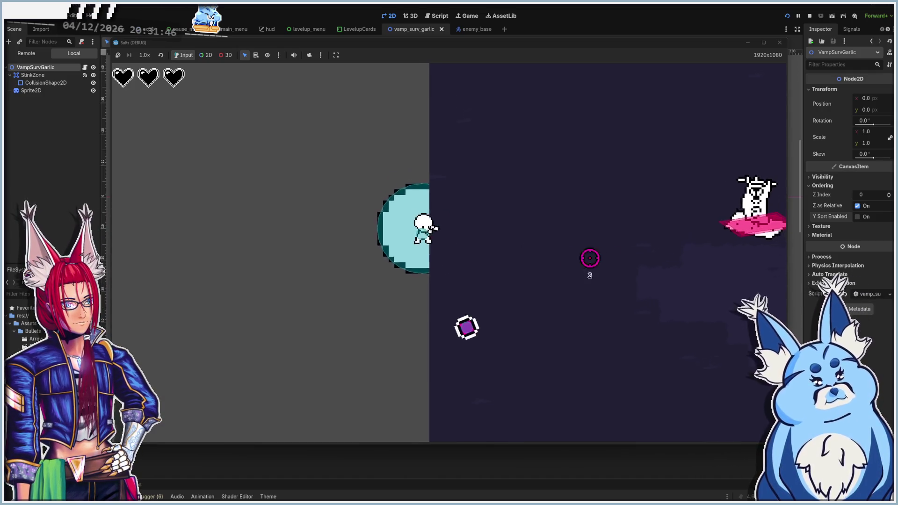
pyautogui.press('d')
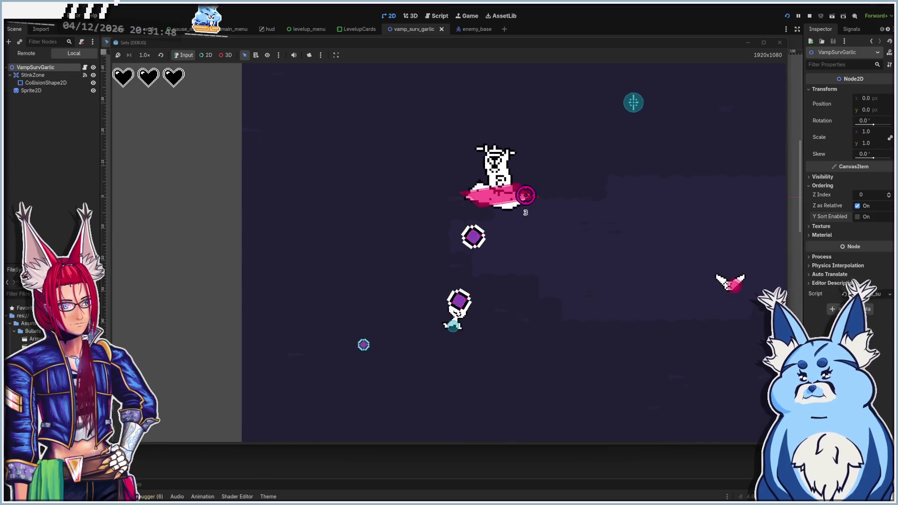
pyautogui.press('w')
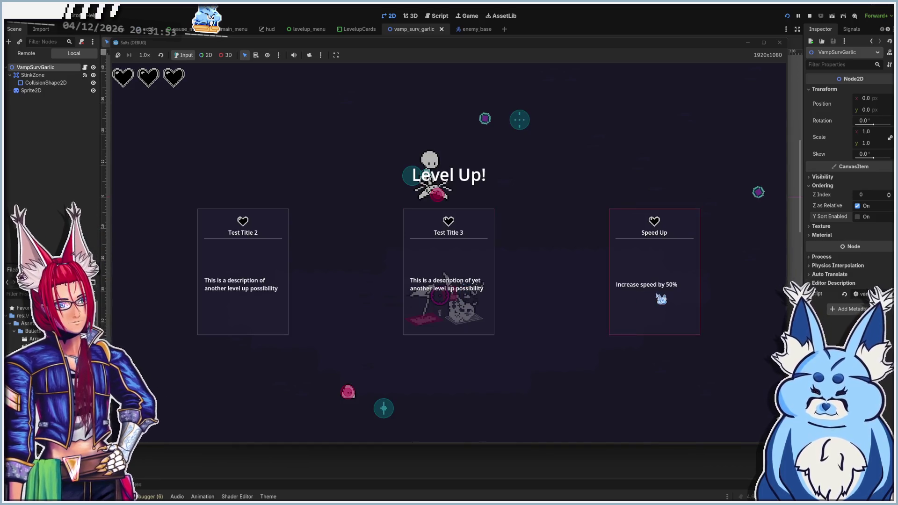
pyautogui.click(661, 299)
pyautogui.press('a')
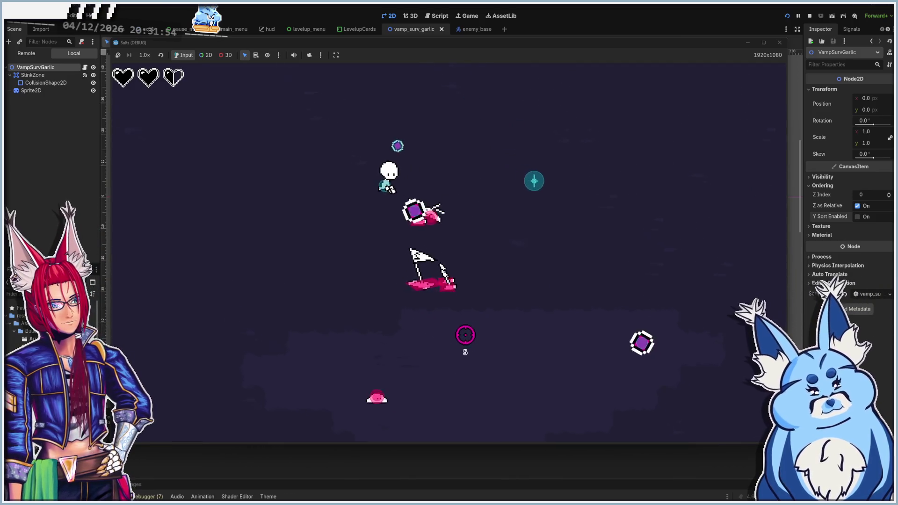
pyautogui.press('s')
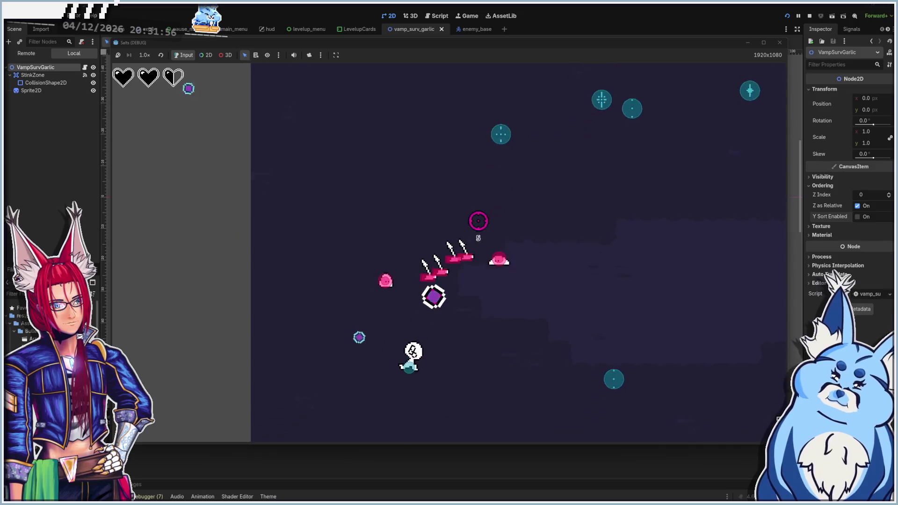
pyautogui.press('w')
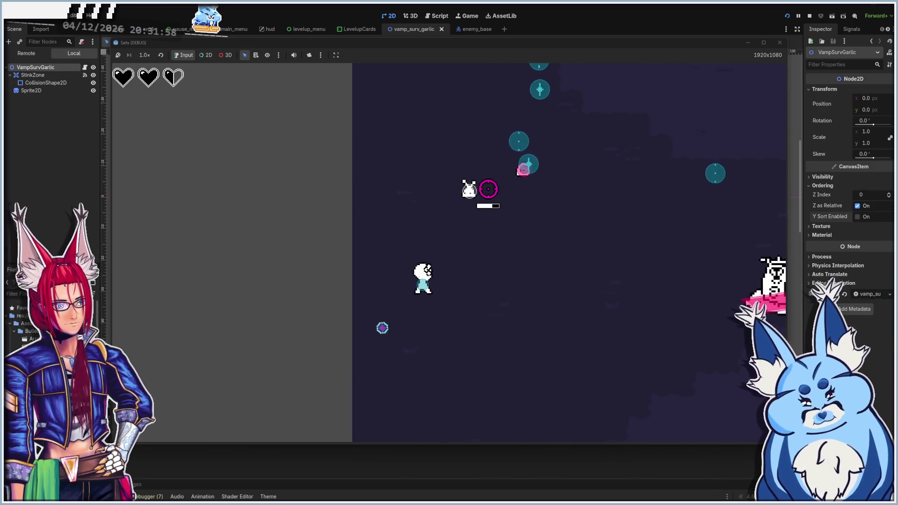
pyautogui.press('d')
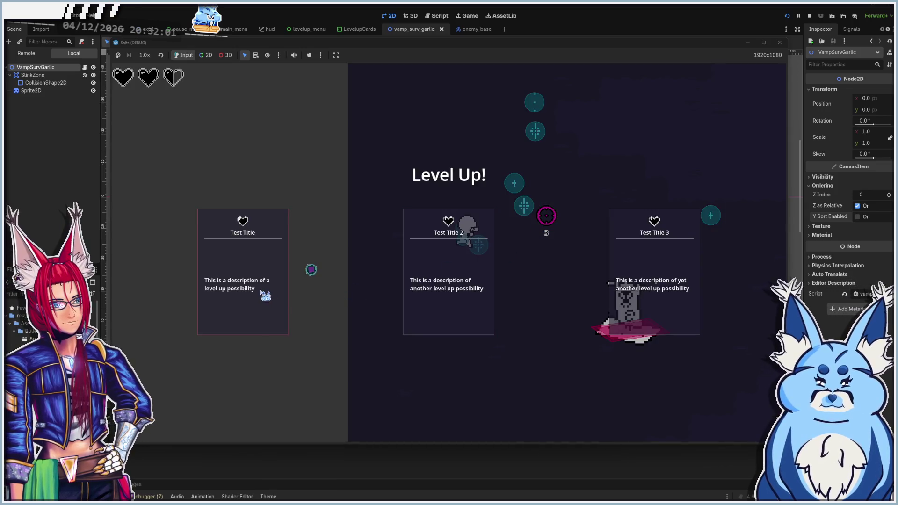
pyautogui.click(266, 296)
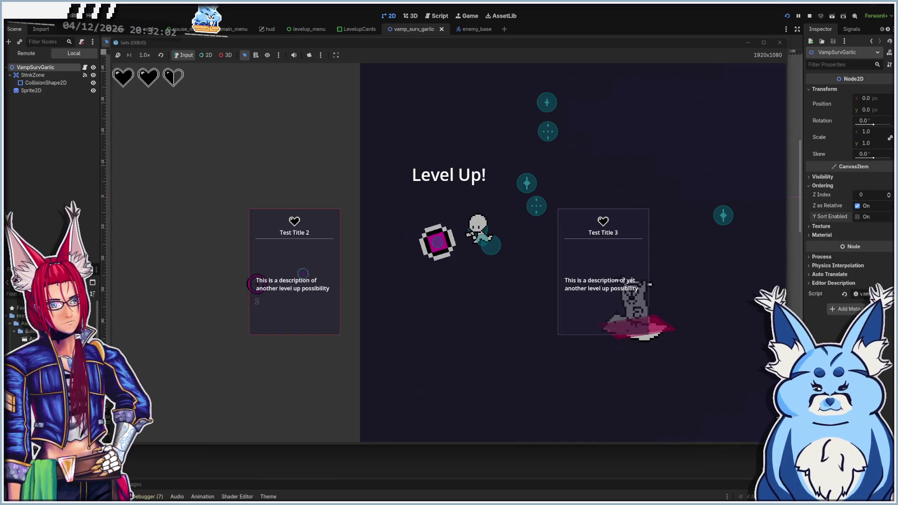
pyautogui.click(647, 285)
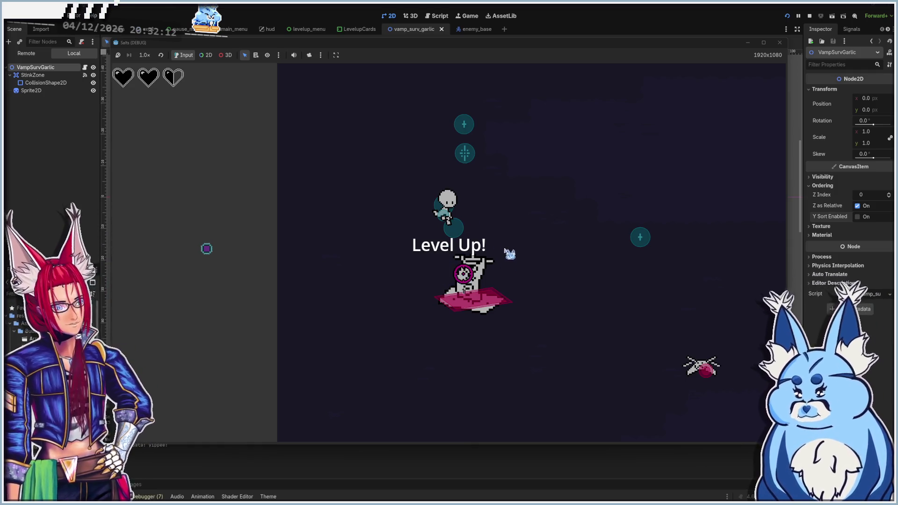
pyautogui.click(780, 43)
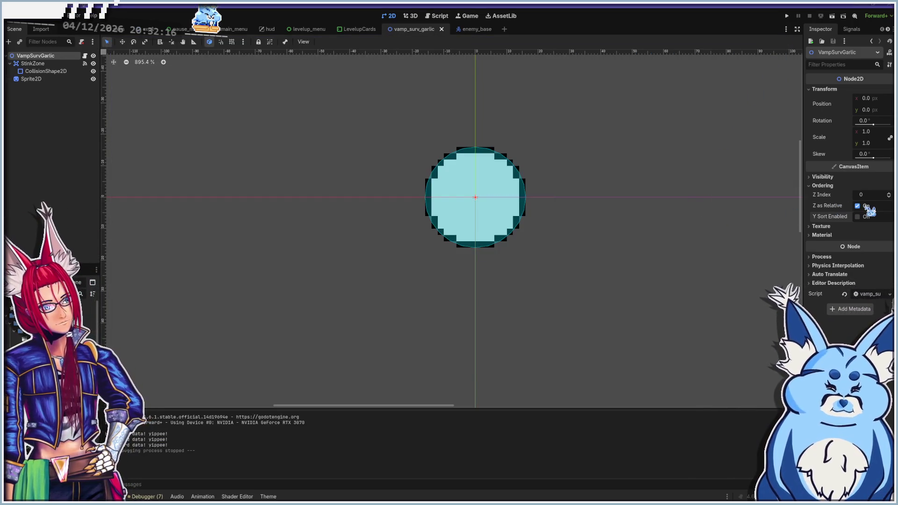
# Open back_shot.tscn and make its Sprite2D circle visible
pyautogui.moveTo(832, 208)
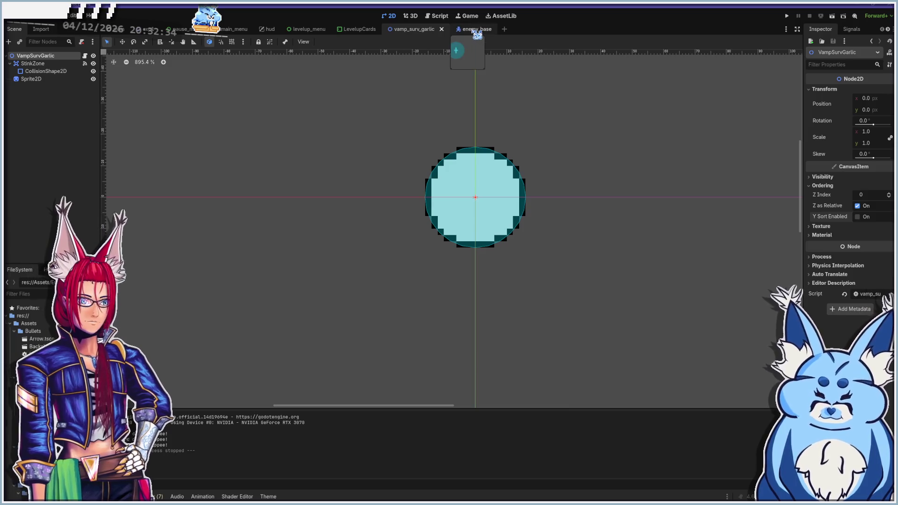
pyautogui.click(32, 79)
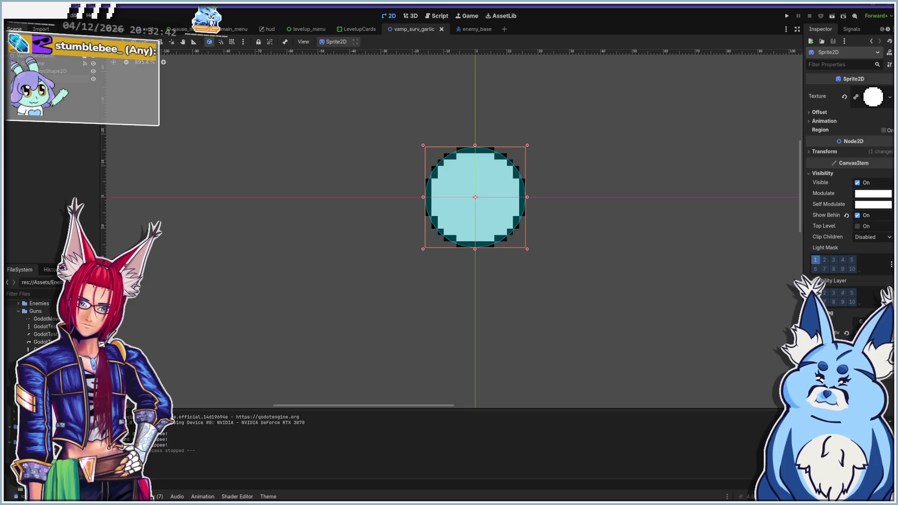
pyautogui.doubleClick(42, 369)
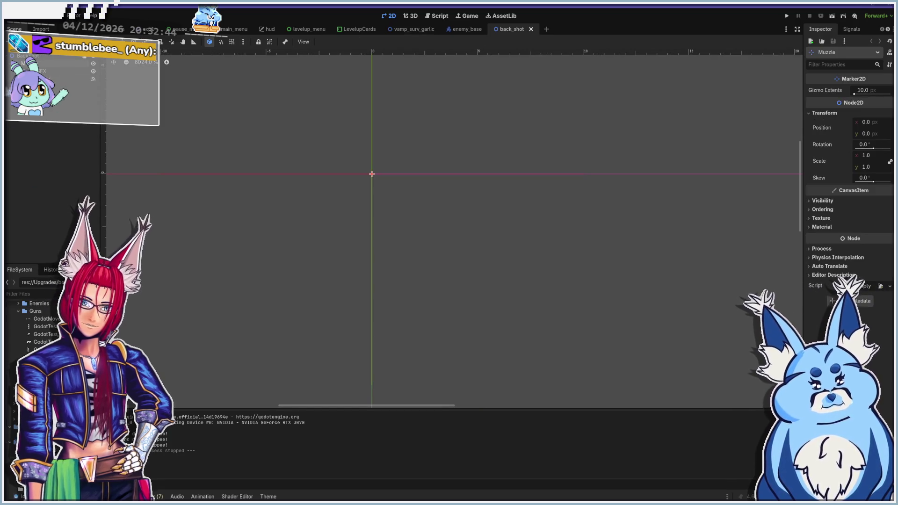
pyautogui.click(47, 86)
pyautogui.click(94, 86)
# Launch the project with F5 to test it
pyautogui.scroll(-7, 456, 198)
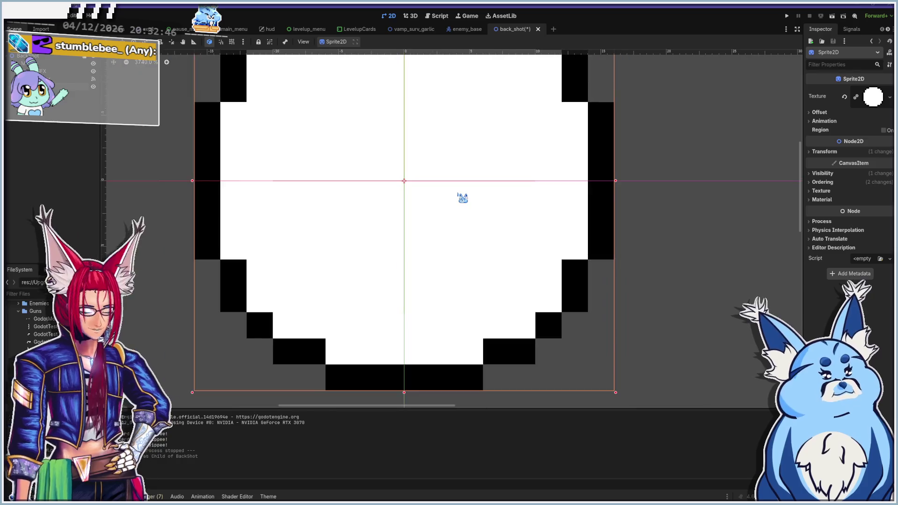
pyautogui.scroll(1, 450, 149)
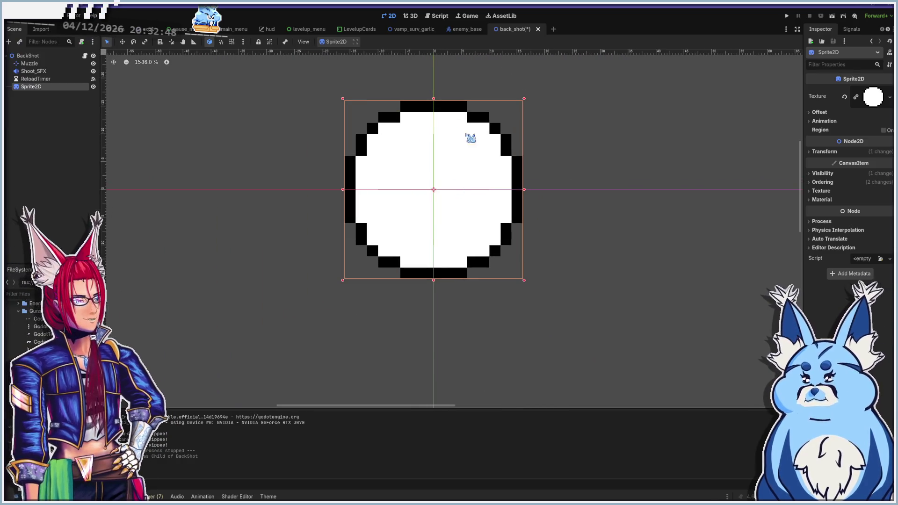
pyautogui.press('F5')
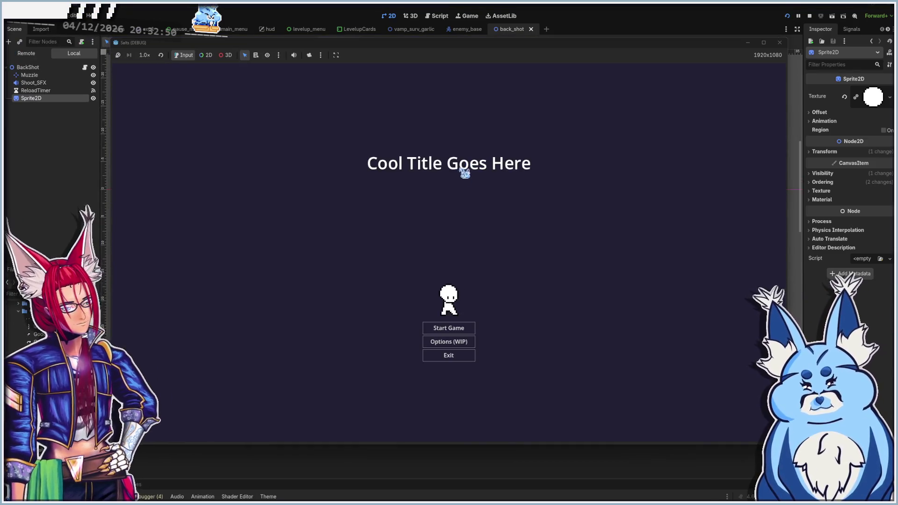
# Start a new game, shoot the first enemies, and take the Backshots upgrade
pyautogui.click(449, 328)
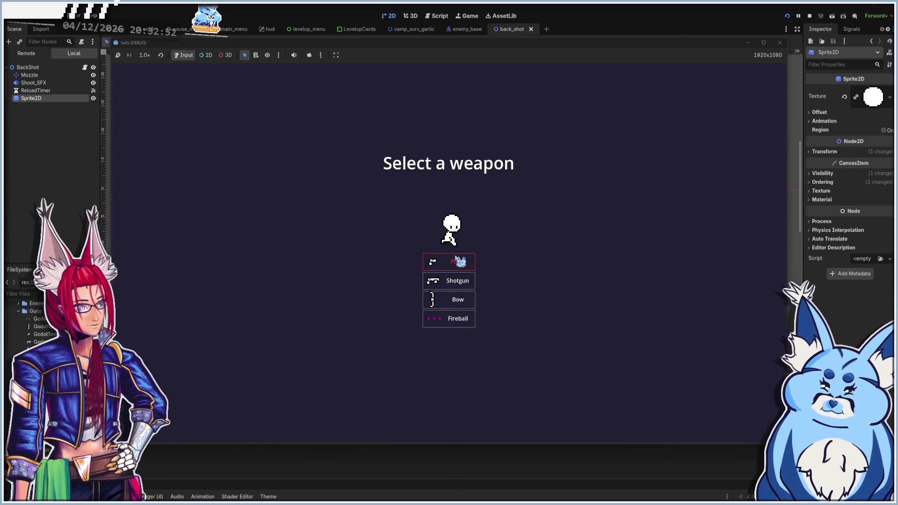
pyautogui.click(459, 262)
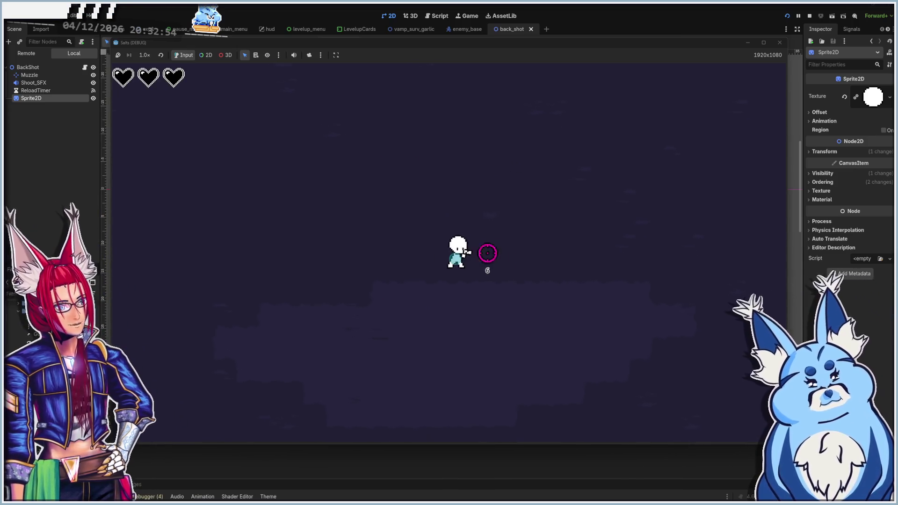
pyautogui.press('a')
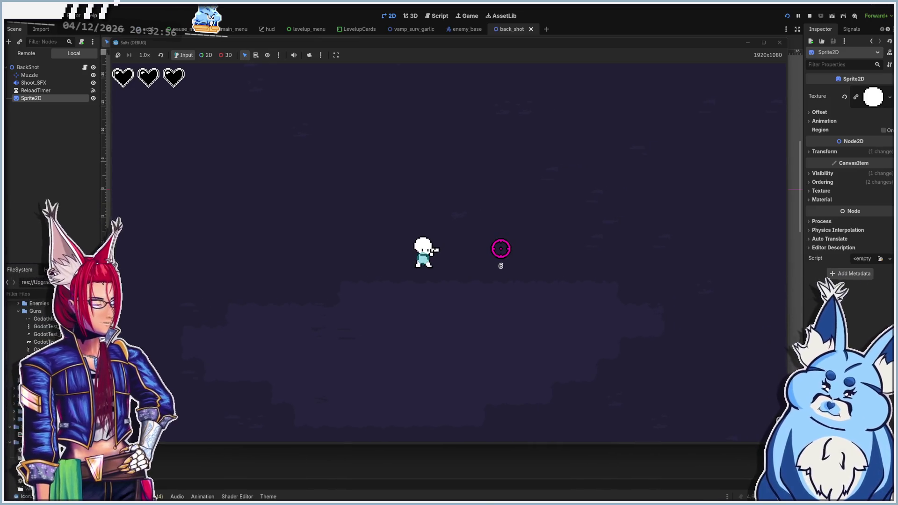
pyautogui.press('d')
pyautogui.click(463, 360)
pyautogui.press('w')
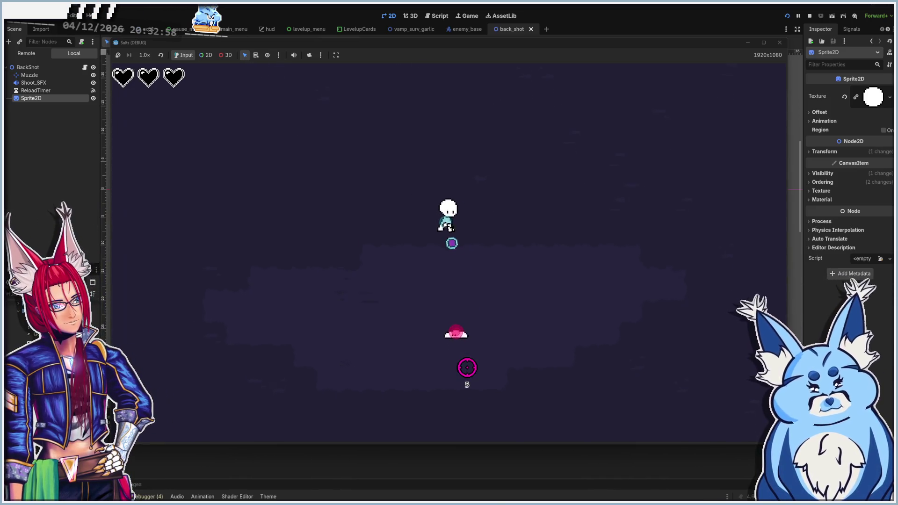
pyautogui.click(462, 369)
pyautogui.click(461, 369)
pyautogui.click(458, 367)
pyautogui.press('s')
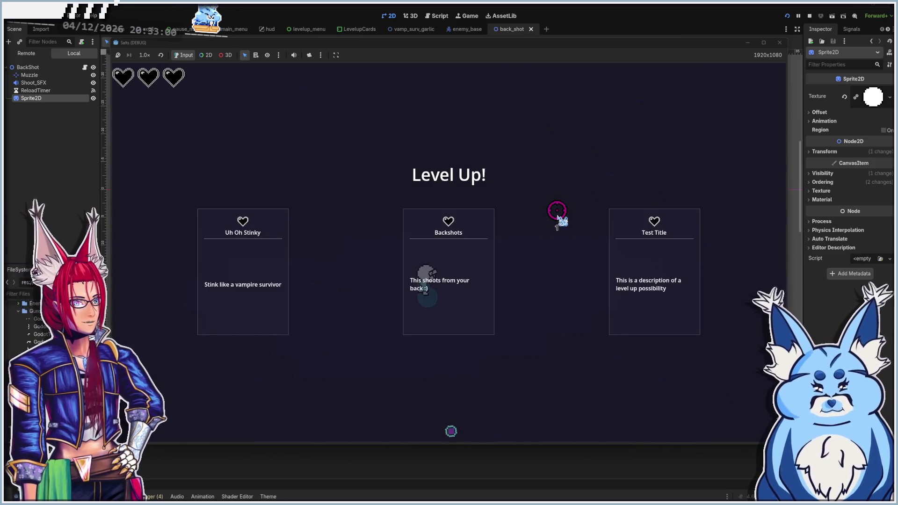
pyautogui.click(461, 287)
# Keep moving among the slimes until the Level Up! cards appear, then stop the game
pyautogui.press('w')
pyautogui.press('a')
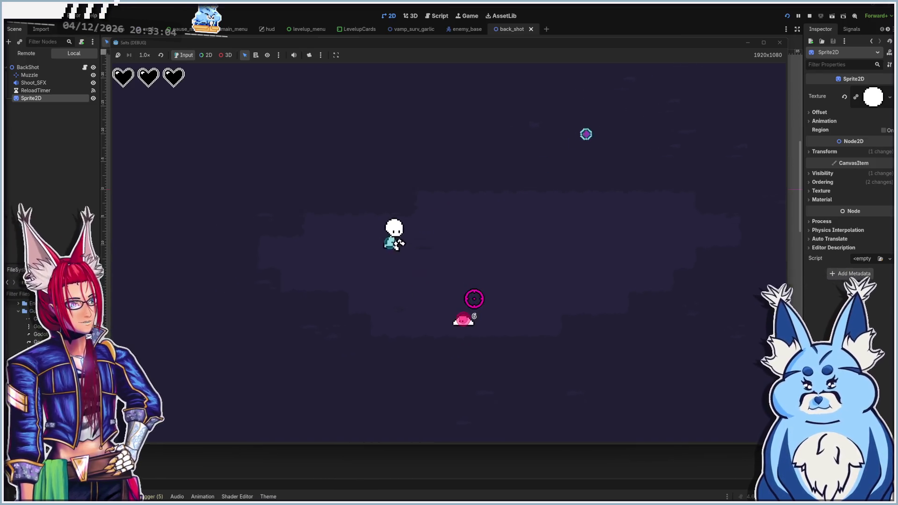
pyautogui.press('a')
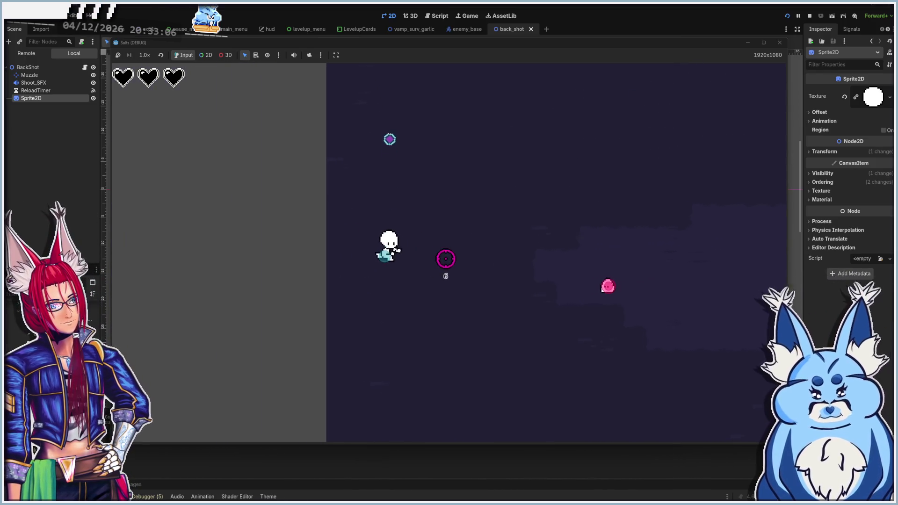
pyautogui.press('a')
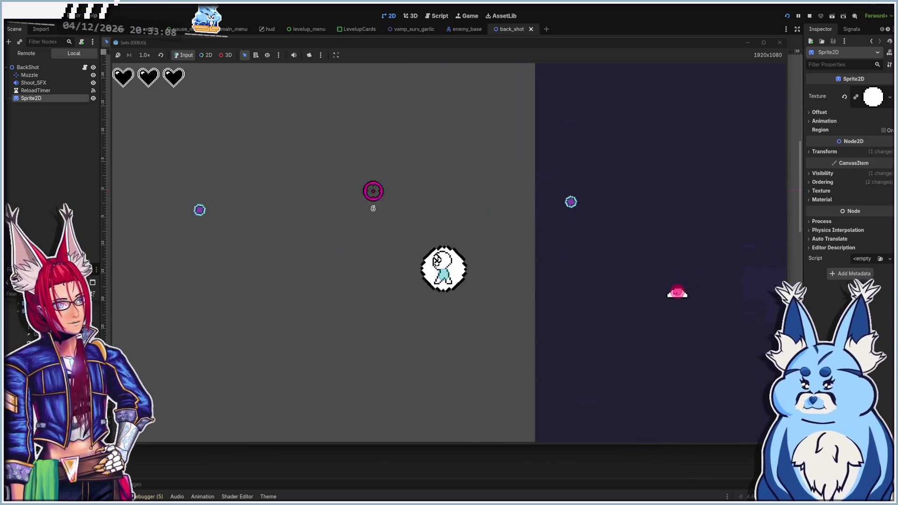
pyautogui.press('a')
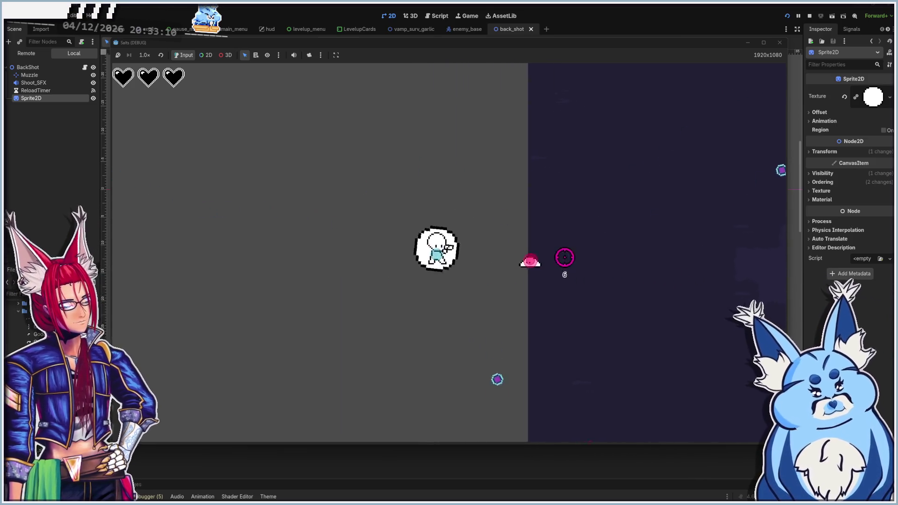
pyautogui.click(523, 261)
pyautogui.click(521, 257)
pyautogui.click(521, 257)
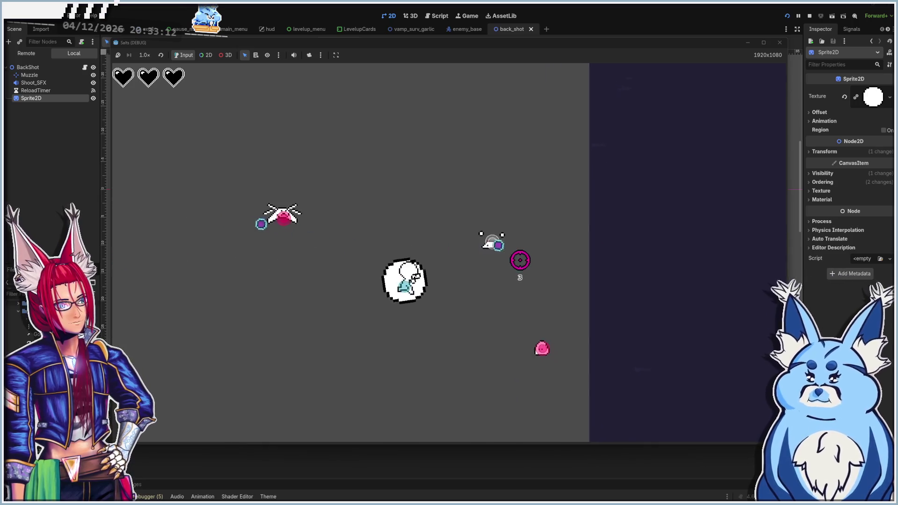
pyautogui.press('d')
pyautogui.press('s')
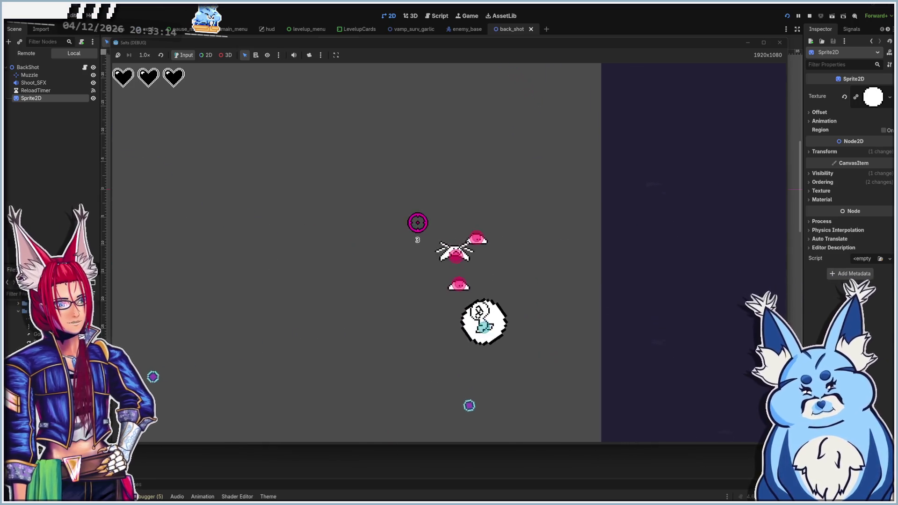
pyautogui.press('w')
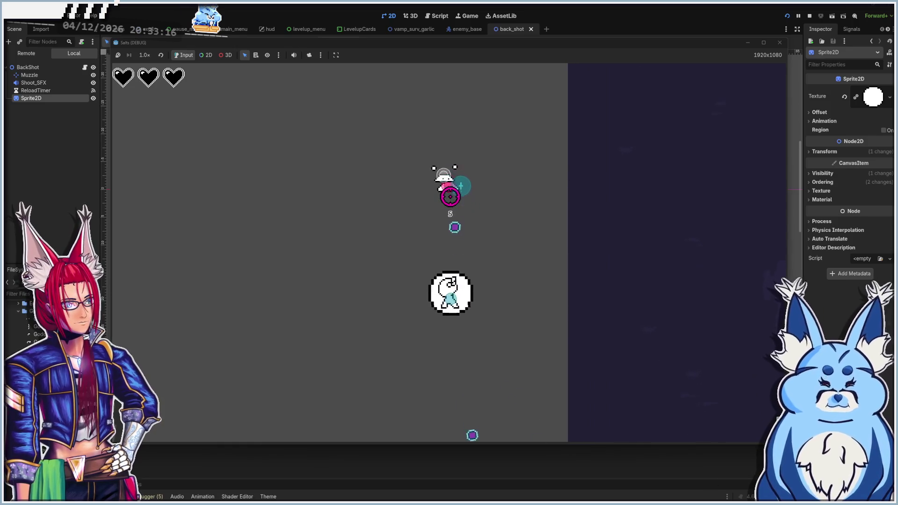
pyautogui.press('d')
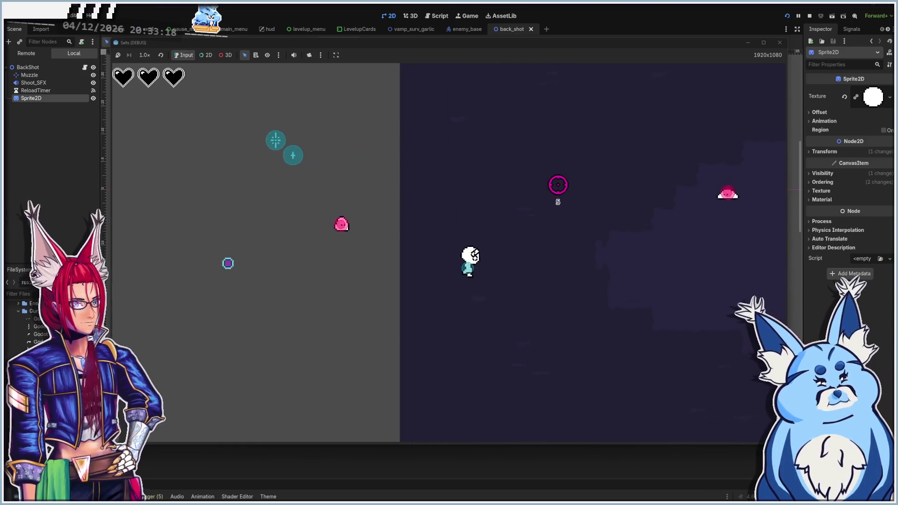
pyautogui.press('s')
pyautogui.press('a')
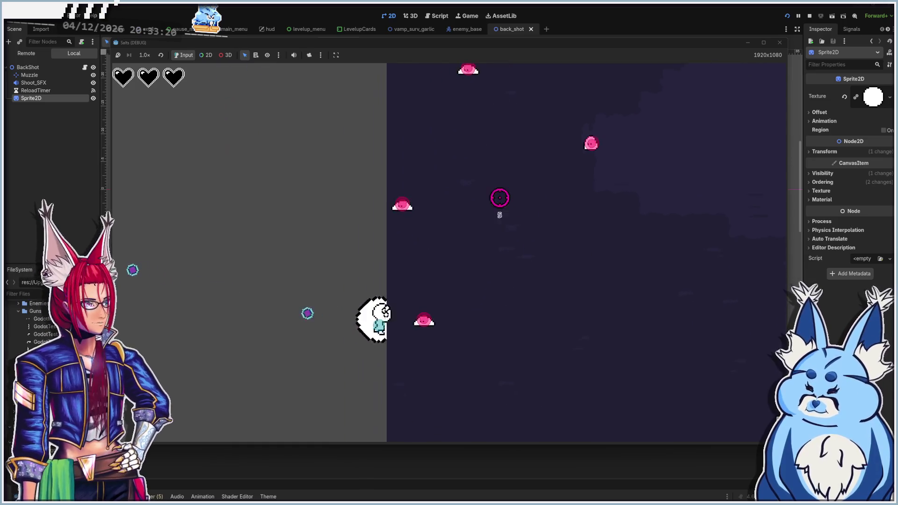
pyautogui.press('a')
pyautogui.press('s')
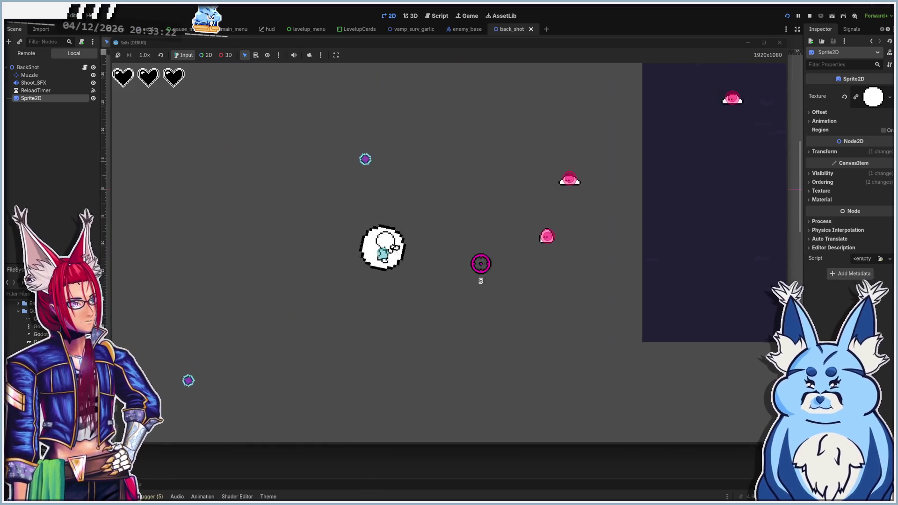
pyautogui.press('a')
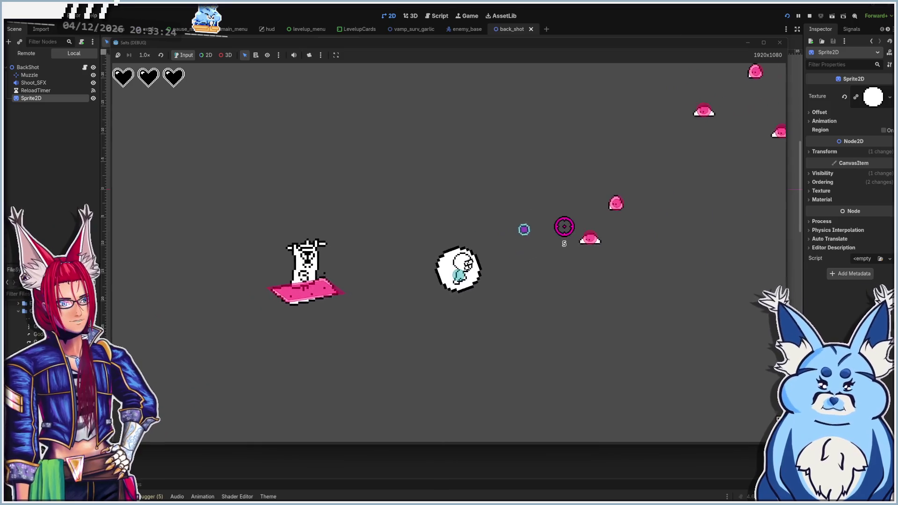
pyautogui.press('s')
pyautogui.press('d')
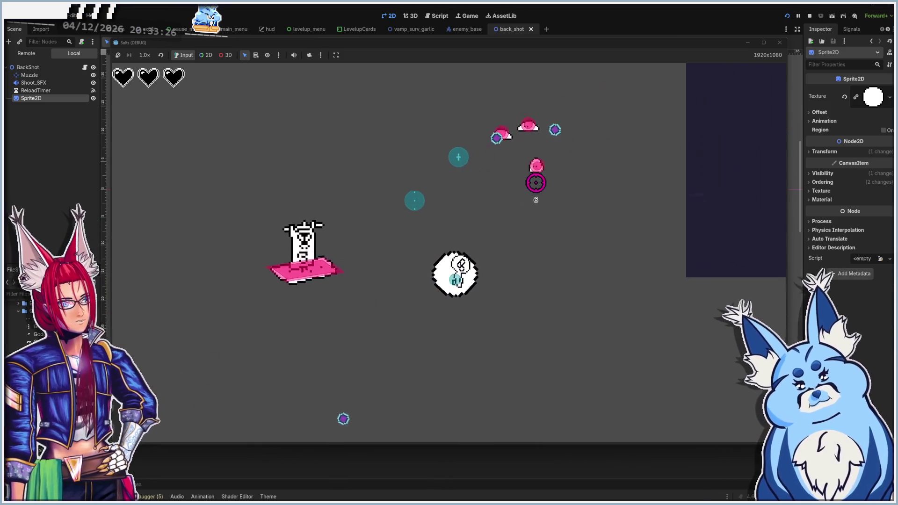
pyautogui.press('d')
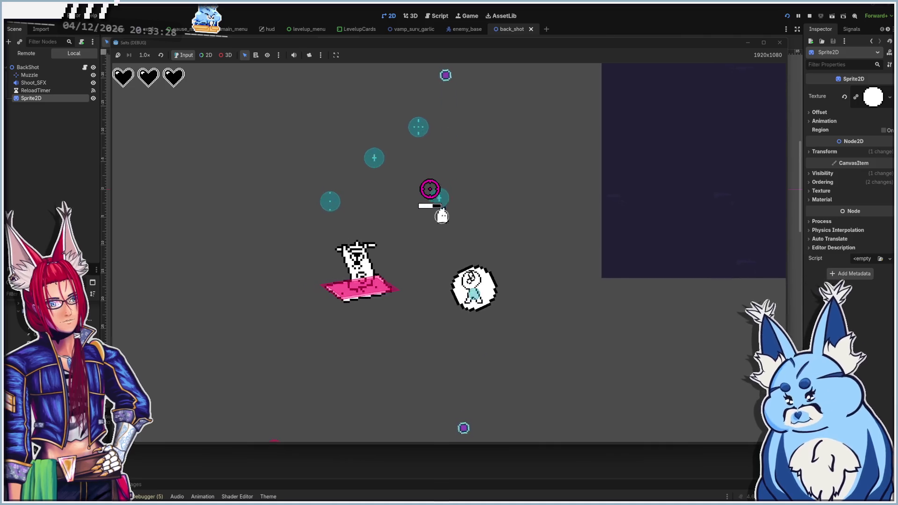
pyautogui.press('w')
pyautogui.press('a')
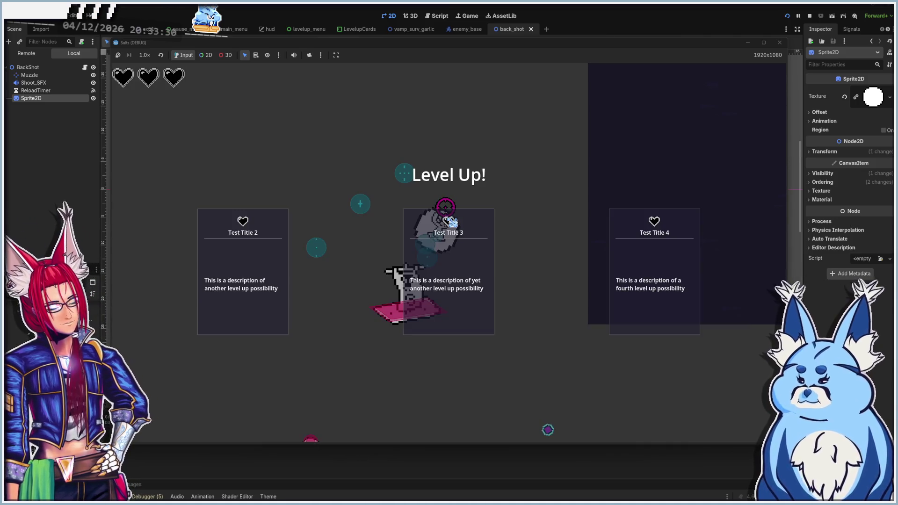
pyautogui.click(780, 42)
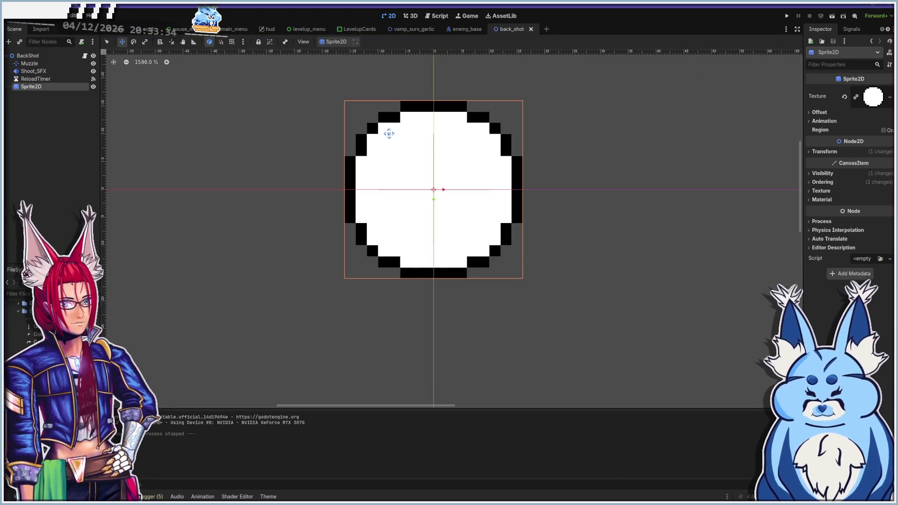
# Undo the Sprite2D pasted into BackShot and save the back_shot scene
pyautogui.hotkey('ctrl', 'z')
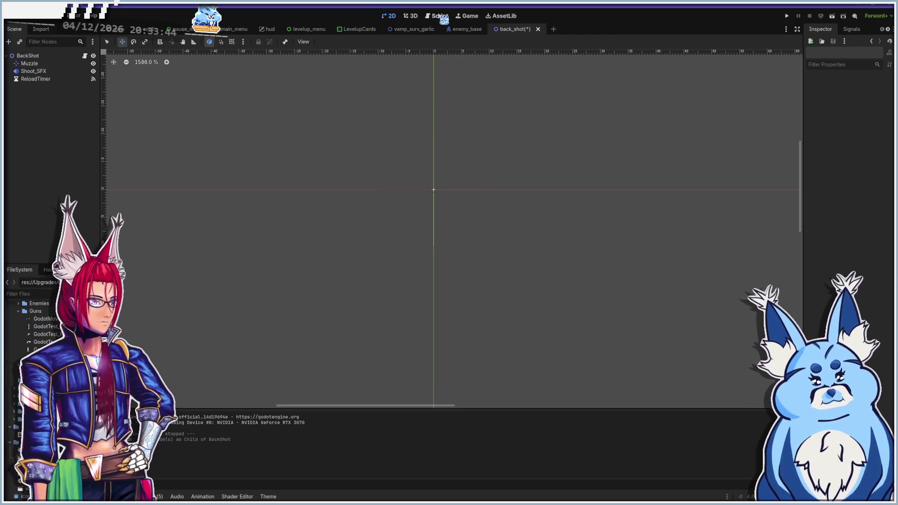
pyautogui.moveTo(472, 31)
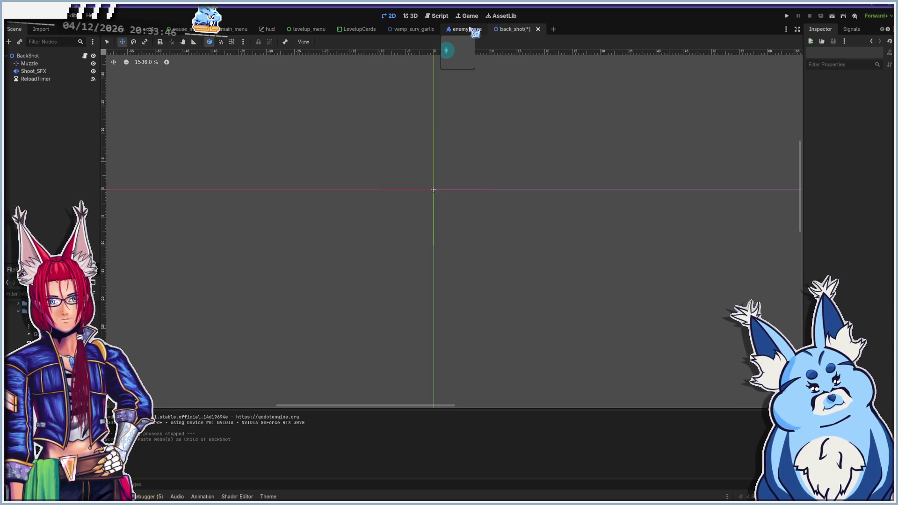
pyautogui.hotkey('ctrl', 's')
# Return to the vamp_surv_garlic scene and open its script
pyautogui.click(473, 30)
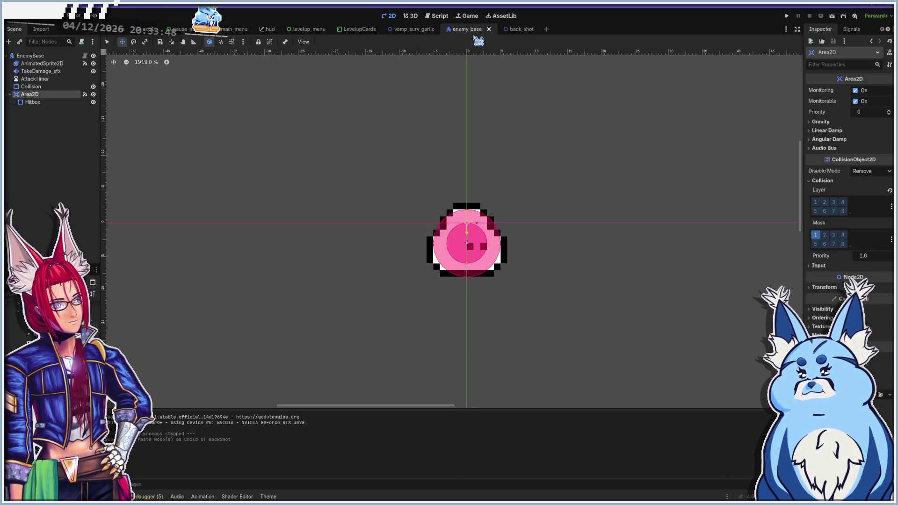
pyautogui.click(417, 31)
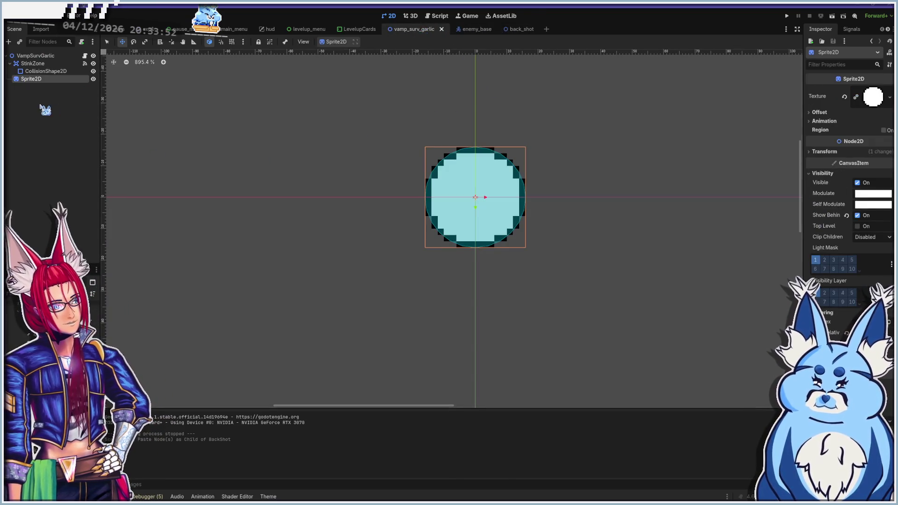
pyautogui.click(436, 16)
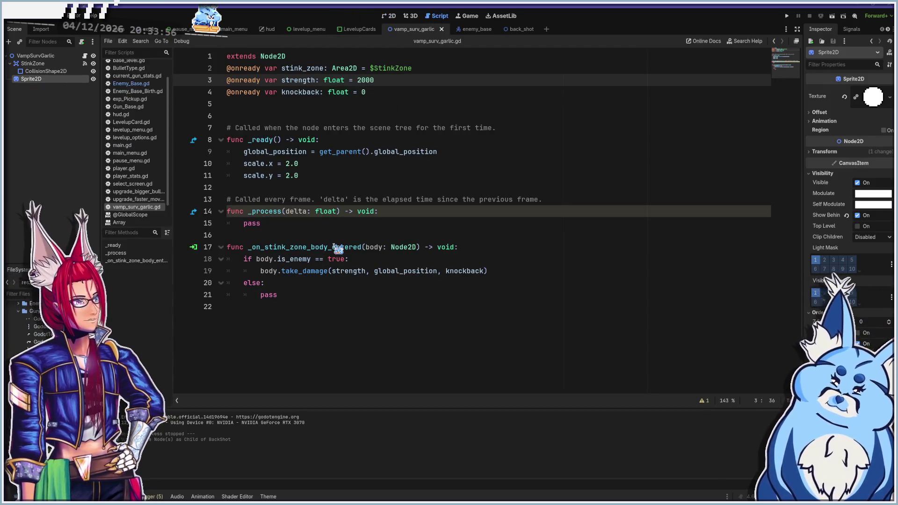
pyautogui.click(332, 247)
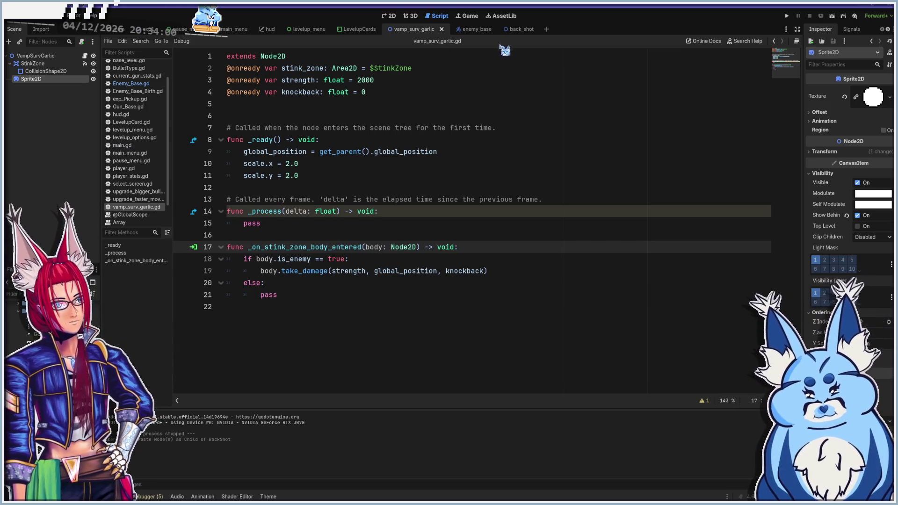
pyautogui.click(475, 29)
pyautogui.scroll(-15, 435, 260)
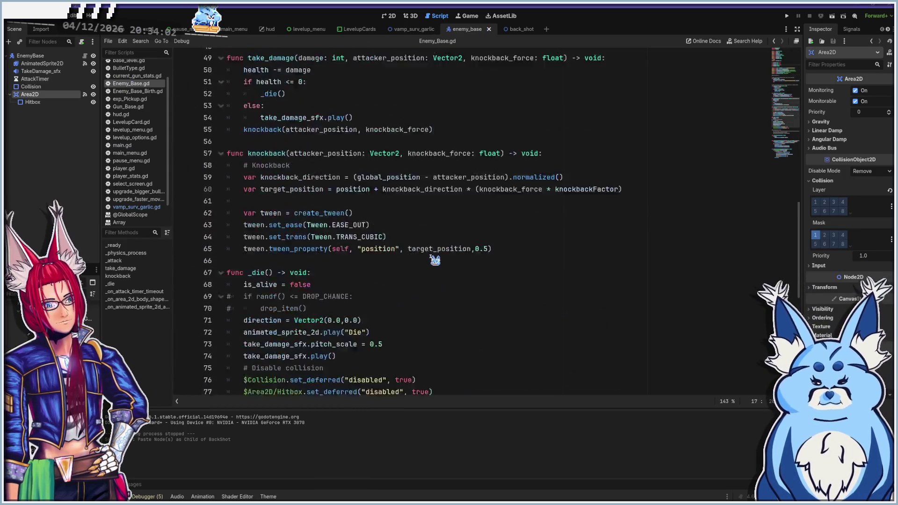
pyautogui.scroll(-10, 435, 260)
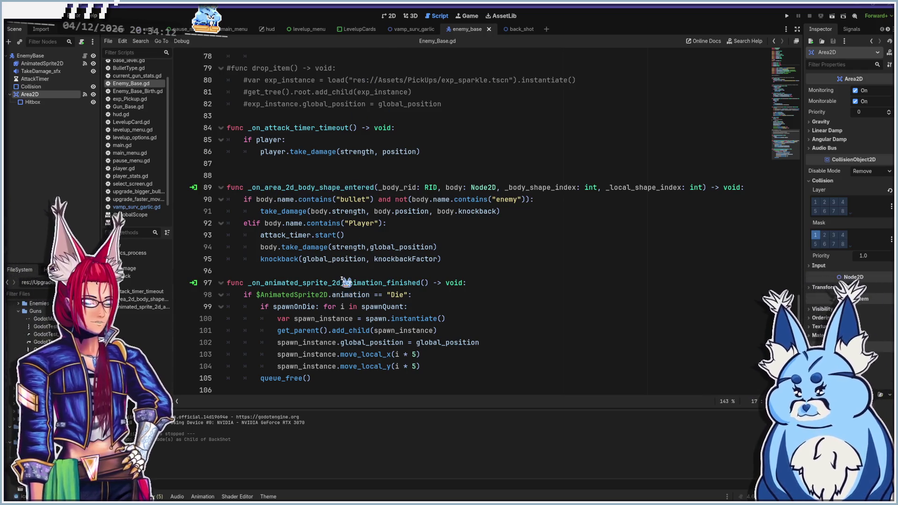
pyautogui.scroll(6, 350, 327)
pyautogui.scroll(19, 350, 353)
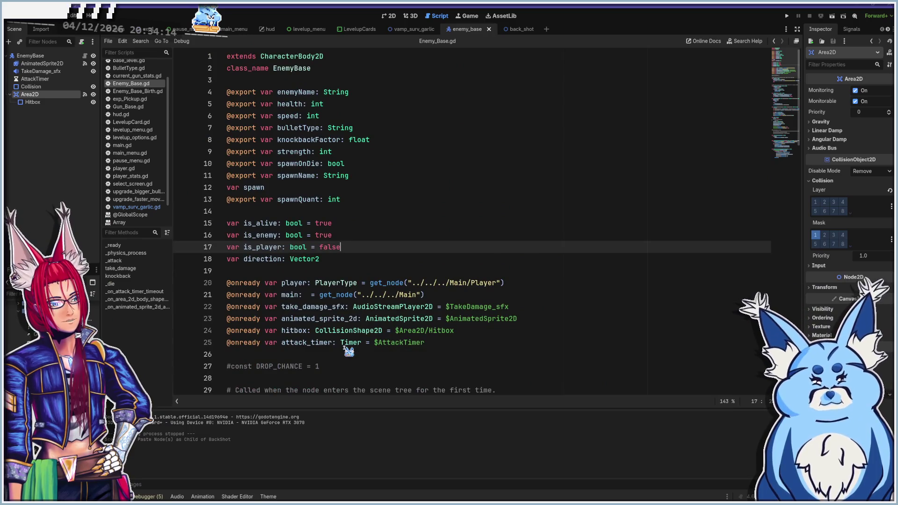
pyautogui.moveTo(351, 346)
pyautogui.click(405, 30)
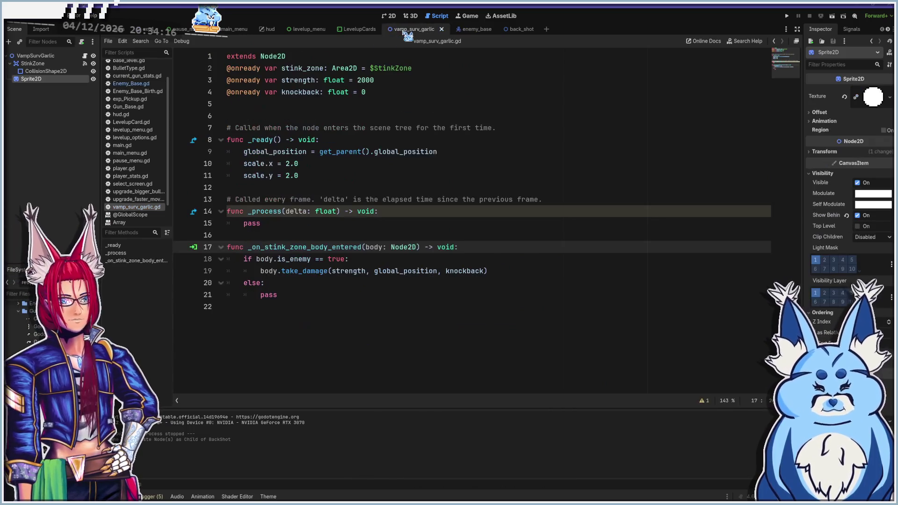
pyautogui.moveTo(31, 79); pyautogui.dragTo(42, 64)
pyautogui.click(43, 64)
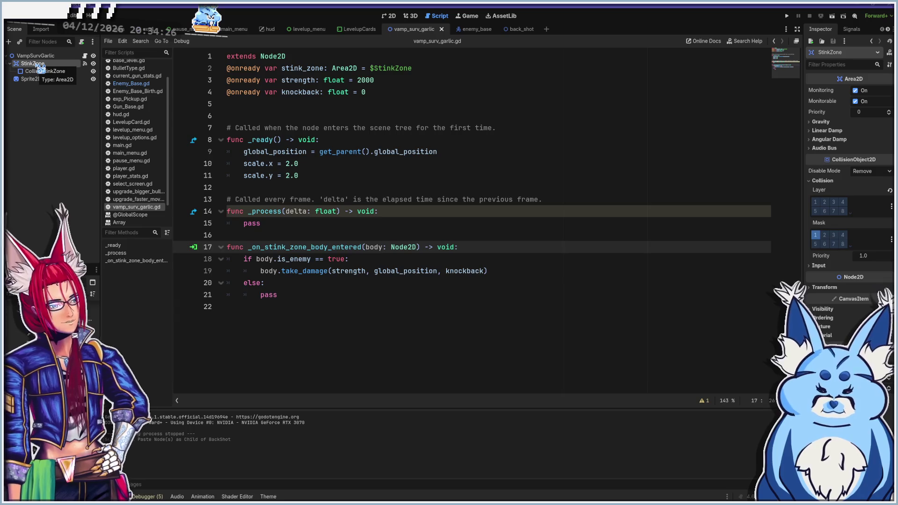
pyautogui.click(469, 29)
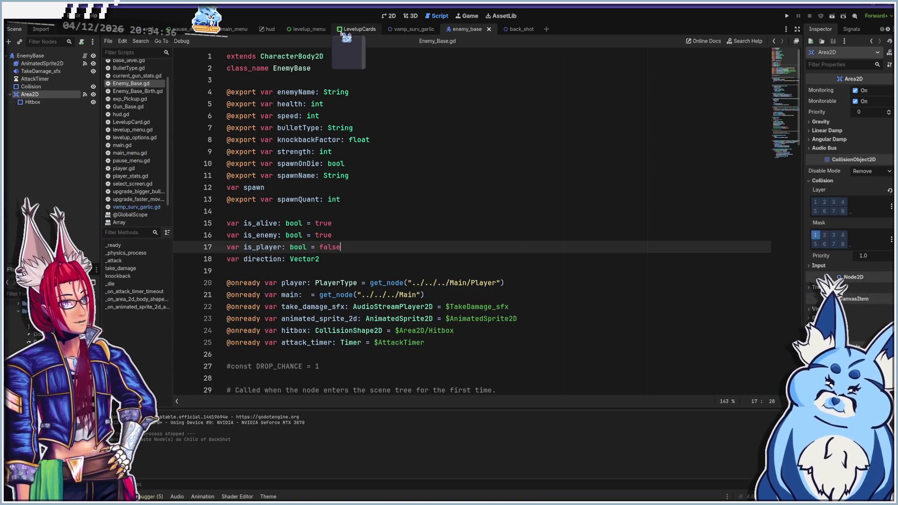
pyautogui.click(389, 15)
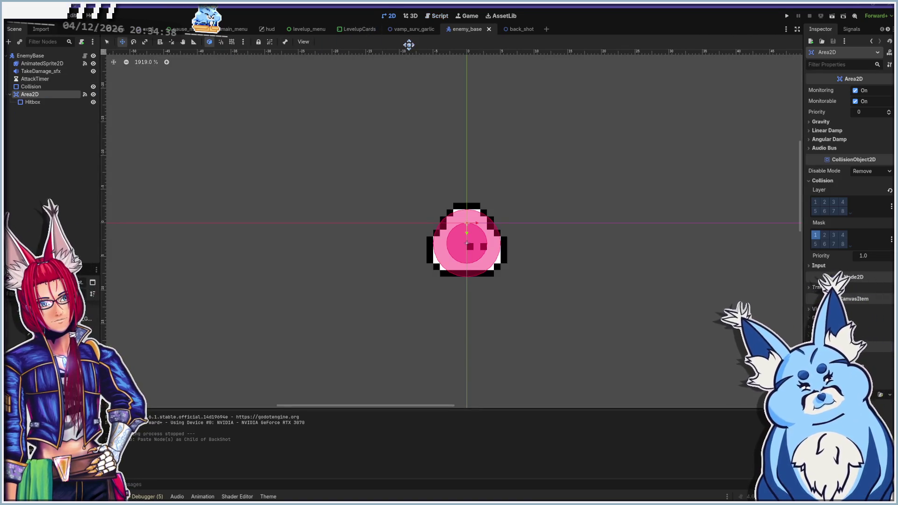
pyautogui.click(414, 29)
pyautogui.click(437, 16)
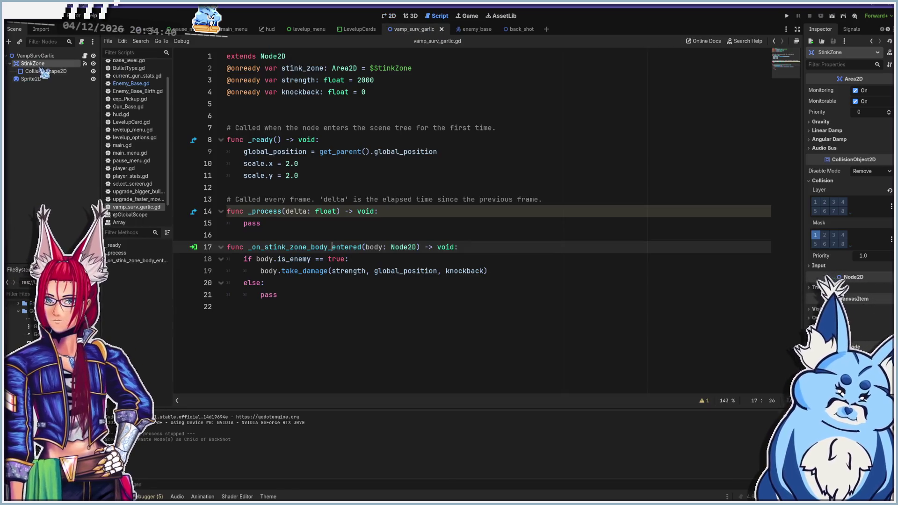
# Delete StinkZone and its children from VampSurvGarlic
pyautogui.keyDown('ctrl'); pyautogui.click(46, 71); pyautogui.keyUp('ctrl')
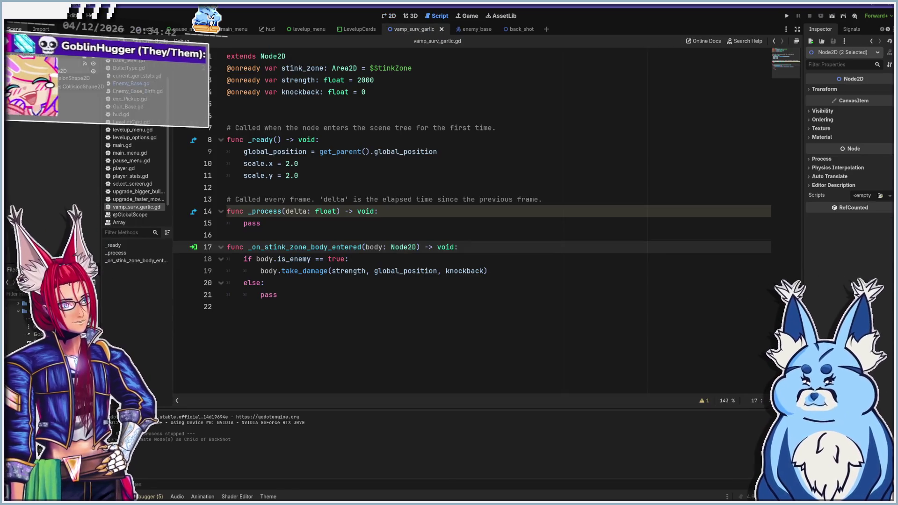
pyautogui.rightClick(47, 74)
pyautogui.click(71, 245)
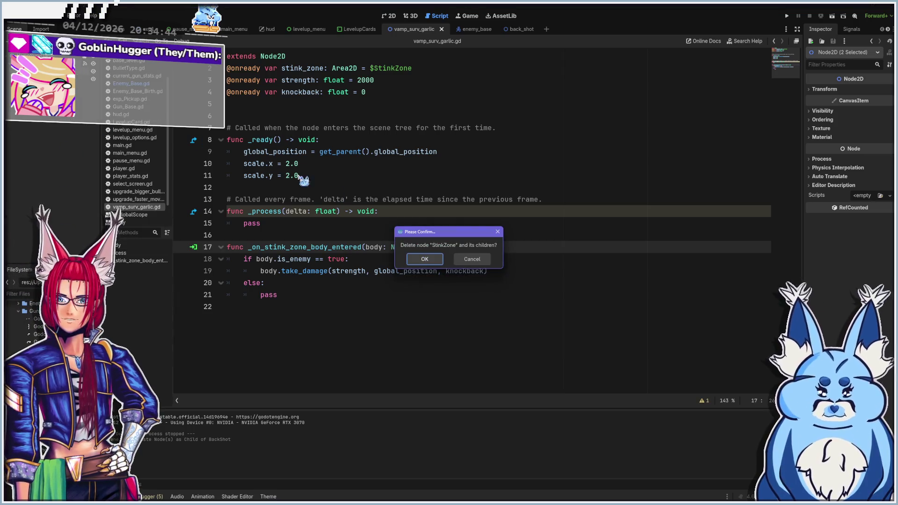
pyautogui.click(425, 260)
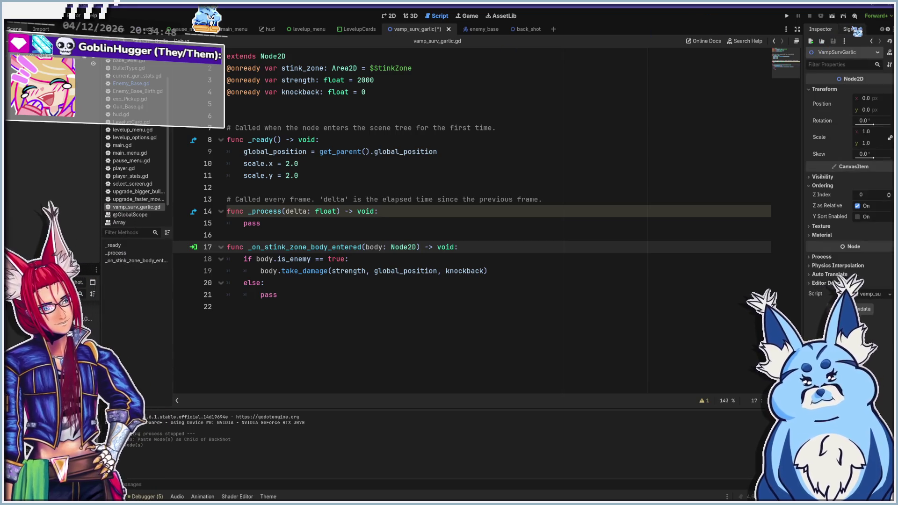
# Check the node signals, then open Create New Node on the vamp_surv_garlic scene
pyautogui.click(851, 29)
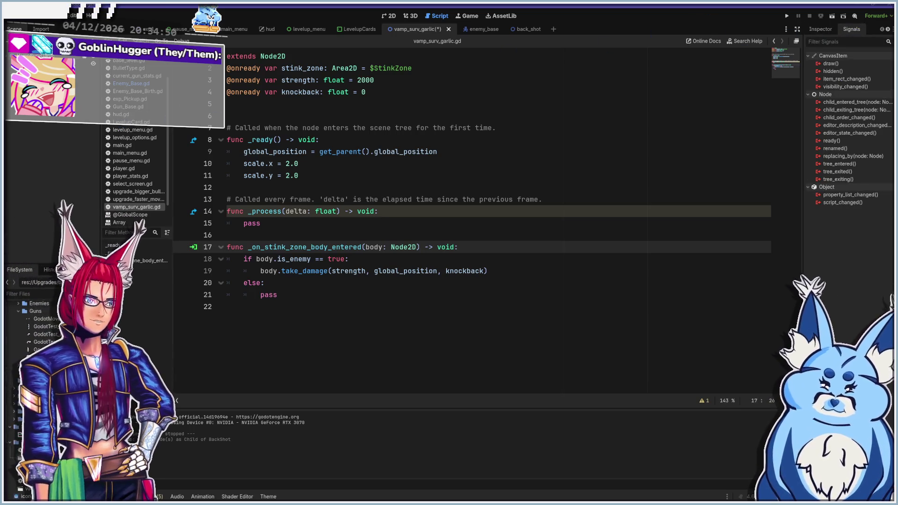
pyautogui.hotkey('ctrl', 'a')
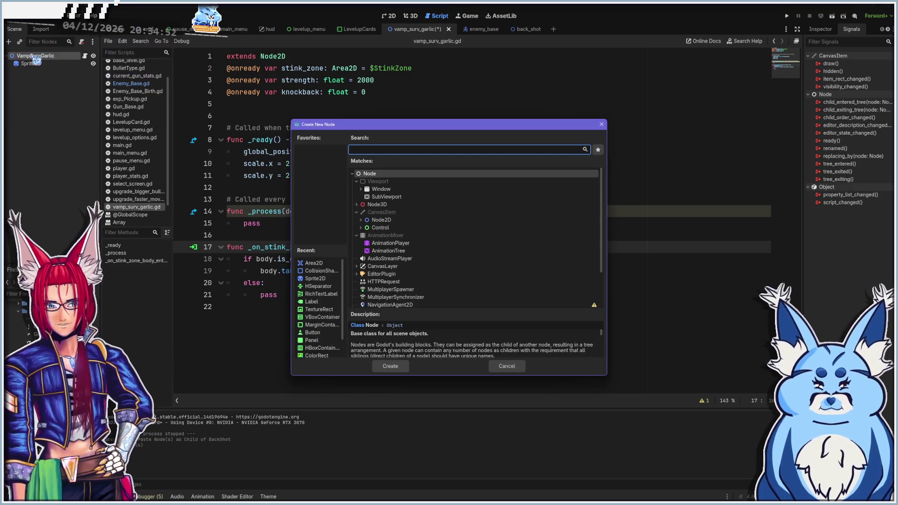
pyautogui.click(602, 124)
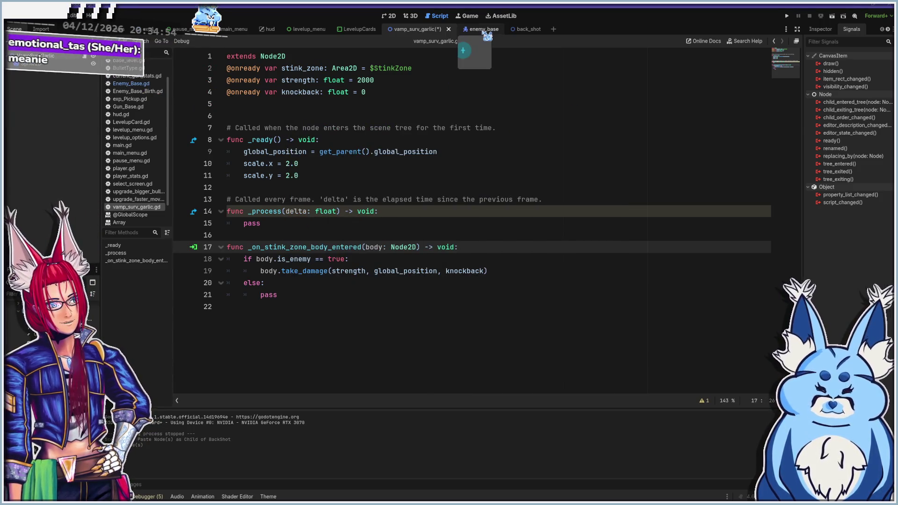
pyautogui.click(479, 29)
pyautogui.click(391, 17)
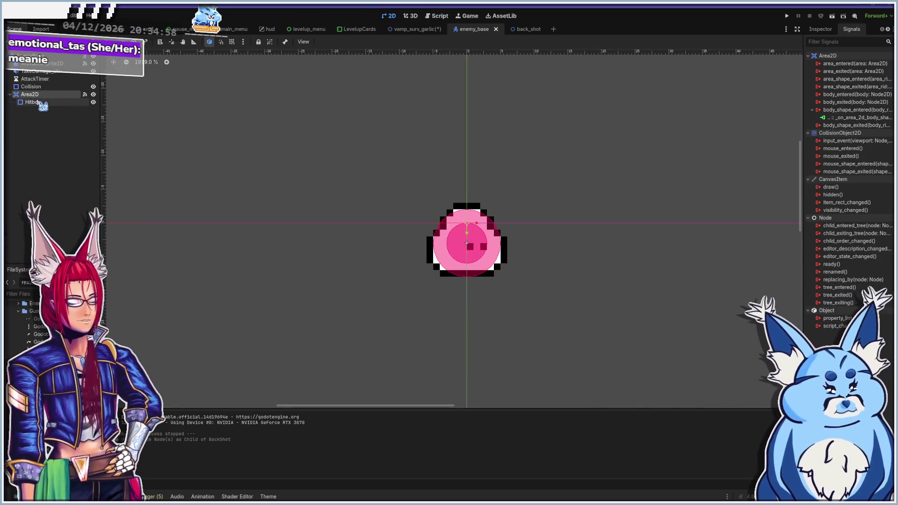
pyautogui.click(424, 29)
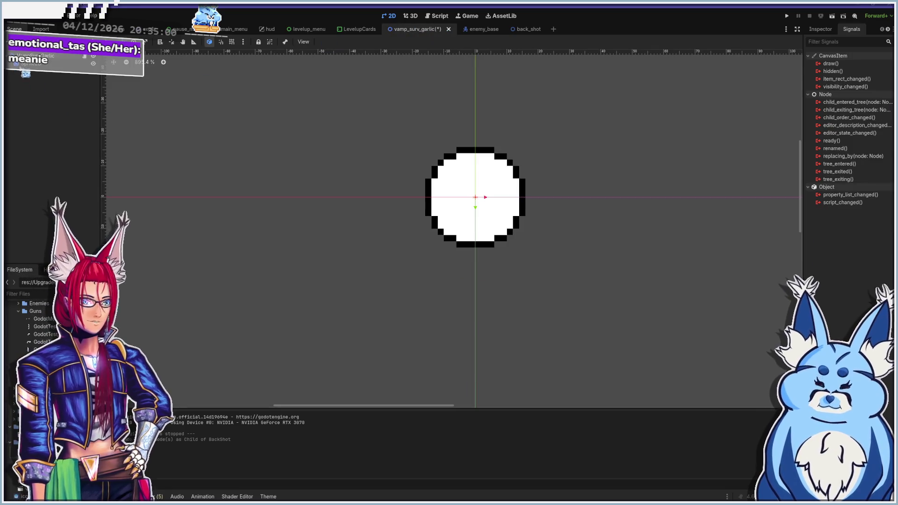
pyautogui.hotkey('ctrl', 'a')
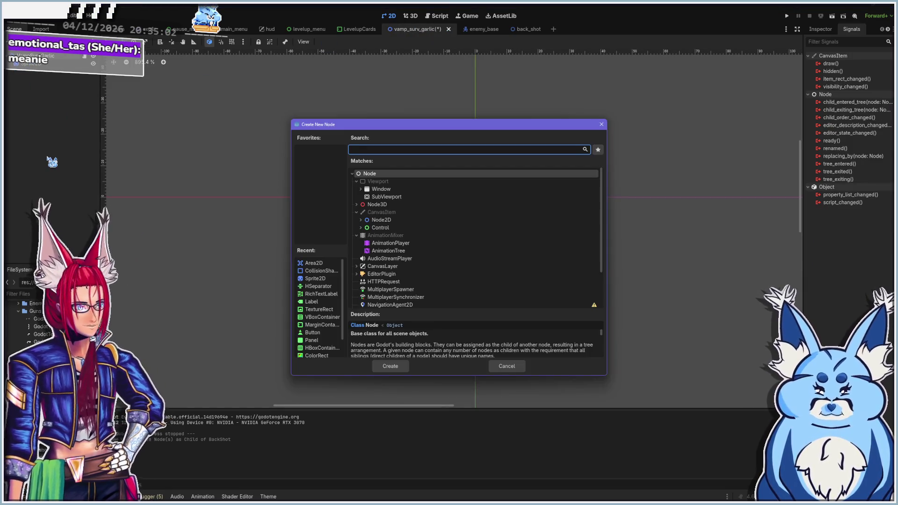
# Add an Area2D under VampSurvGarlic with a CollisionShape2D child renamed Hitbox
pyautogui.write('area2d')
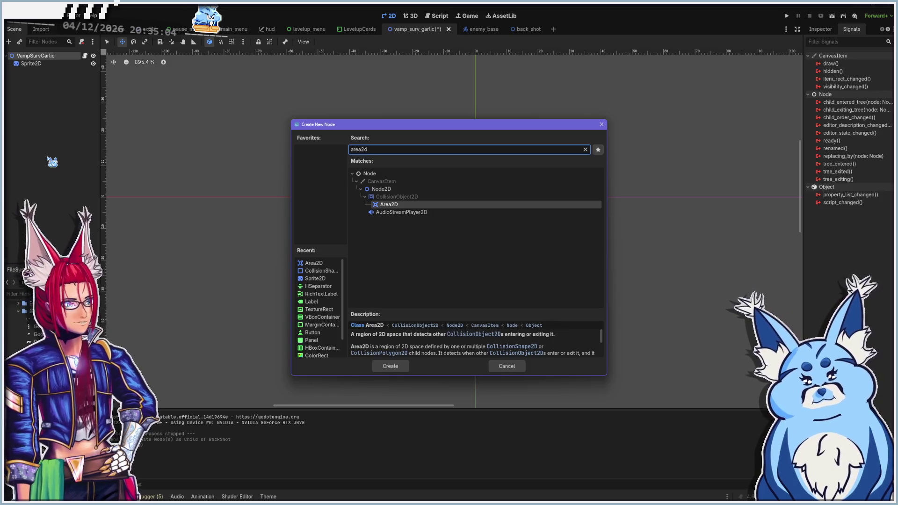
pyautogui.click(390, 366)
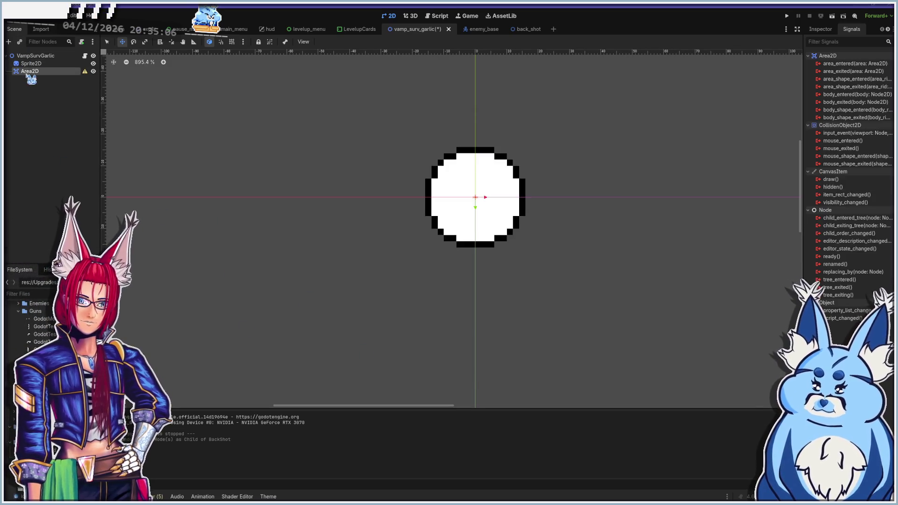
pyautogui.hotkey('ctrl', 'a')
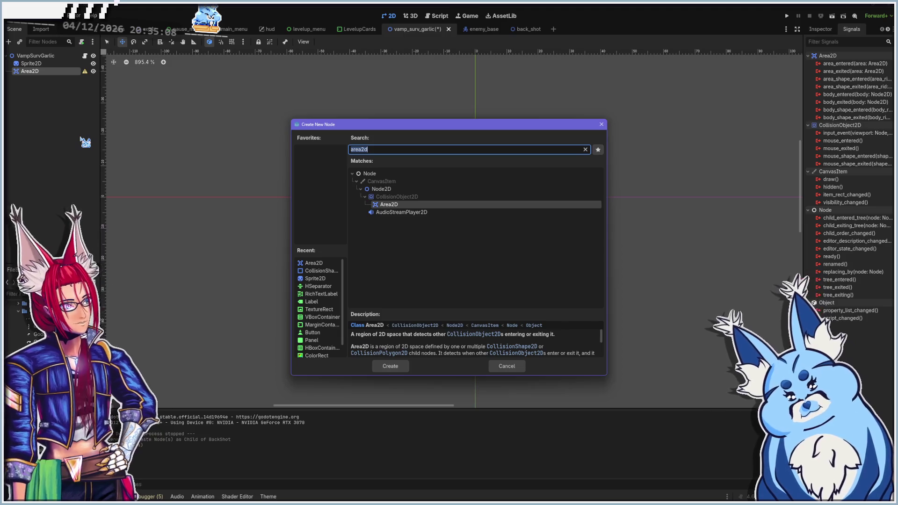
pyautogui.press('BackSpace')
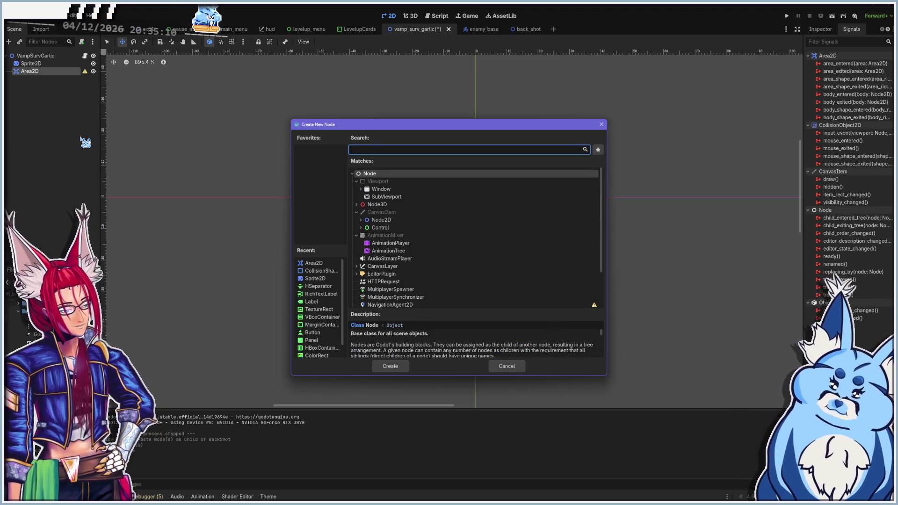
pyautogui.write('col')
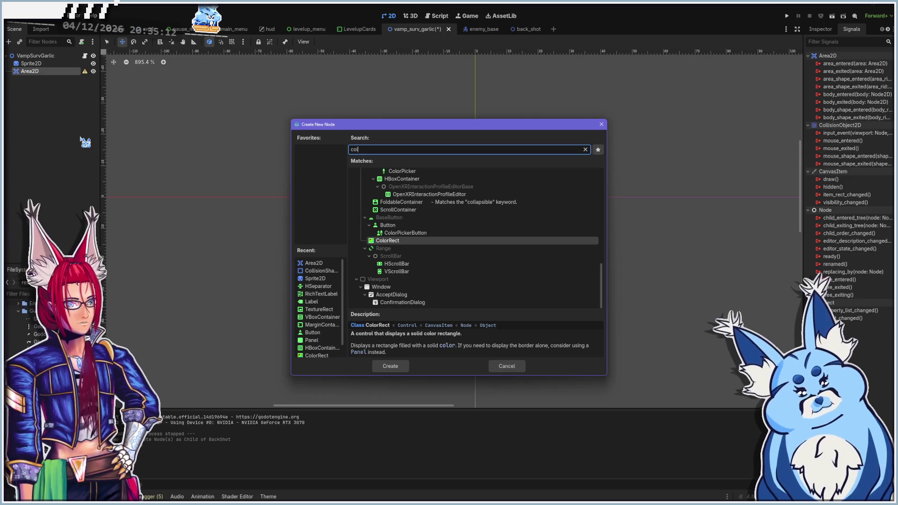
pyautogui.press('BackSpace')
pyautogui.press('BackSpace')
pyautogui.press('BackSpace')
pyautogui.write('shape')
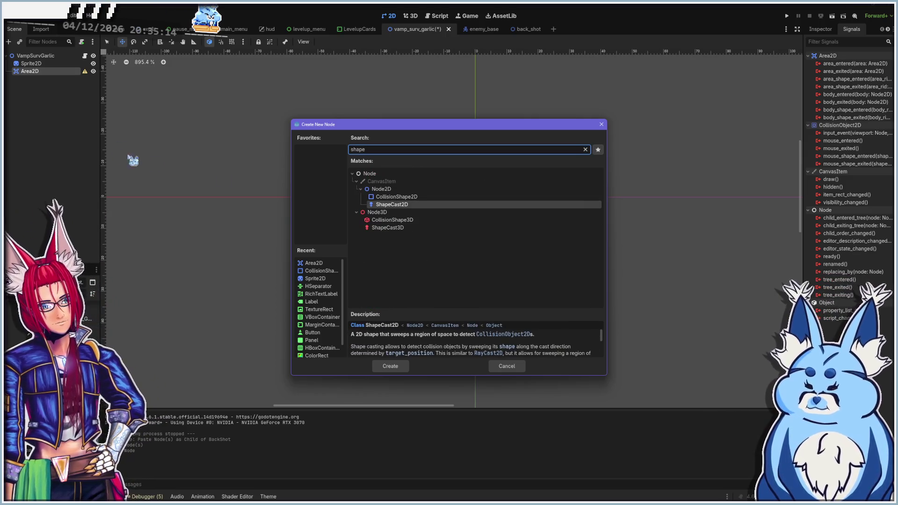
pyautogui.click(406, 196)
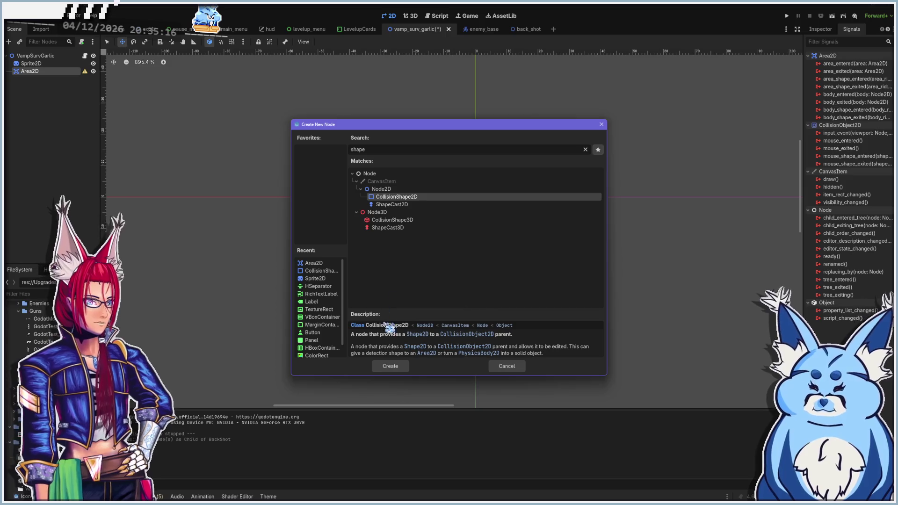
pyautogui.click(393, 366)
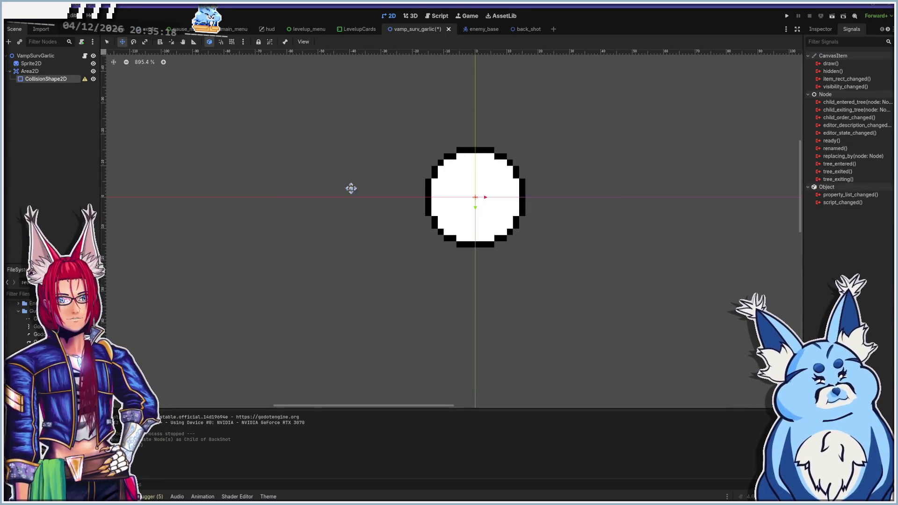
pyautogui.doubleClick(60, 80)
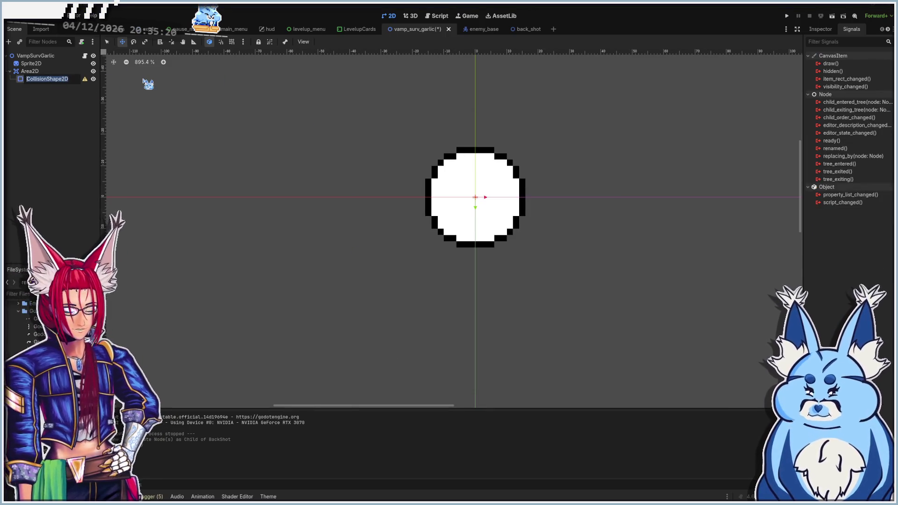
pyautogui.write('Hitbox')
pyautogui.press('Return')
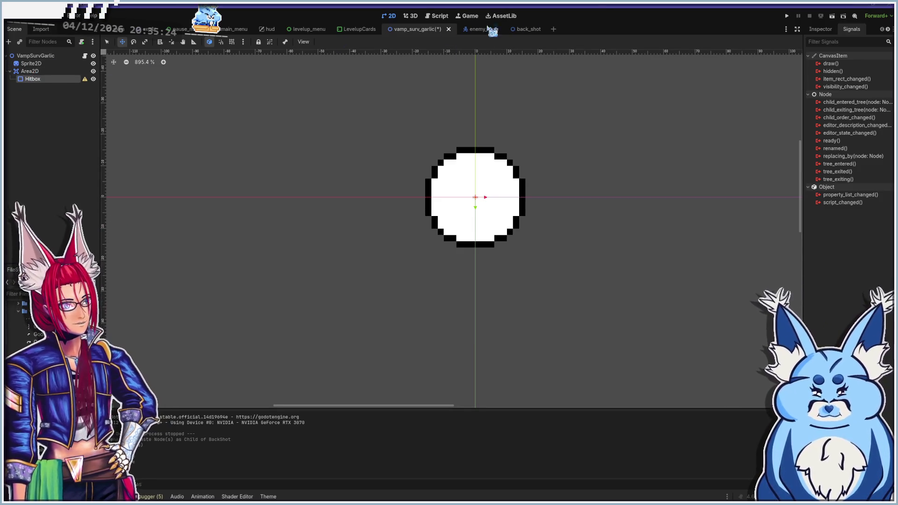
# Give Hitbox a CircleShape2D and enlarge its radius to cover the white sprite
pyautogui.click(822, 31)
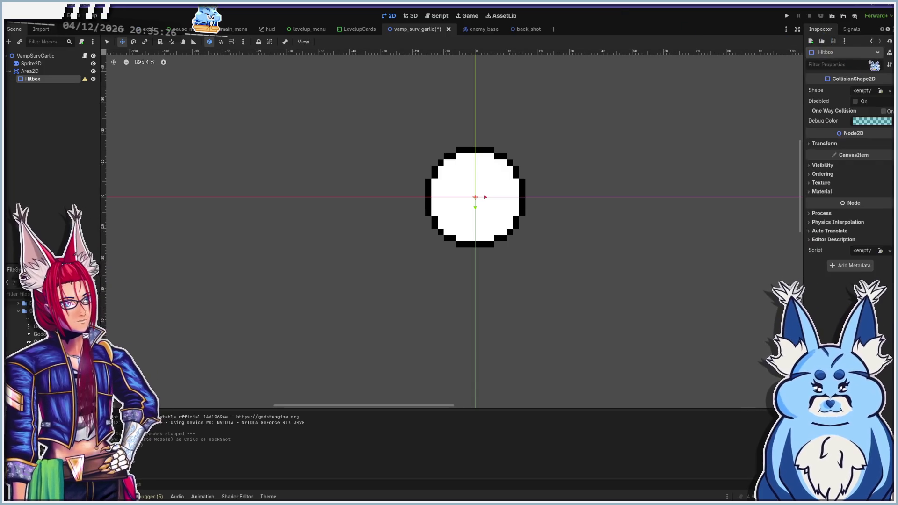
pyautogui.click(889, 91)
pyautogui.click(817, 140)
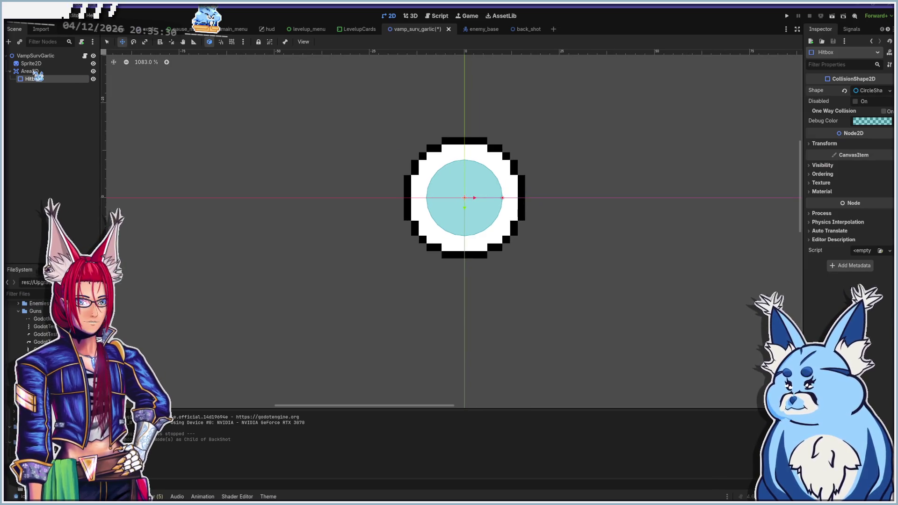
pyautogui.scroll(4, 508, 196)
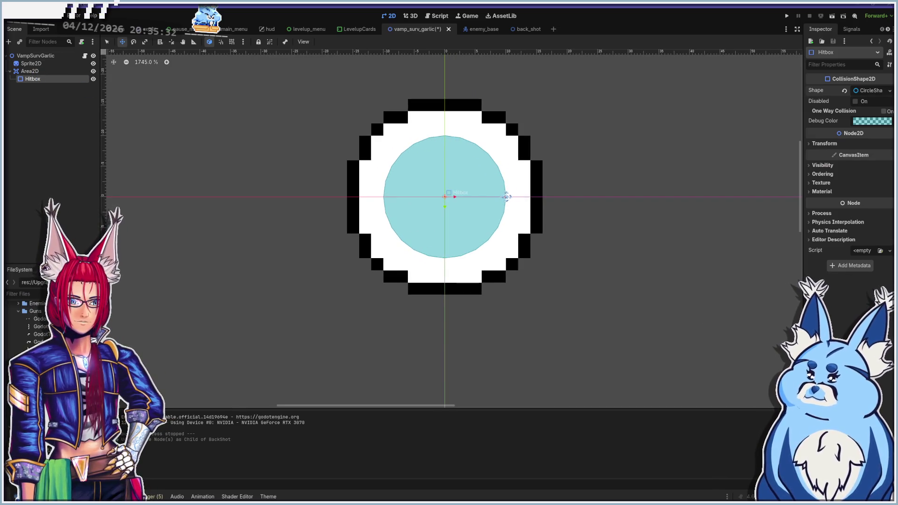
pyautogui.moveTo(506, 197)
pyautogui.mouseDown()
pyautogui.moveTo(550, 201)
pyautogui.moveTo(541, 202)
pyautogui.mouseUp()
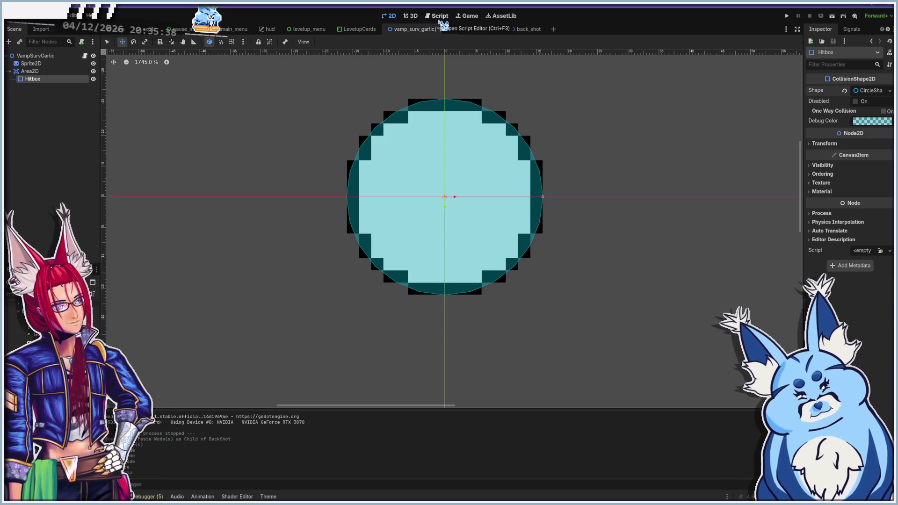
pyautogui.click(440, 19)
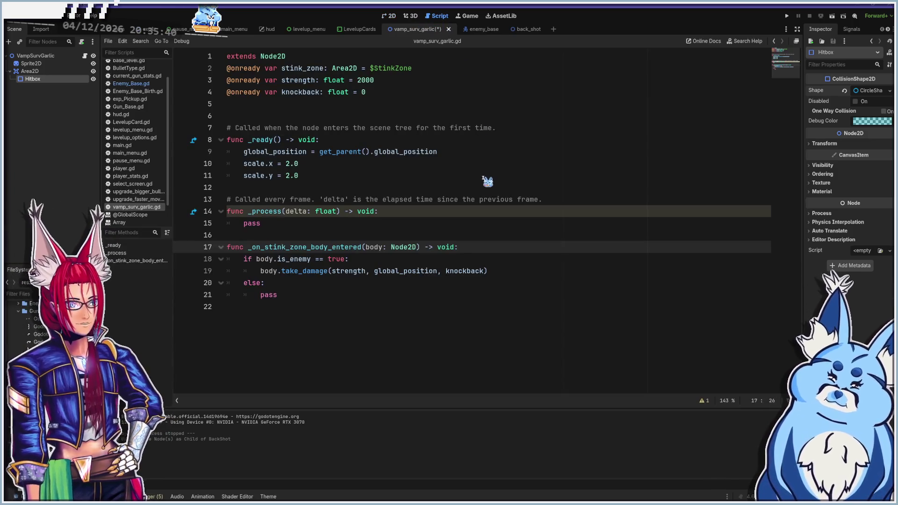
pyautogui.click(38, 71)
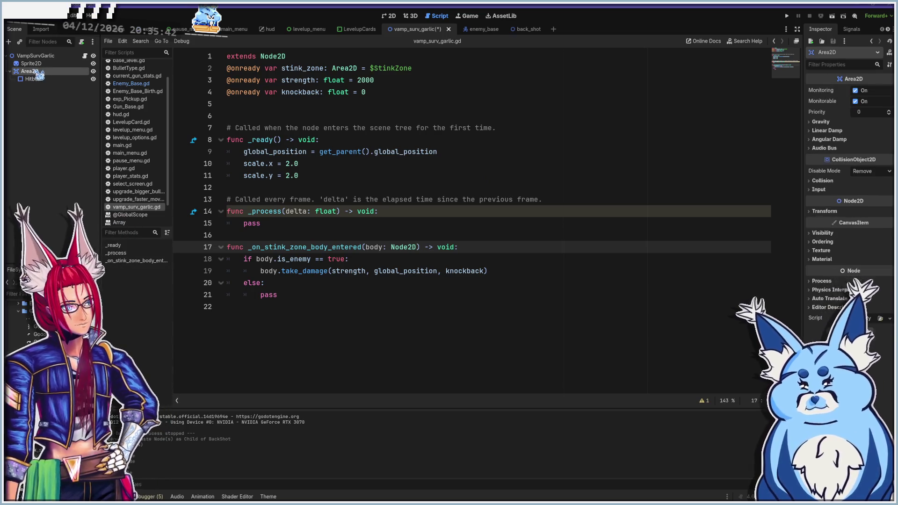
pyautogui.moveTo(37, 74)
pyautogui.mouseDown()
pyautogui.moveTo(276, 96)
pyautogui.moveTo(270, 113)
pyautogui.moveTo(280, 108)
pyautogui.mouseUp()
pyautogui.click(429, 68)
pyautogui.hotkey('shift', 'Home')
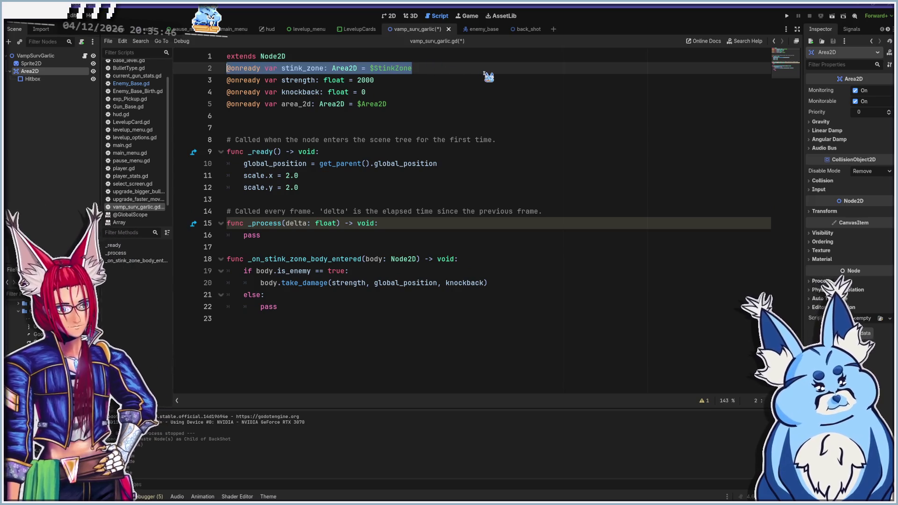
pyautogui.press('BackSpace')
pyautogui.press('BackSpace')
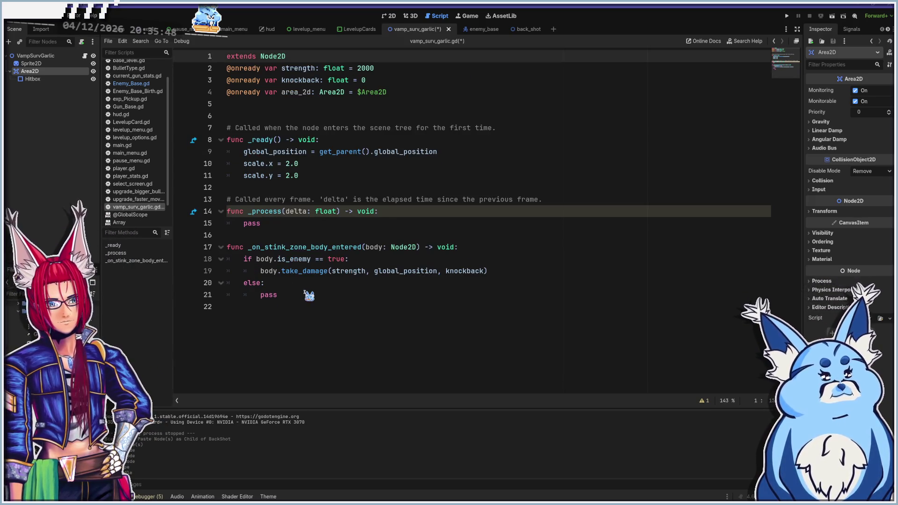
# Insert blank lines above the stink-zone handler and show the Area2D's signals
pyautogui.moveTo(309, 295); pyautogui.dragTo(165, 251)
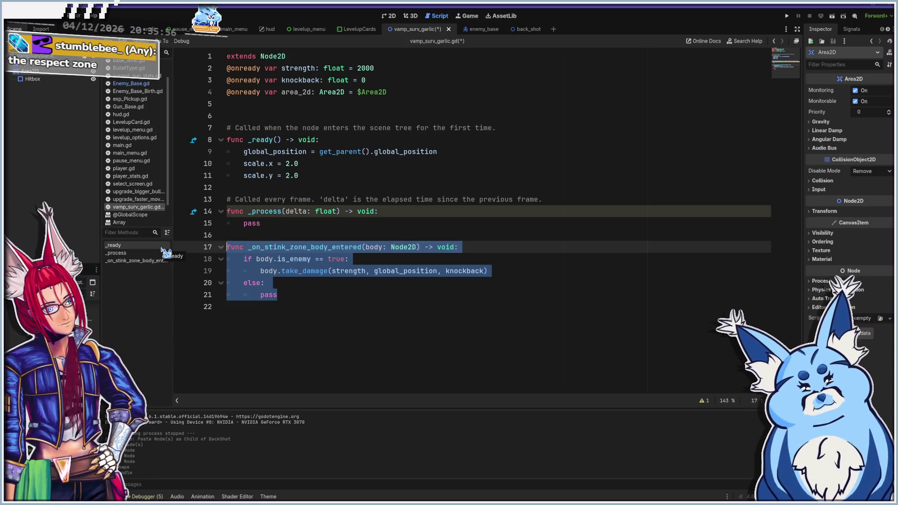
pyautogui.click(308, 238)
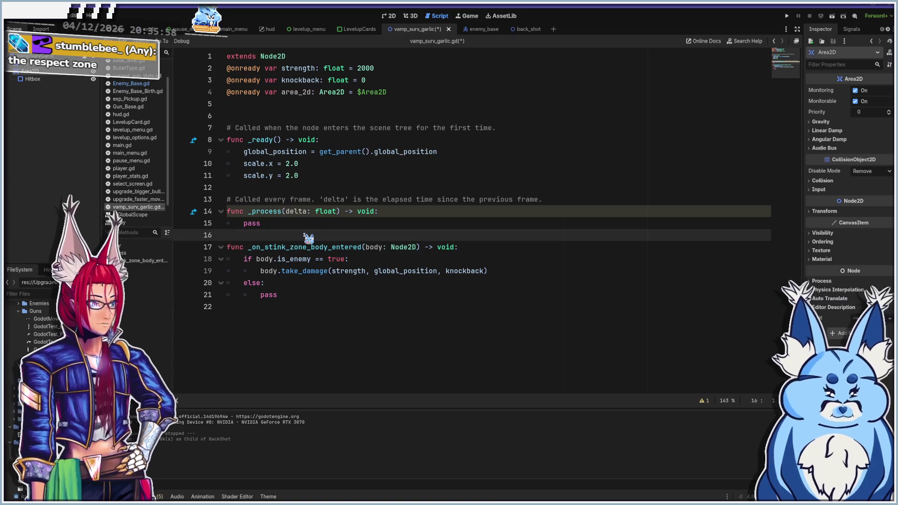
pyautogui.press('Return')
pyautogui.press('Return')
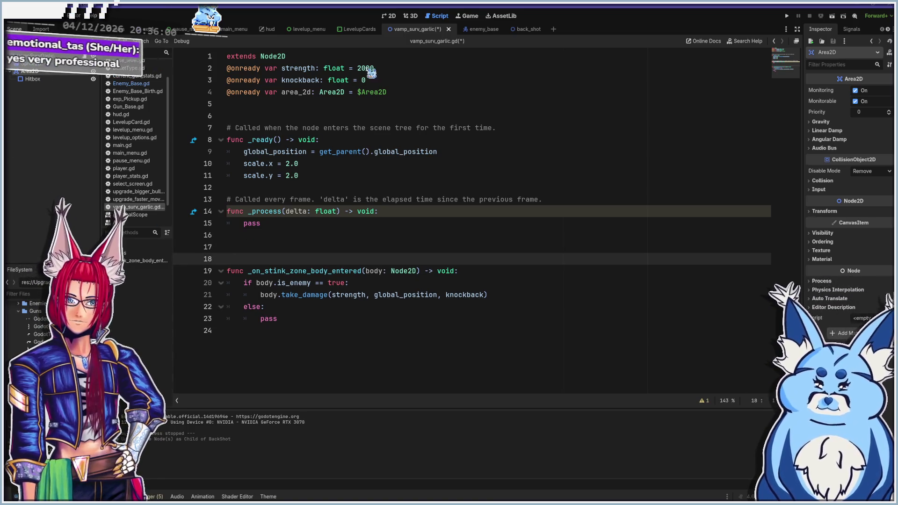
pyautogui.click(849, 30)
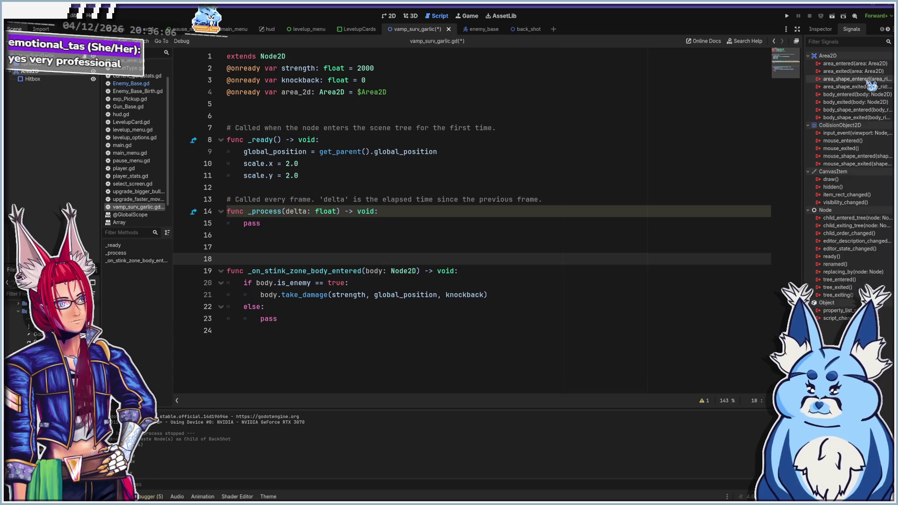
# Connect Area2D's body_shape_entered signal to a new _on_area_2d_body_shape_entered handler function
pyautogui.moveTo(872, 80)
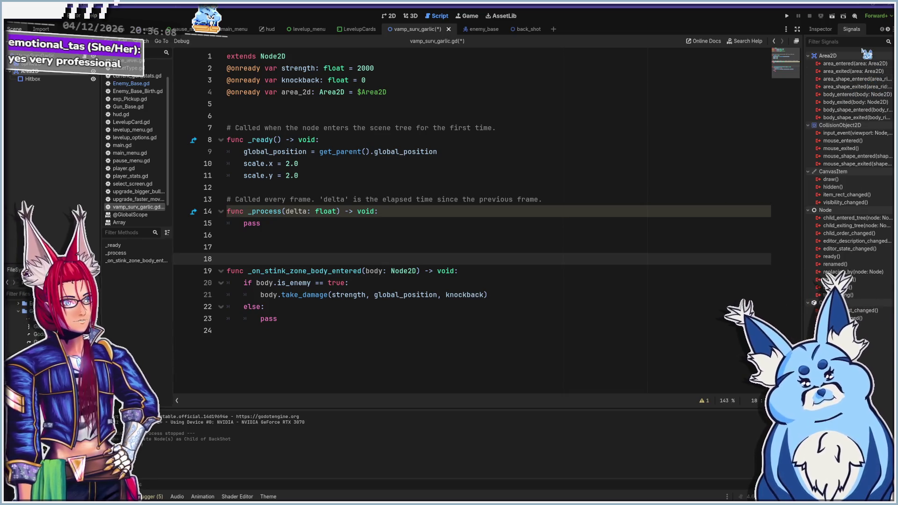
pyautogui.doubleClick(874, 111)
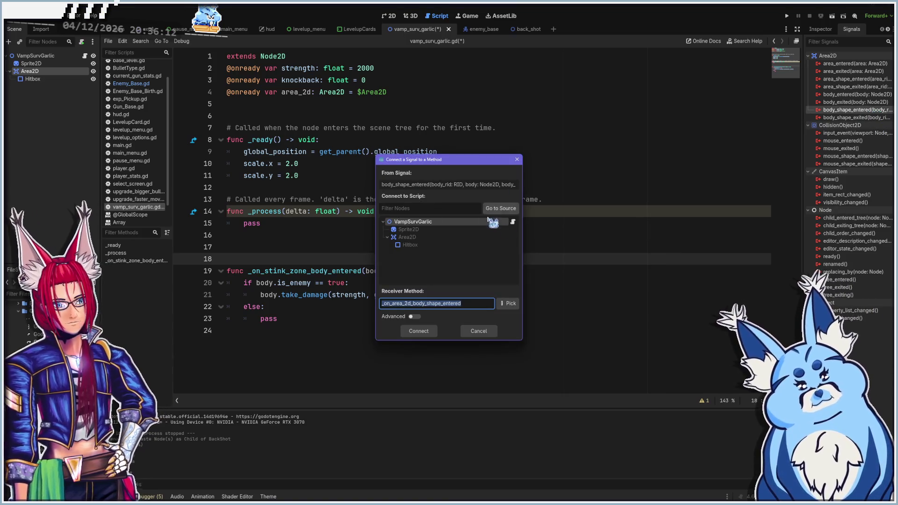
pyautogui.click(420, 331)
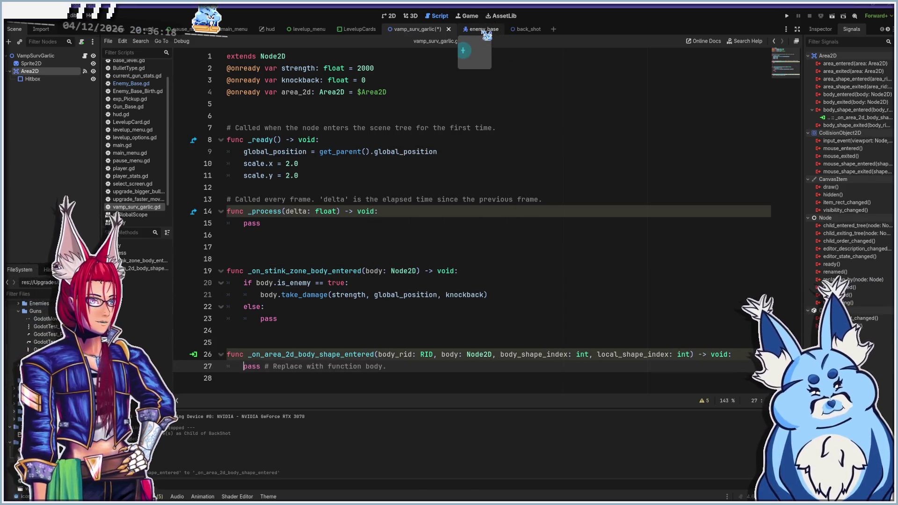
# After reviewing enemy_base's hit handler, delete _on_stink_zone_body_entered's damage lines in the garlic script
pyautogui.click(483, 30)
pyautogui.scroll(-20, 437, 141)
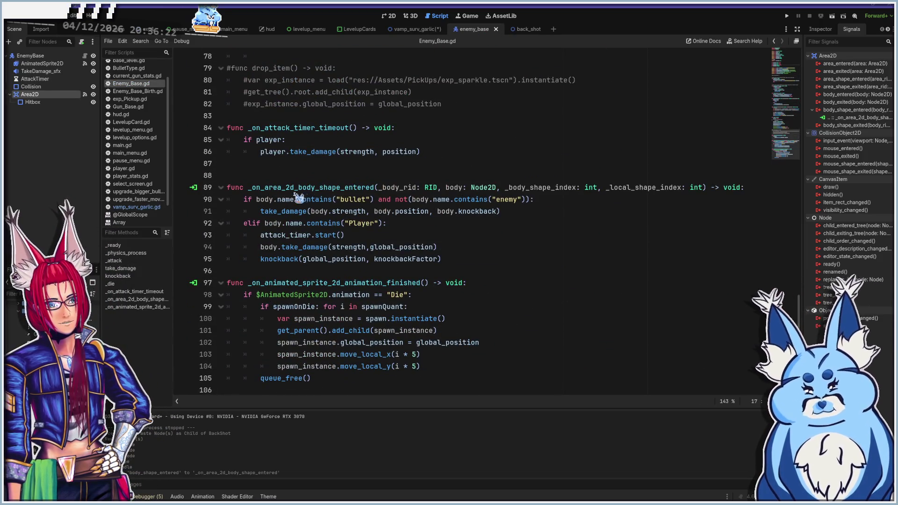
pyautogui.click(418, 30)
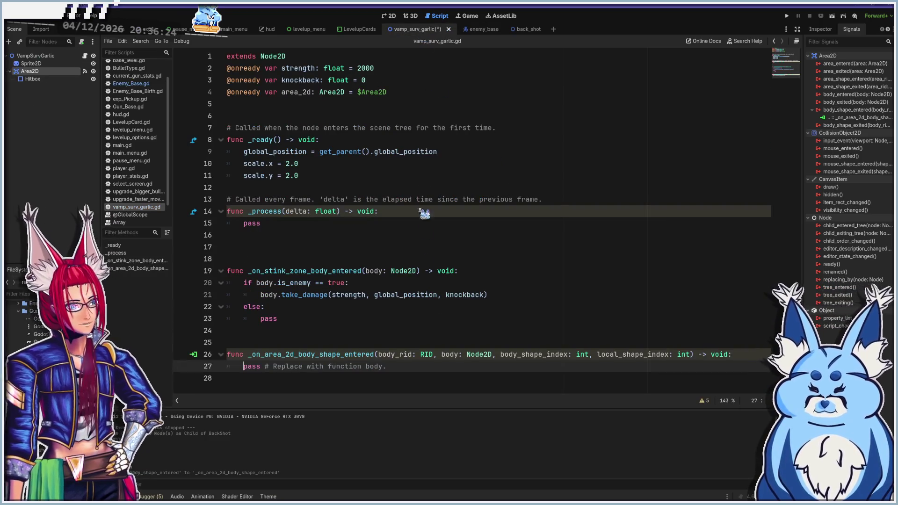
pyautogui.moveTo(303, 318); pyautogui.dragTo(186, 285)
pyautogui.press('BackSpace')
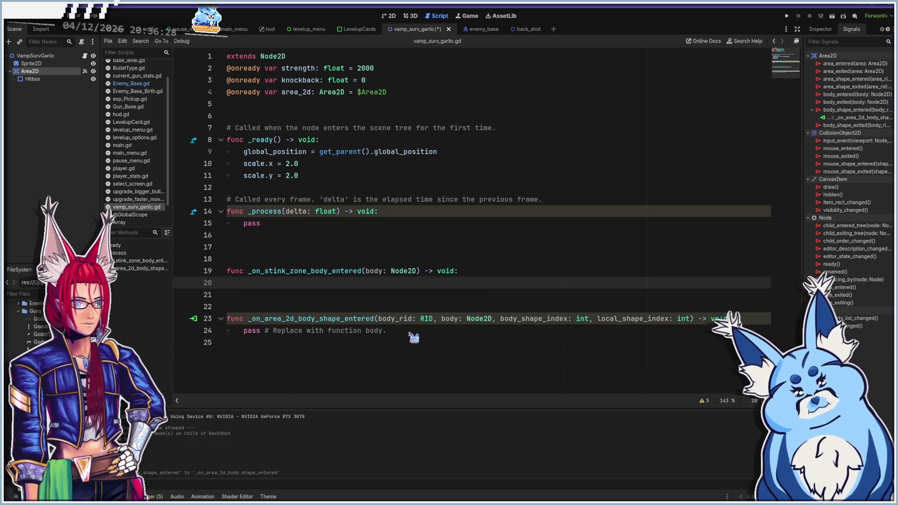
pyautogui.moveTo(407, 333); pyautogui.dragTo(182, 338)
pyautogui.click(181, 332)
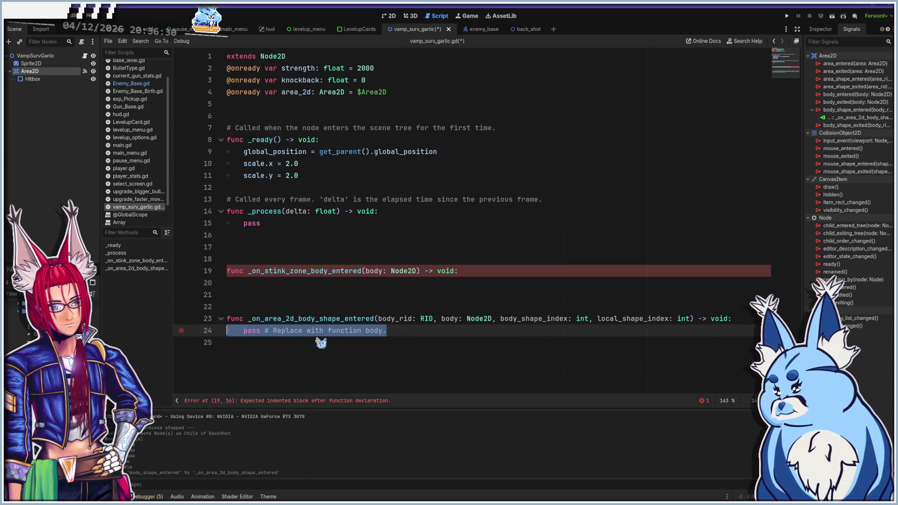
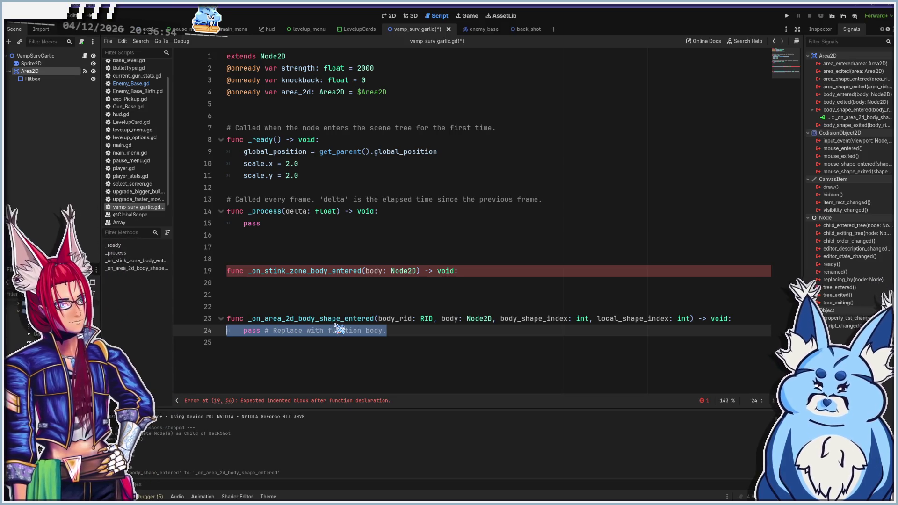
# Replace the area handler's pass placeholder with the pasted if body.is_enemy / take_damage block
pyautogui.click(337, 333)
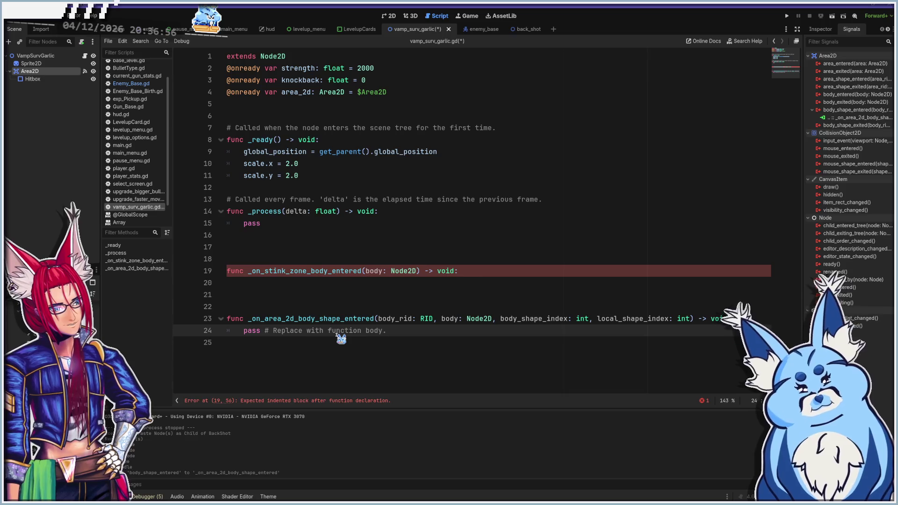
pyautogui.hotkey('shift', 'Home')
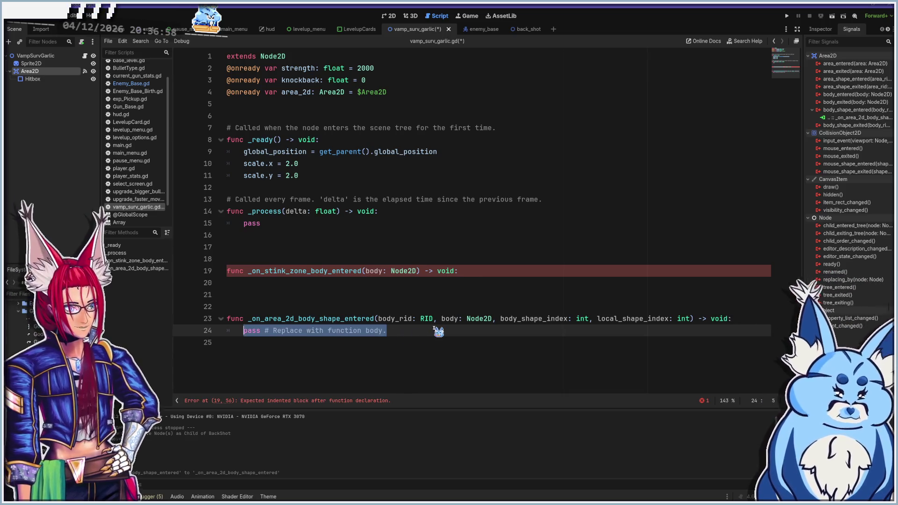
pyautogui.write('if body.is_enemy == true: \t\tbody.take_damage(strength, global_position, knockback) \telse: \t\tpass')
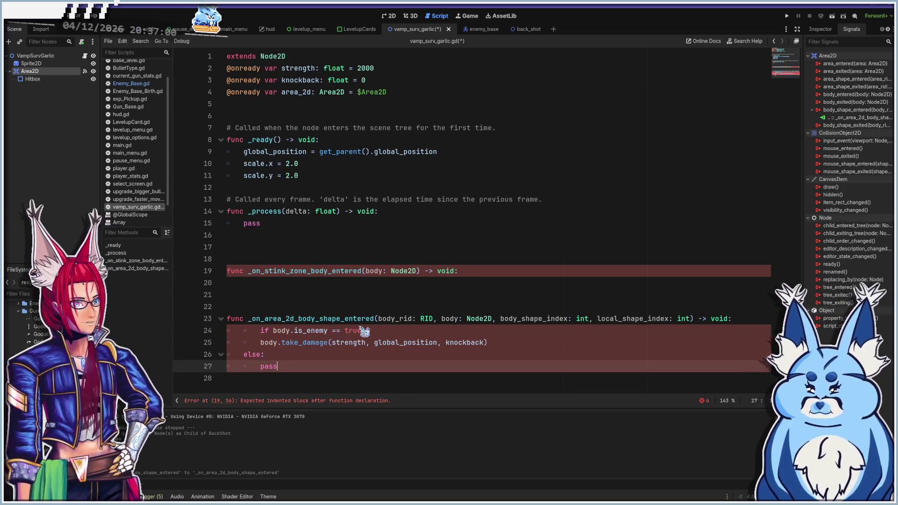
pyautogui.press('Delete')
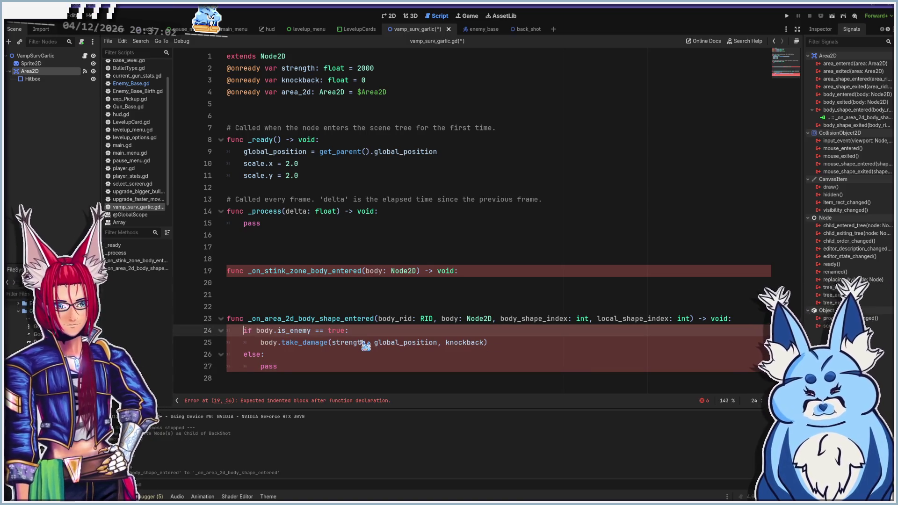
# Delete the leftover stink-zone function line and the extra blank lines around the handler
pyautogui.click(491, 271)
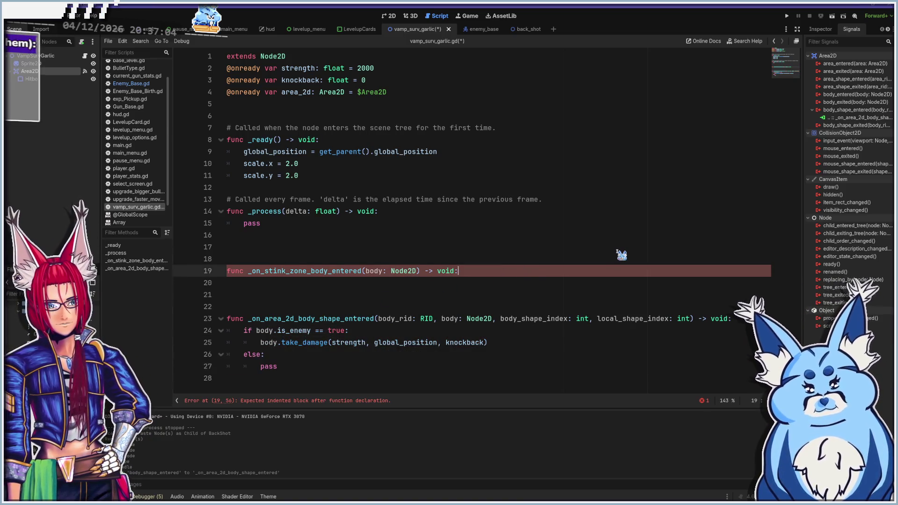
pyautogui.hotkey('shift', 'Home')
pyautogui.press('BackSpace')
pyautogui.press('BackSpace')
pyautogui.press('BackSpace')
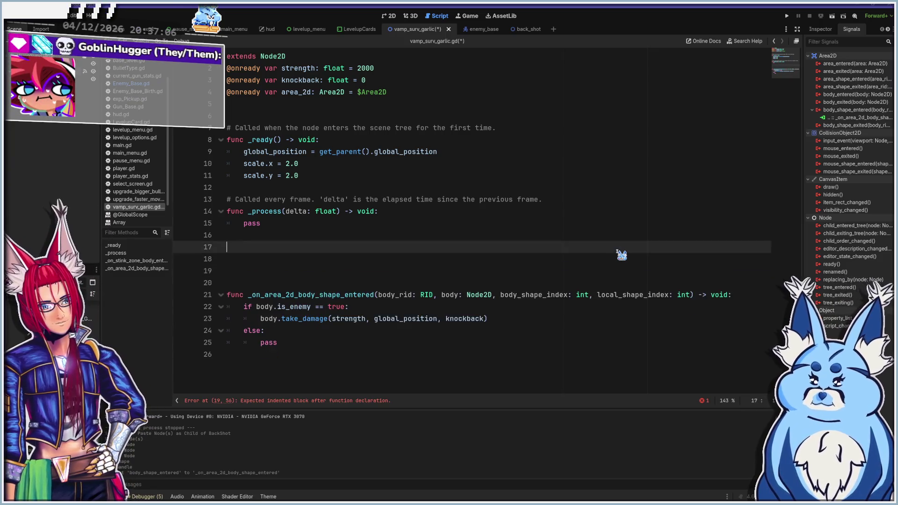
pyautogui.press('BackSpace')
pyautogui.press('BackSpace')
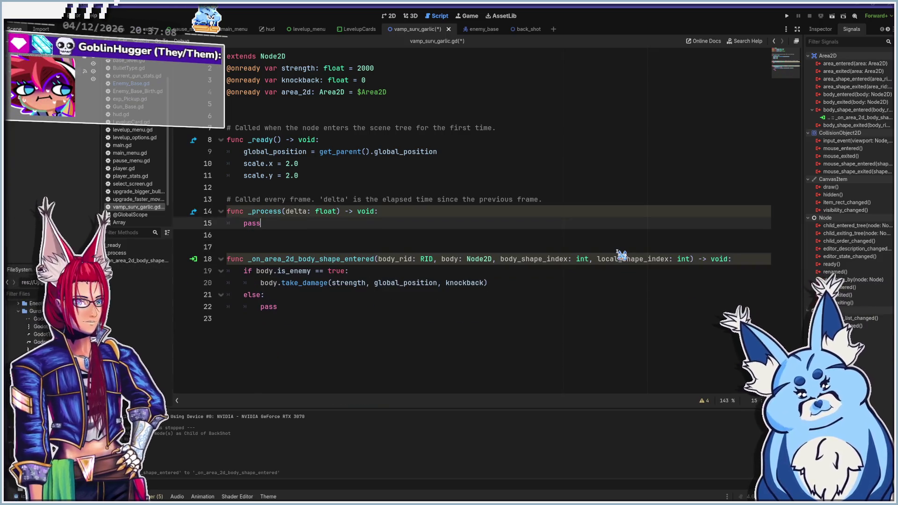
pyautogui.press('Down')
pyautogui.press('BackSpace')
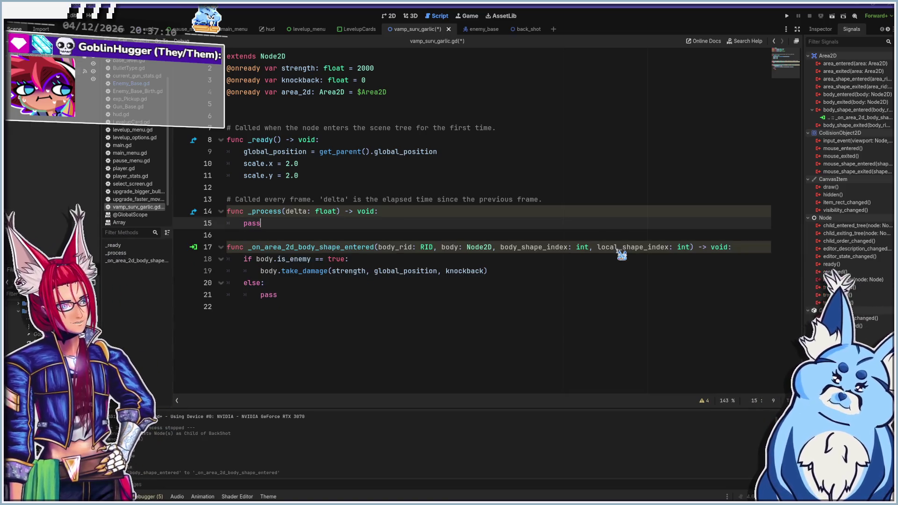
# Save the garlic script and run the game with F5
pyautogui.click(477, 295)
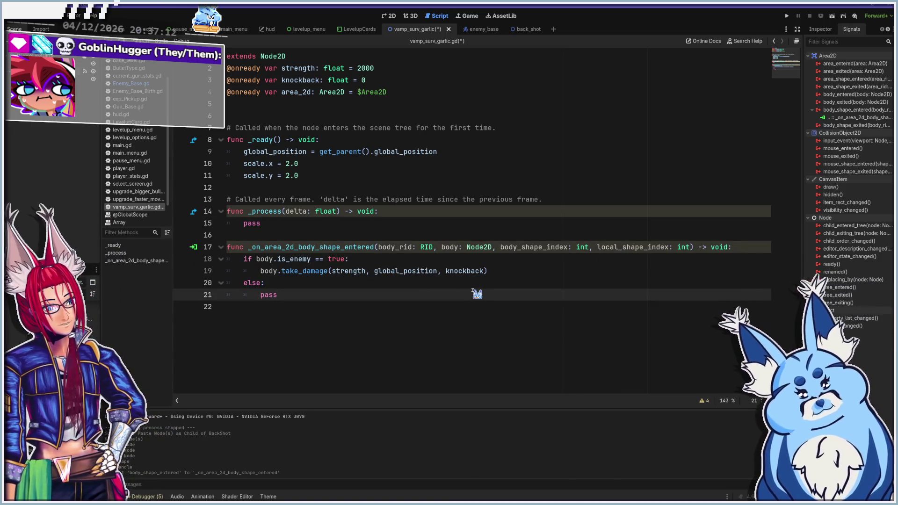
pyautogui.hotkey('ctrl', 's')
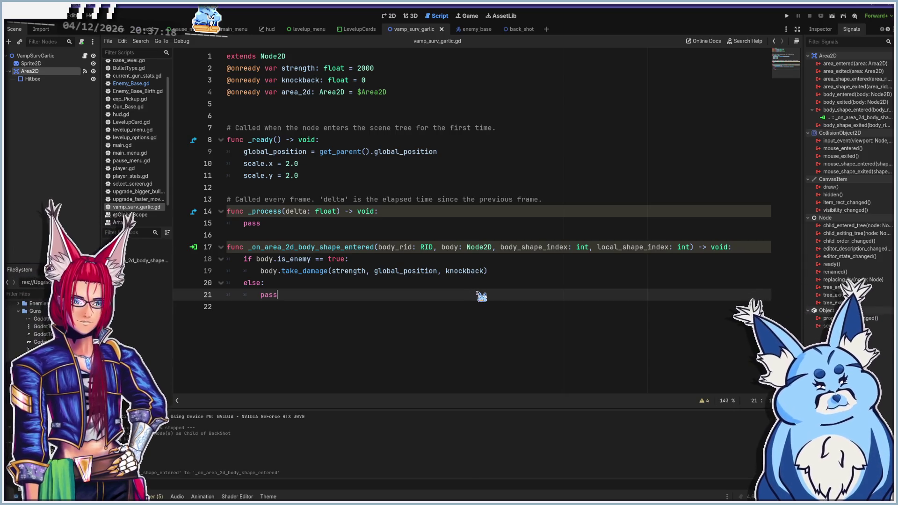
pyautogui.press('F5')
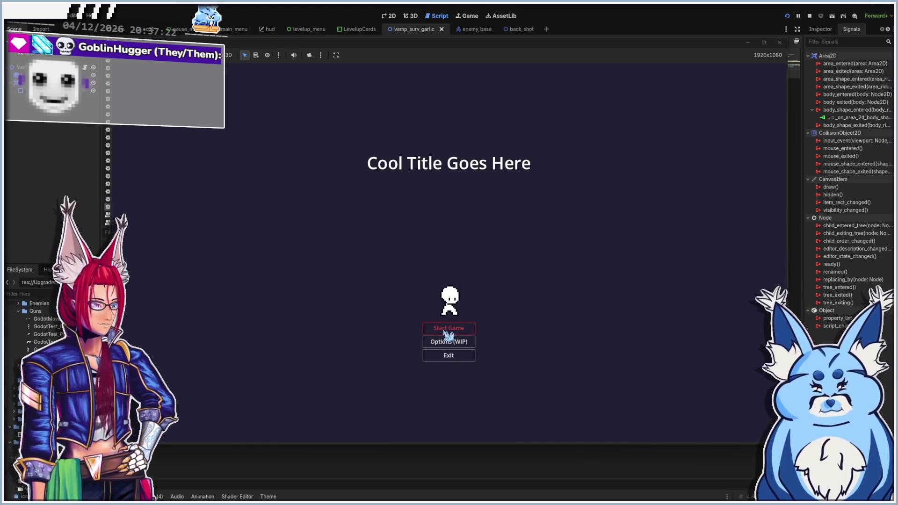
pyautogui.click(447, 329)
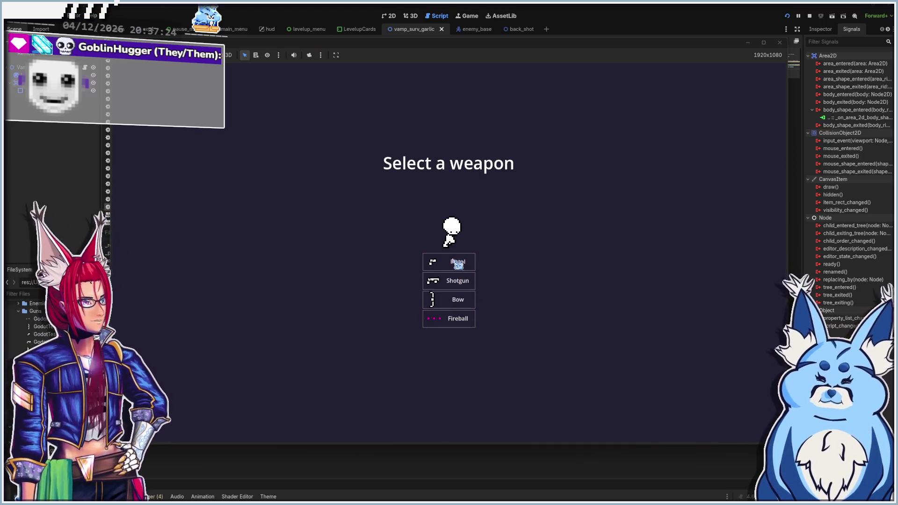
pyautogui.click(452, 319)
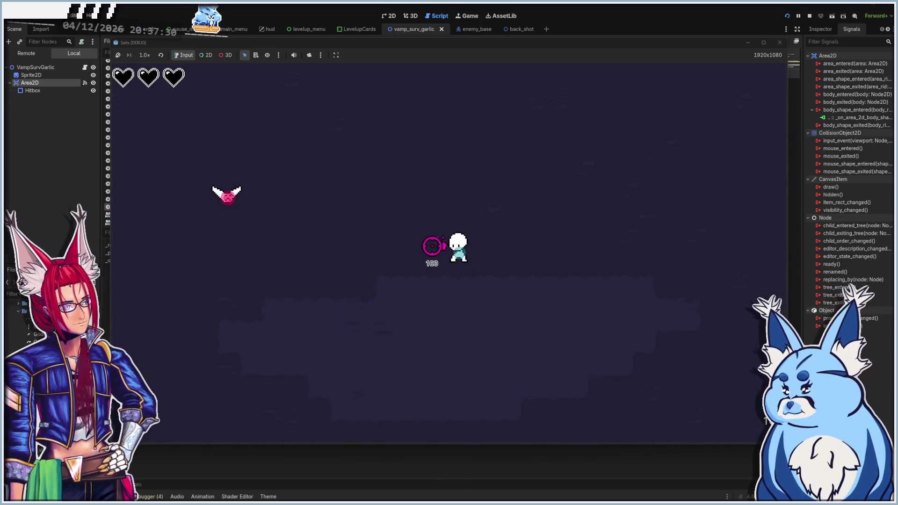
pyautogui.moveTo(411, 239); pyautogui.dragTo(409, 237)
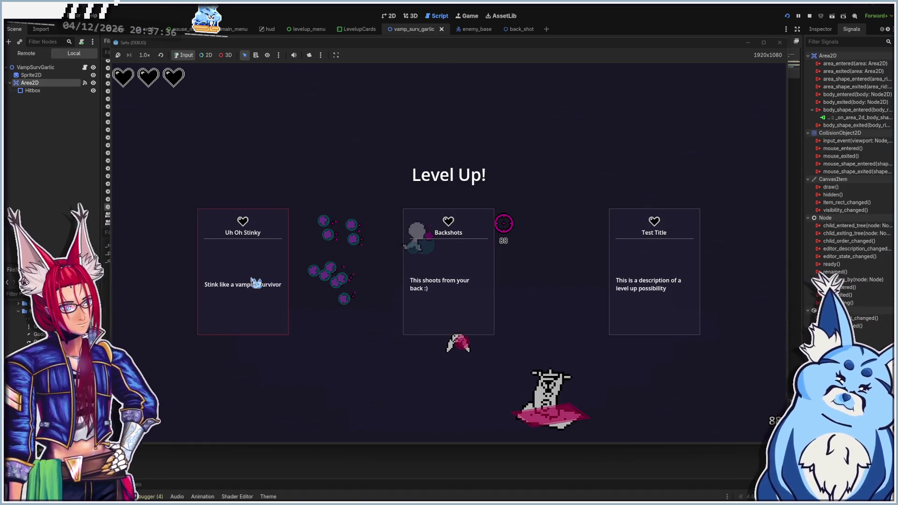
pyautogui.click(245, 293)
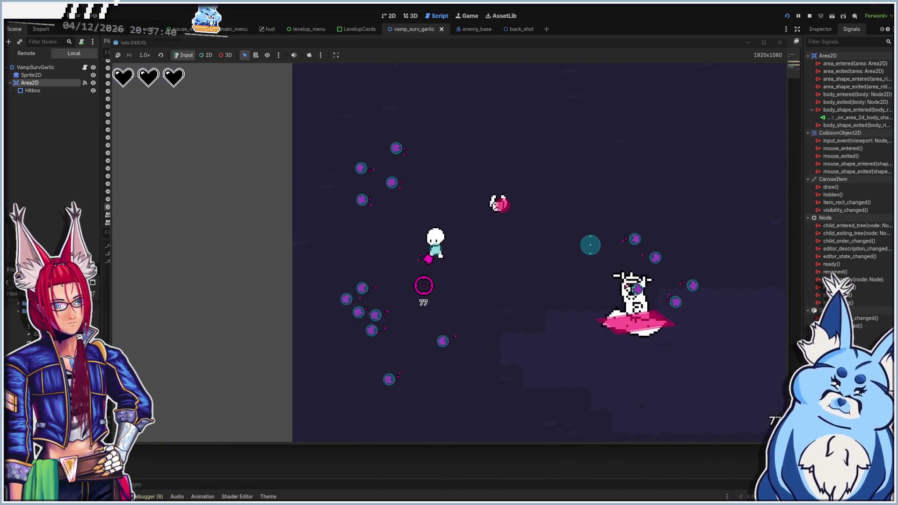
pyautogui.press('a')
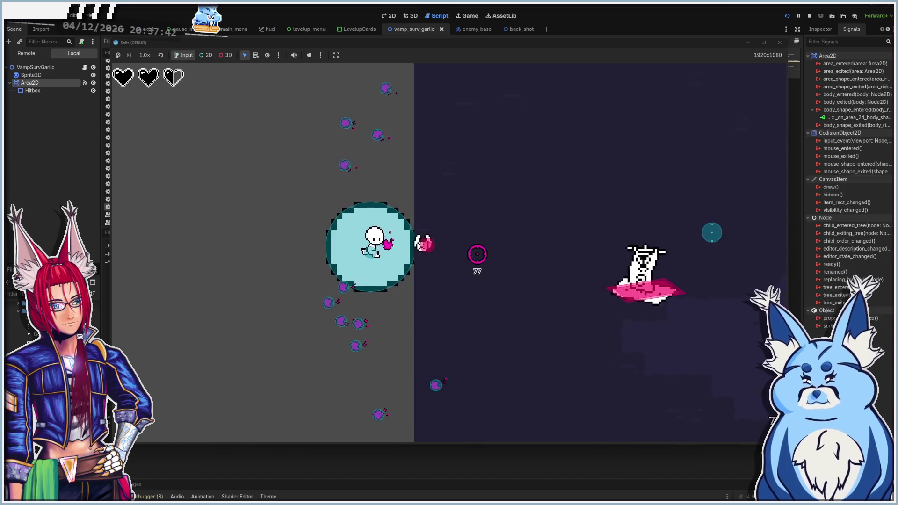
pyautogui.press('a')
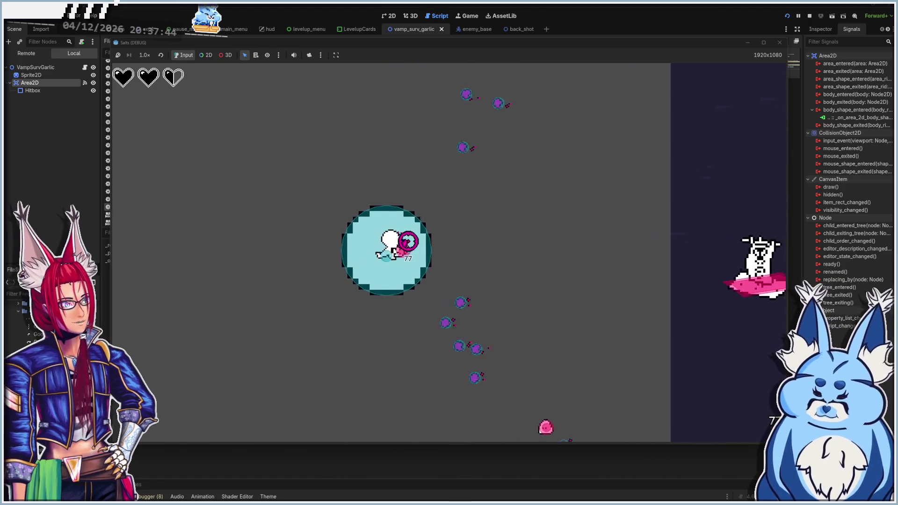
pyautogui.press('a')
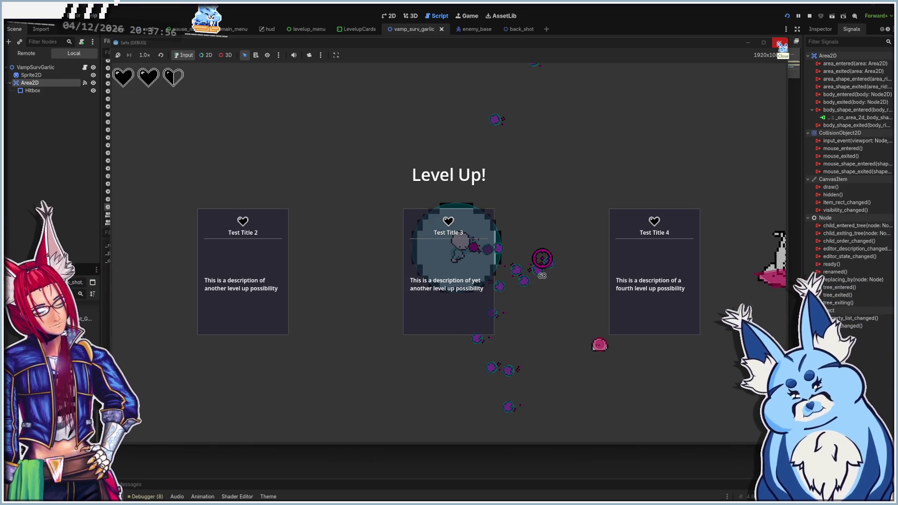
pyautogui.click(783, 46)
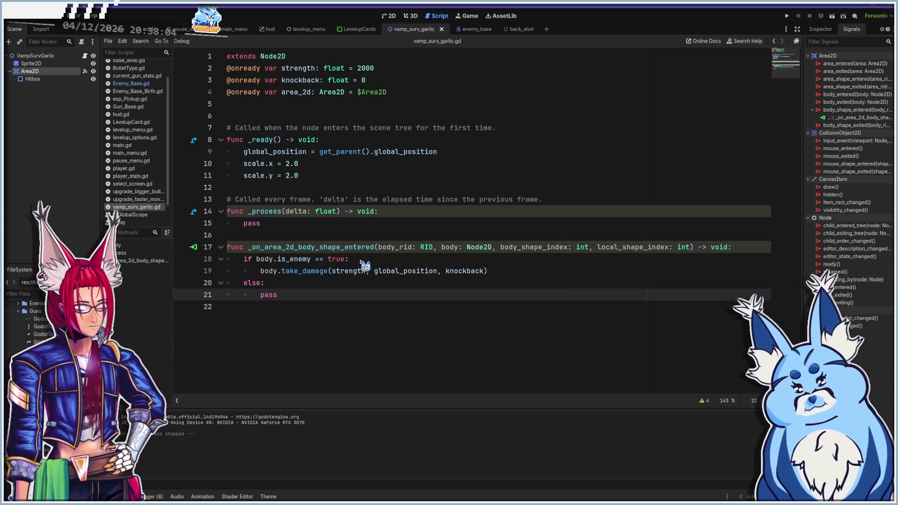
# Delete the else: and pass lines from _on_area_2d_body_shape_entered so only enemies take damage
pyautogui.click(361, 261)
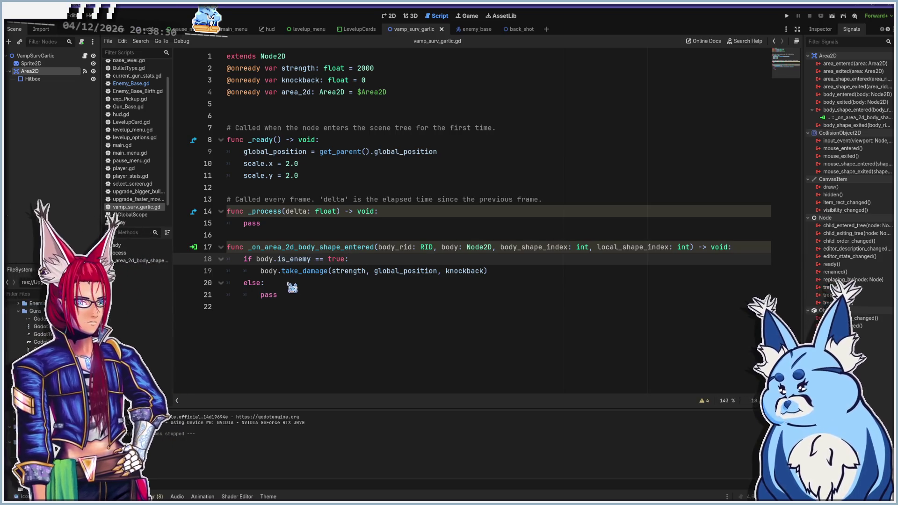
pyautogui.moveTo(290, 296)
pyautogui.mouseDown()
pyautogui.moveTo(191, 299)
pyautogui.moveTo(192, 288)
pyautogui.mouseUp()
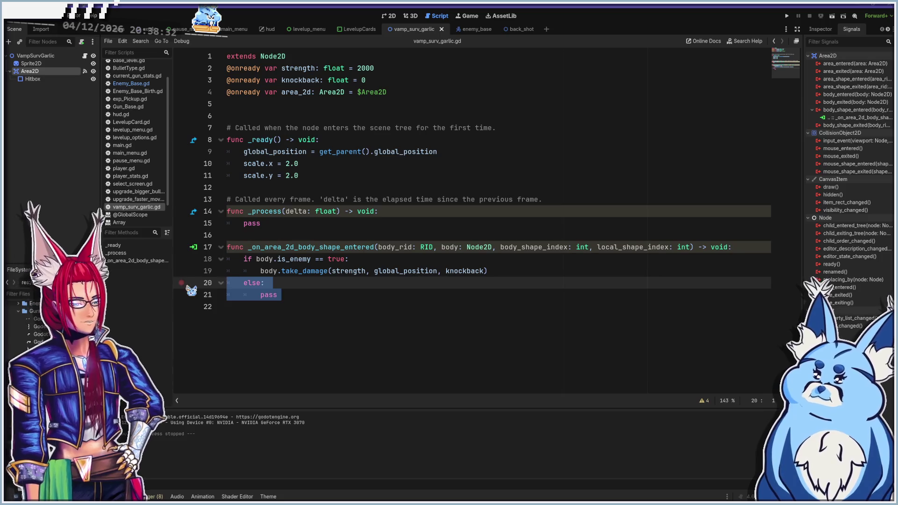
pyautogui.press('BackSpace')
pyautogui.press('BackSpace')
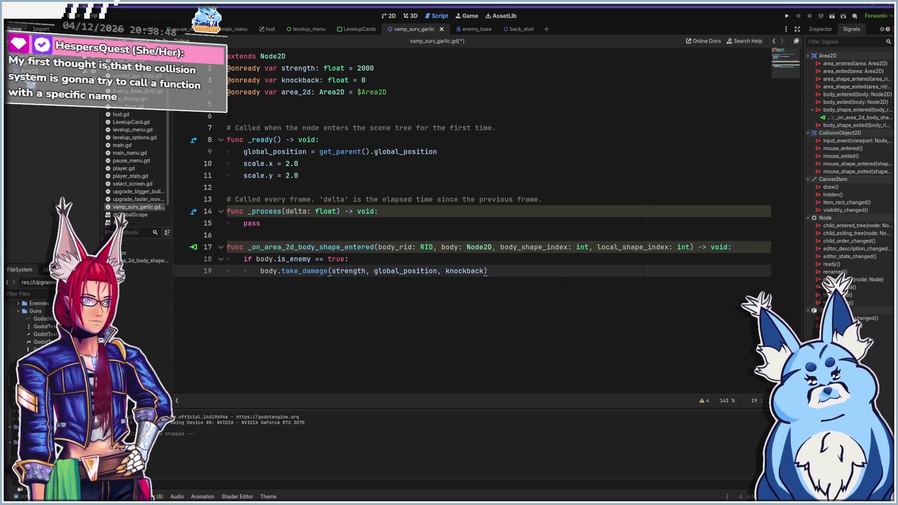
pyautogui.click(820, 29)
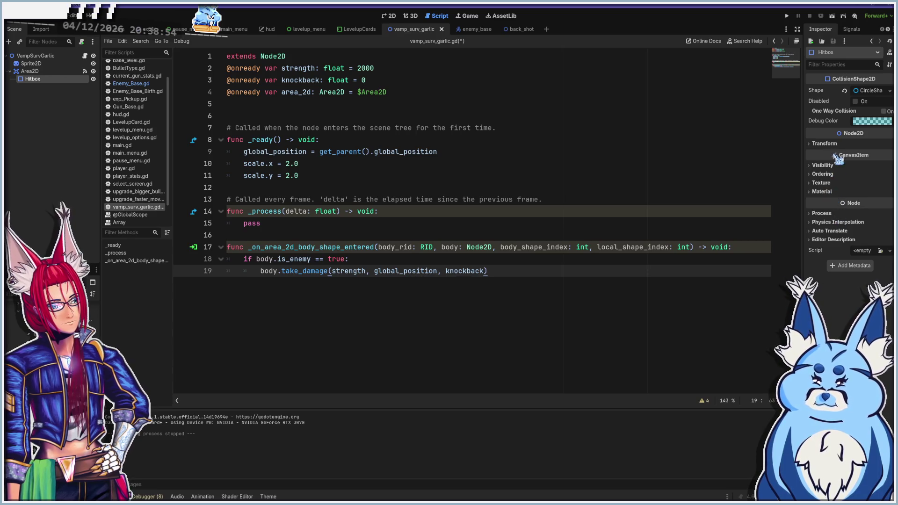
# Untick collision Layer 1 on the garlic Area2D, then save and run with F5
pyautogui.click(43, 73)
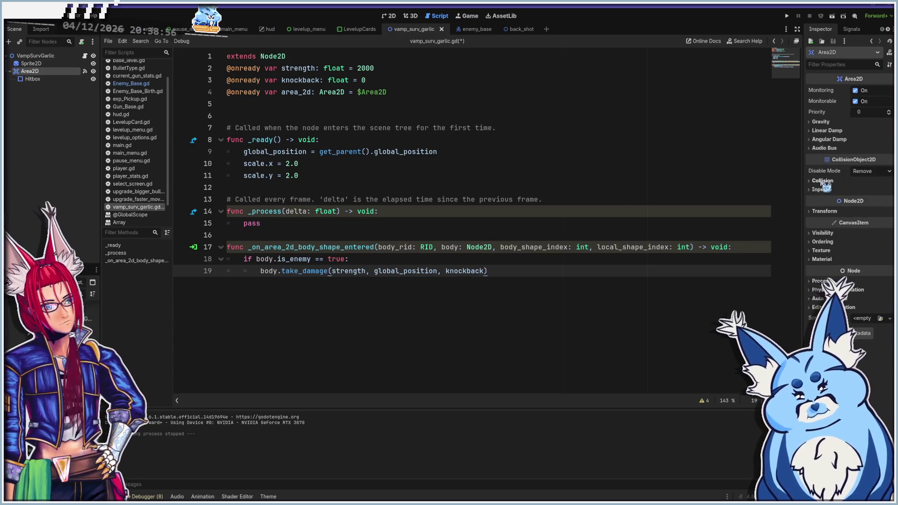
pyautogui.click(822, 182)
pyautogui.click(815, 202)
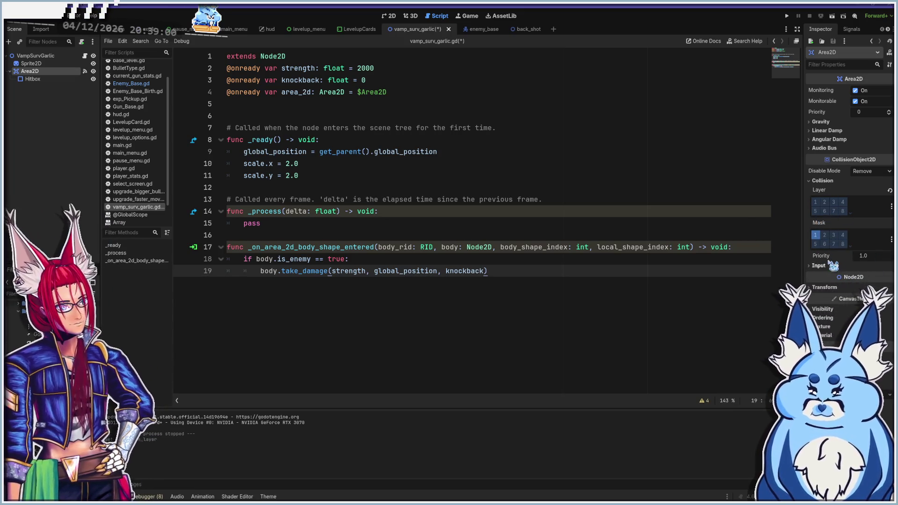
pyautogui.press('F5')
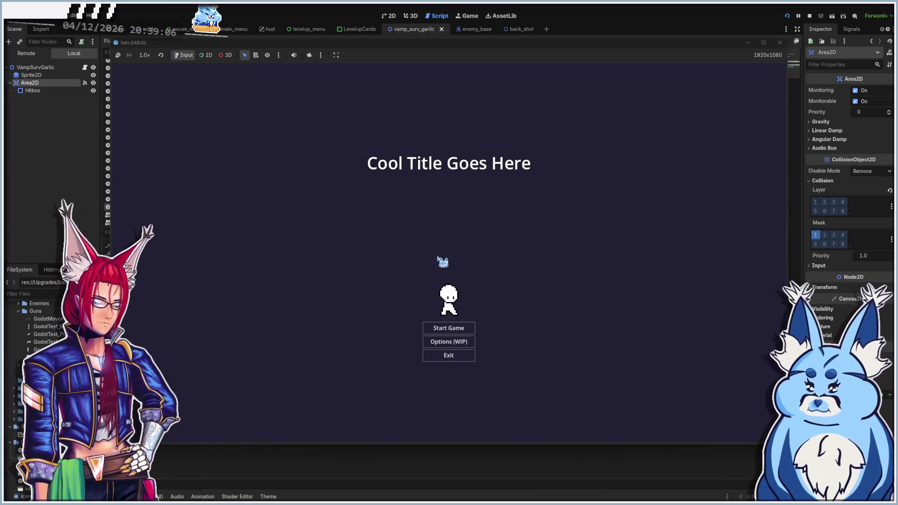
# Start a new game with a weapon and walk around collecting experience
pyautogui.click(450, 325)
pyautogui.click(461, 261)
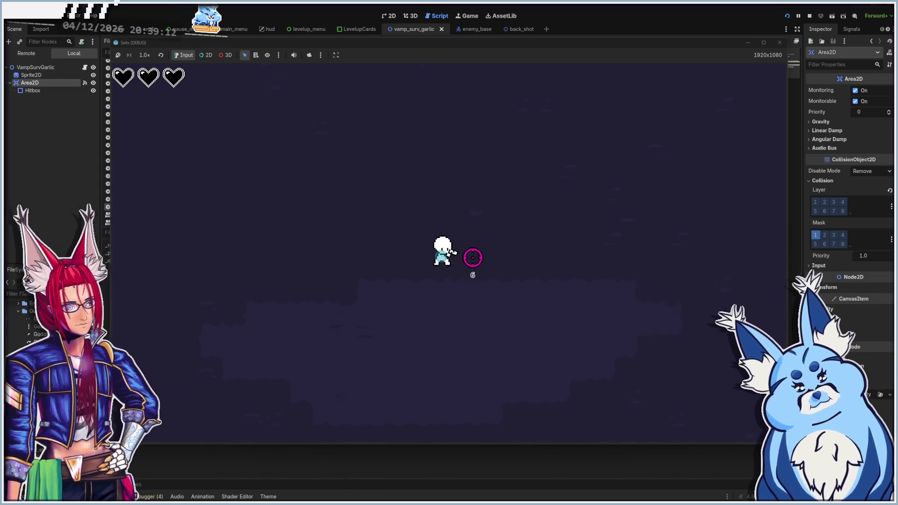
pyautogui.press('a')
pyautogui.press('s')
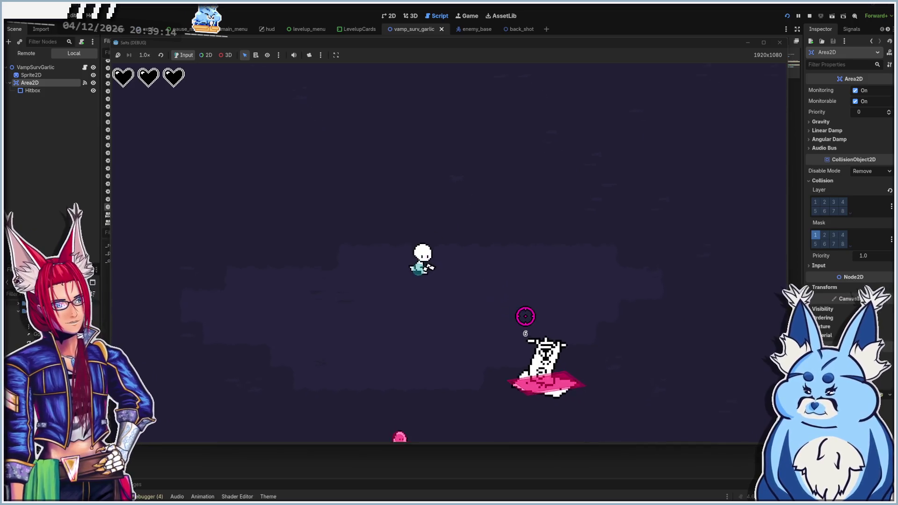
pyautogui.press('a')
pyautogui.press('s')
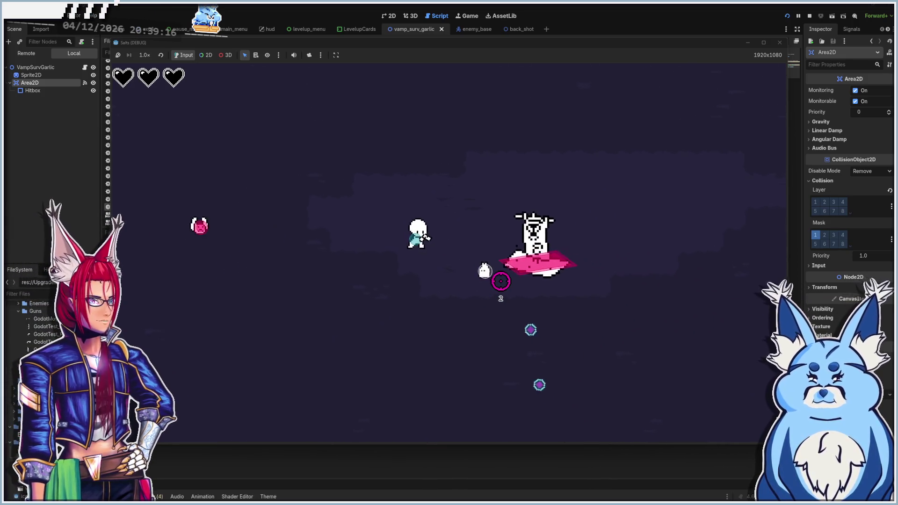
pyautogui.press('a')
pyautogui.press('s')
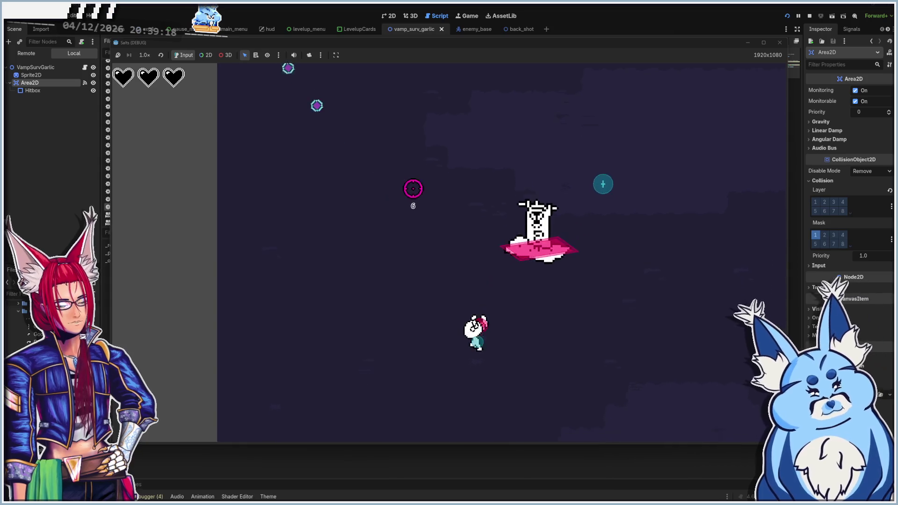
pyautogui.press('s')
pyautogui.press('d')
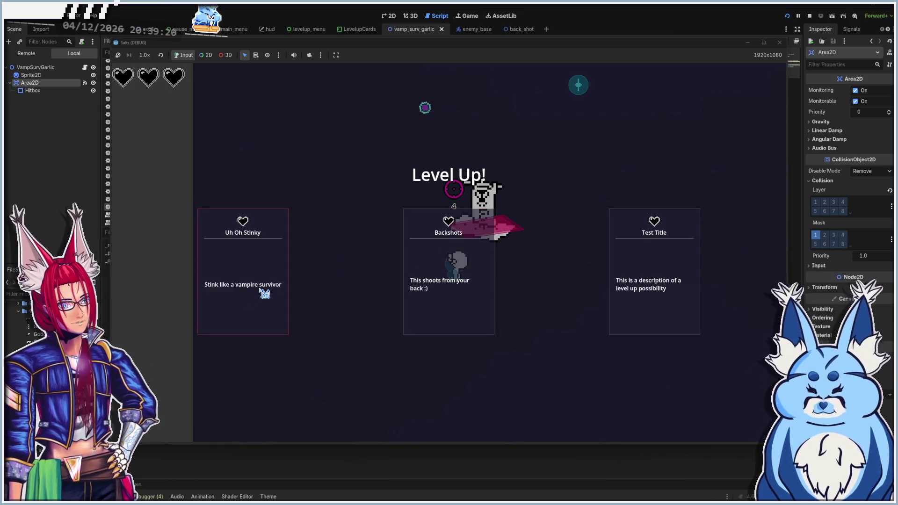
# Take the Uh Oh Stinky upgrade and walk the player among the enemies
pyautogui.click(262, 291)
pyautogui.press('a')
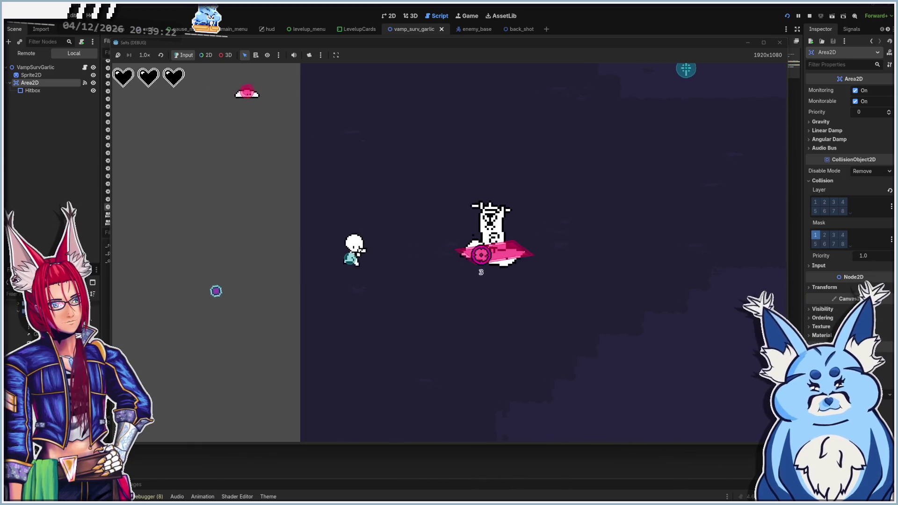
pyautogui.press('a')
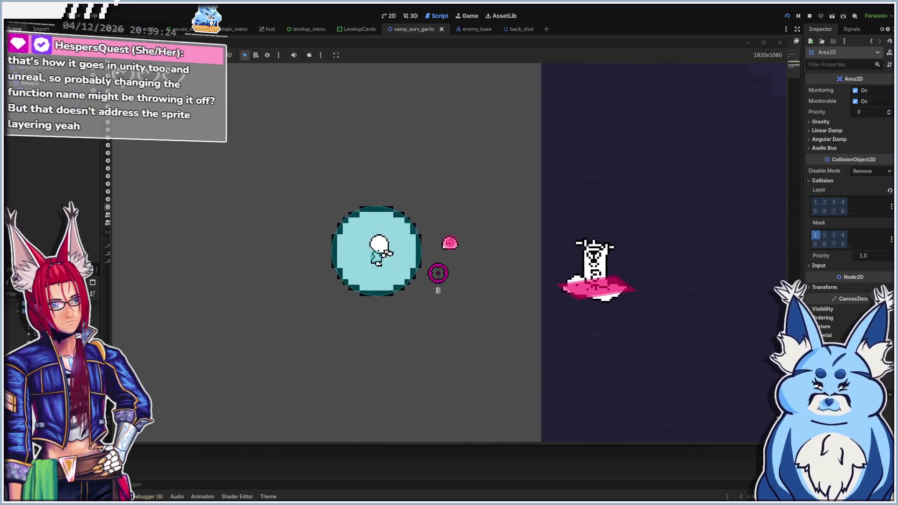
pyautogui.press('a')
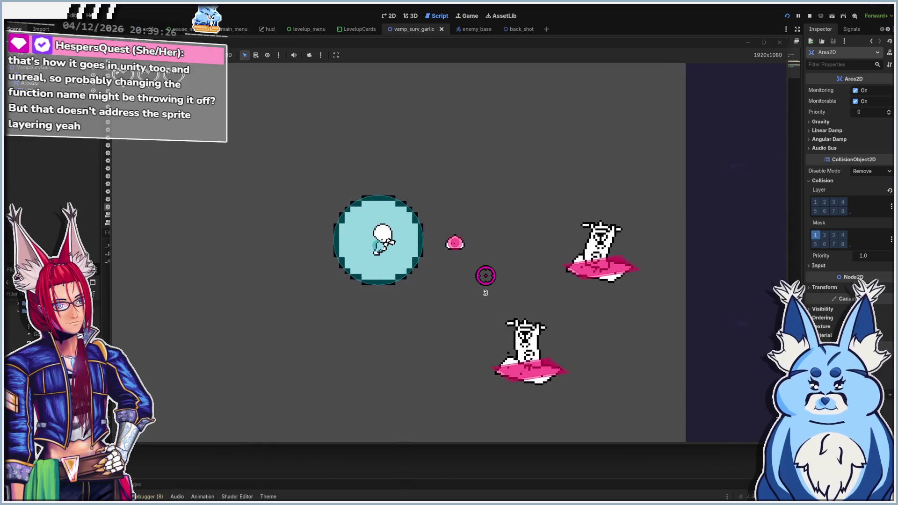
pyautogui.press('a')
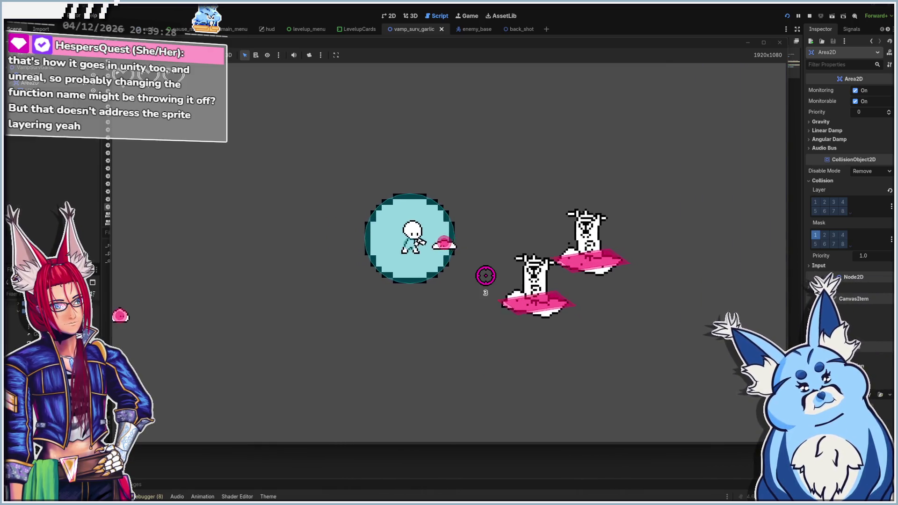
pyautogui.press('a')
pyautogui.press('s')
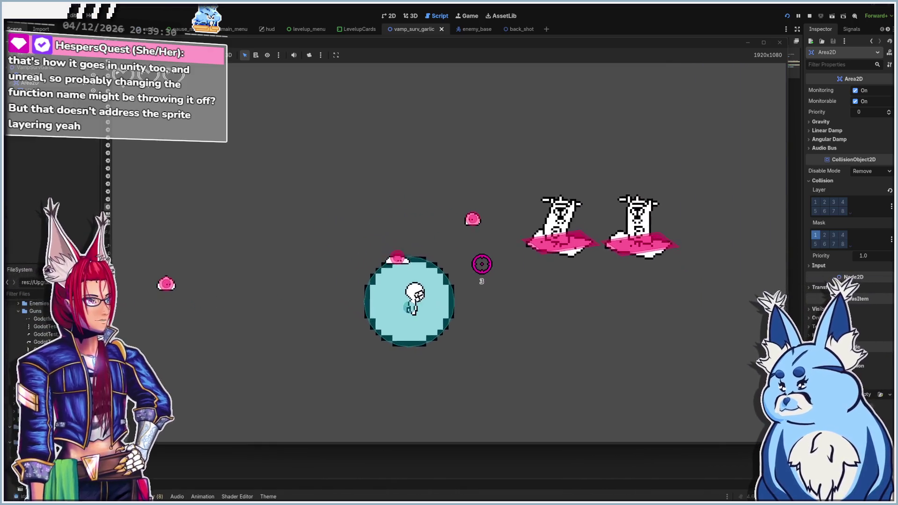
pyautogui.press('s')
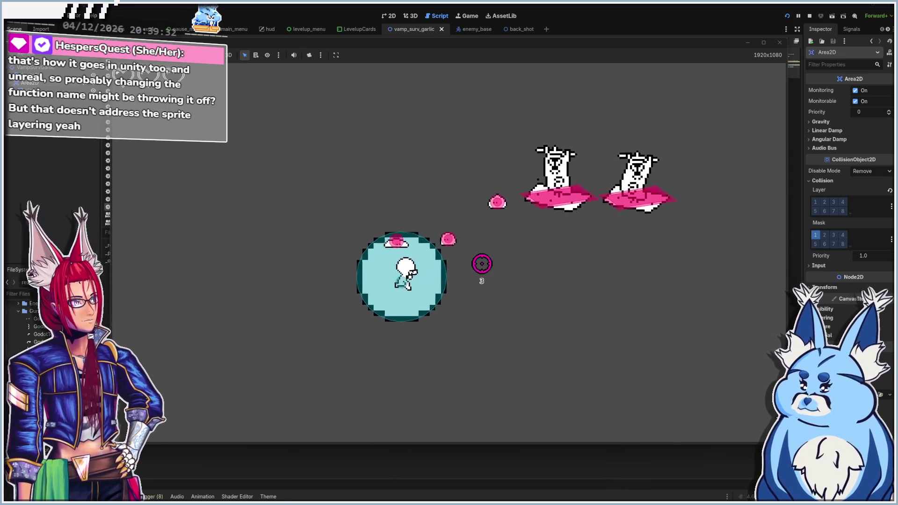
pyautogui.press('s')
pyautogui.press('d')
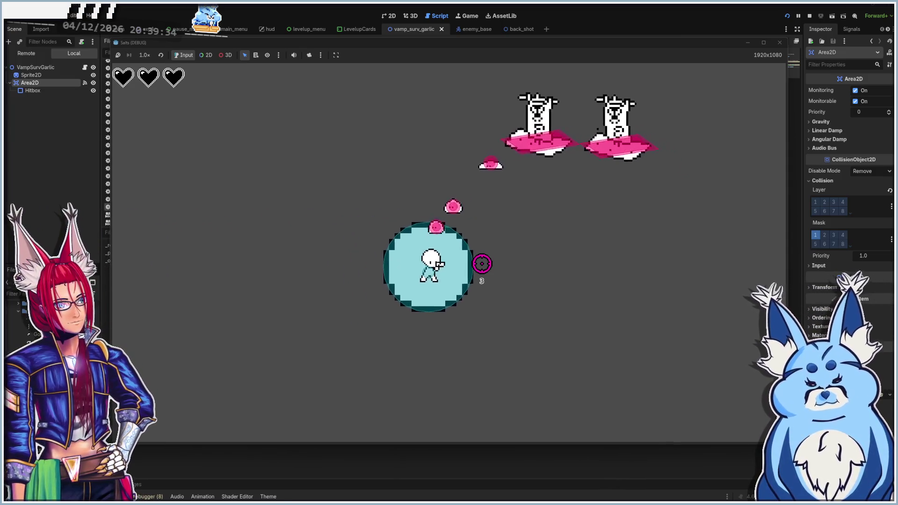
pyautogui.press('a')
pyautogui.press('s')
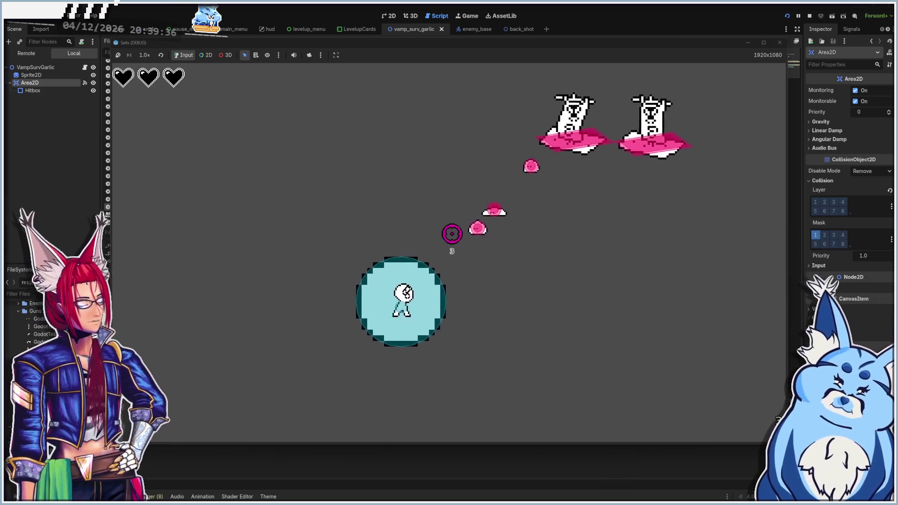
pyautogui.press('s')
pyautogui.press('a')
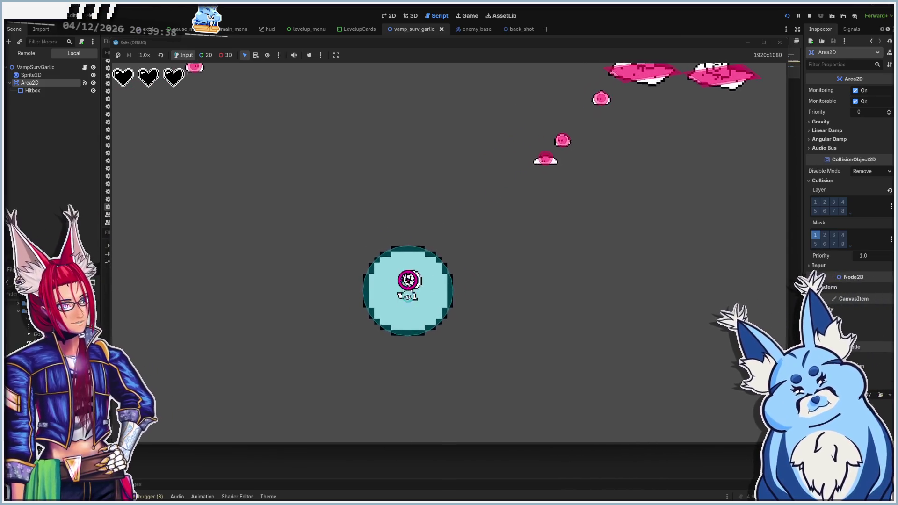
pyautogui.press('a')
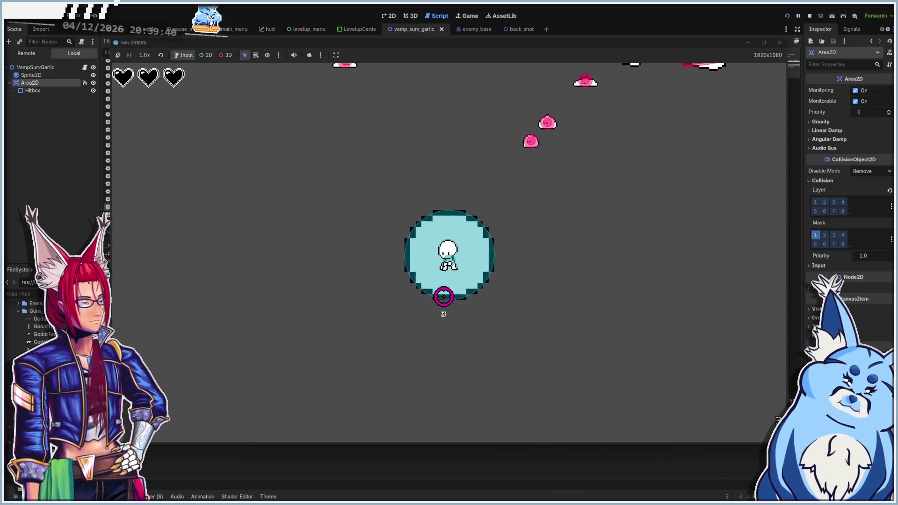
pyautogui.press('a')
pyautogui.press('s')
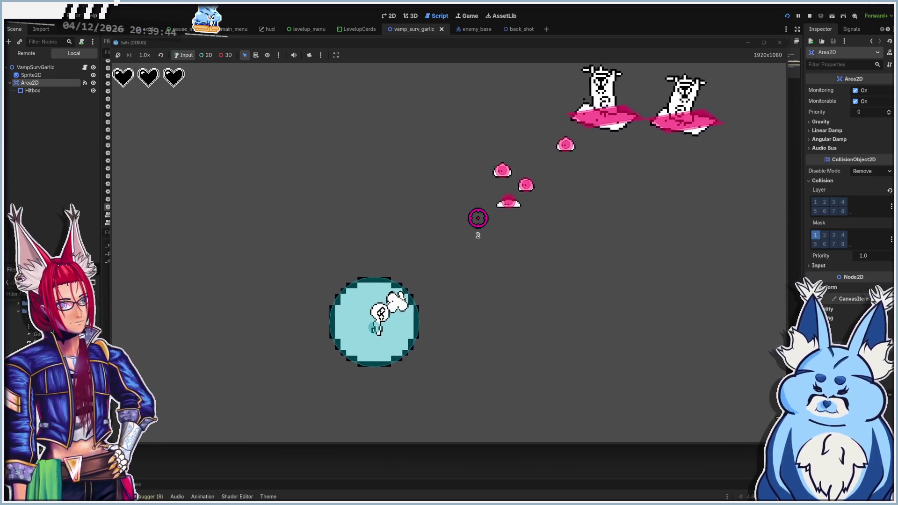
# Shoot at the approaching enemies while moving, then stop the playtest
pyautogui.click(477, 216)
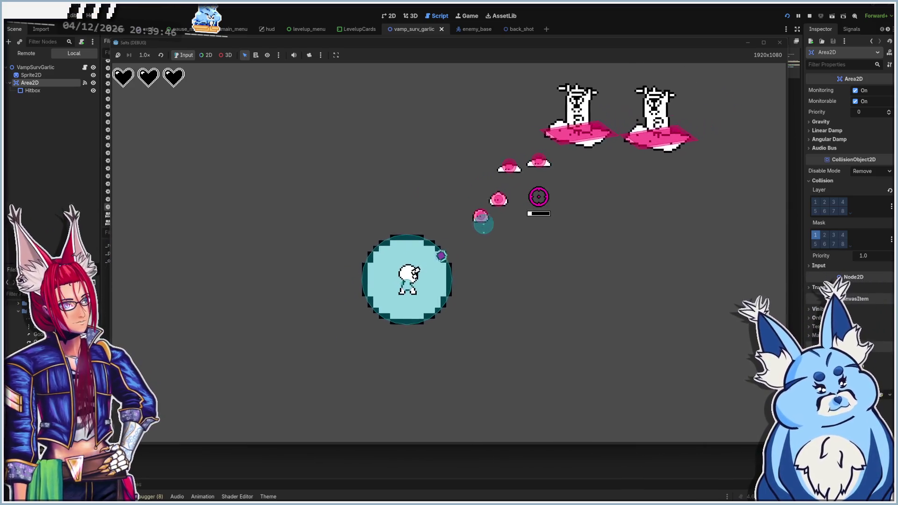
pyautogui.press('a')
pyautogui.press('s')
pyautogui.press('w')
pyautogui.press('d')
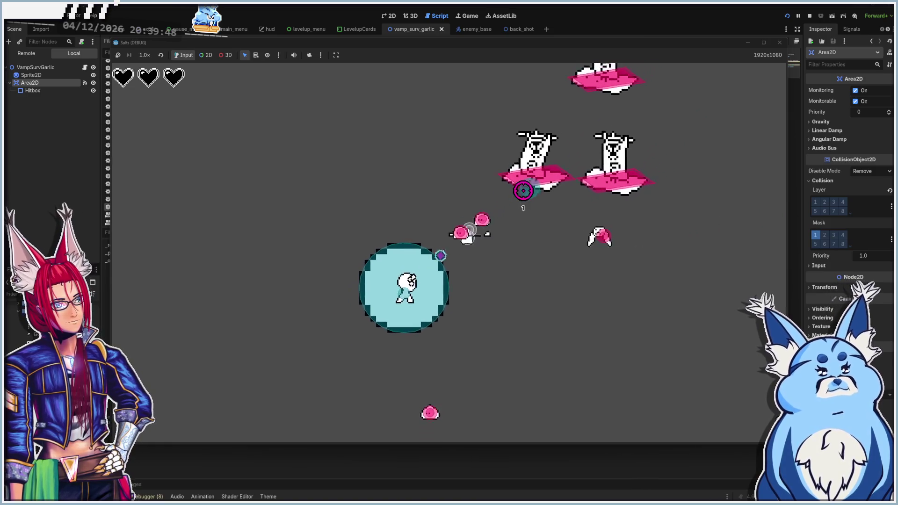
pyautogui.press('a')
pyautogui.click(541, 239)
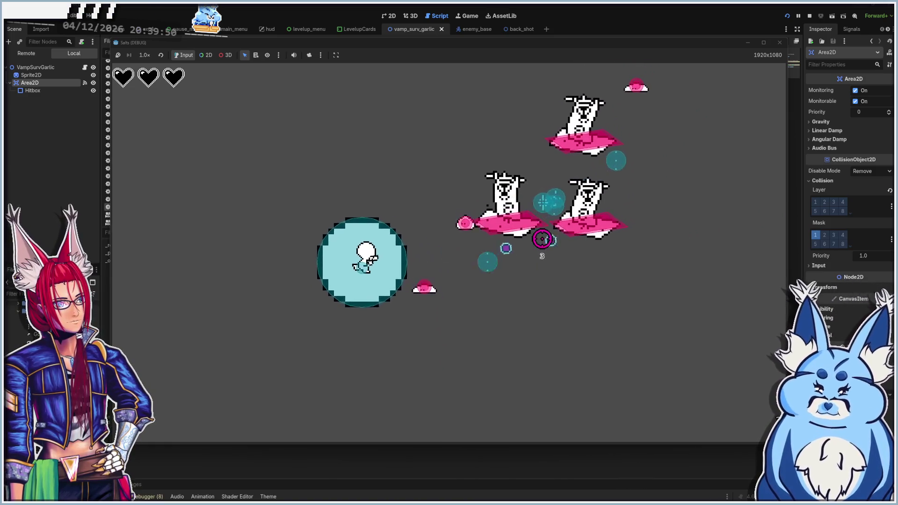
pyautogui.press('d')
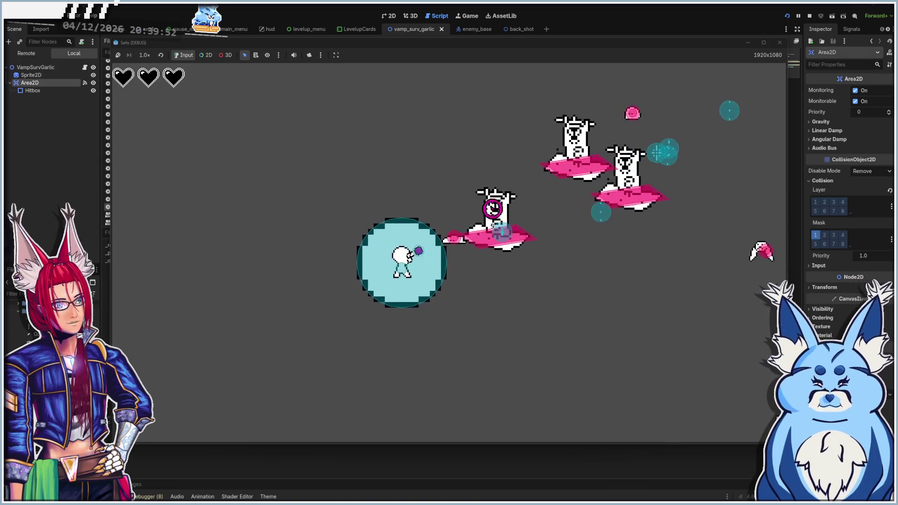
pyautogui.press('s')
pyautogui.press('d')
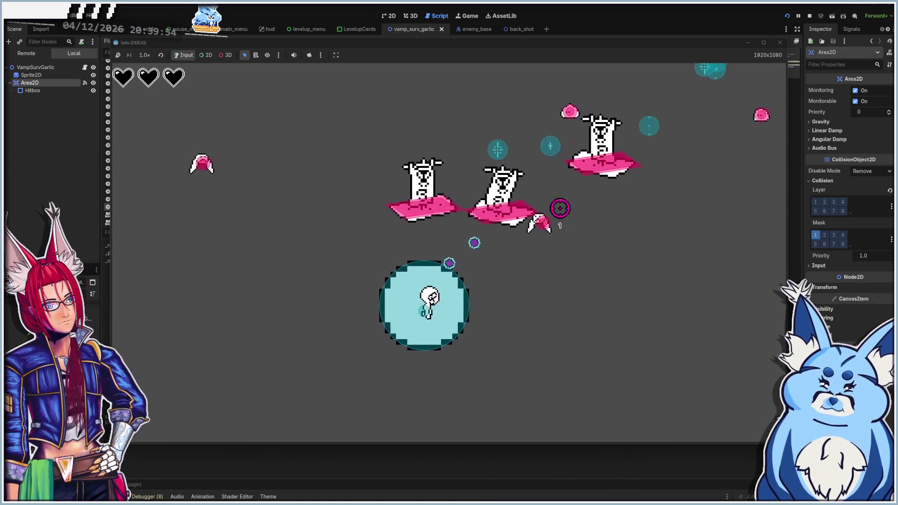
pyautogui.click(387, 210)
pyautogui.press('s')
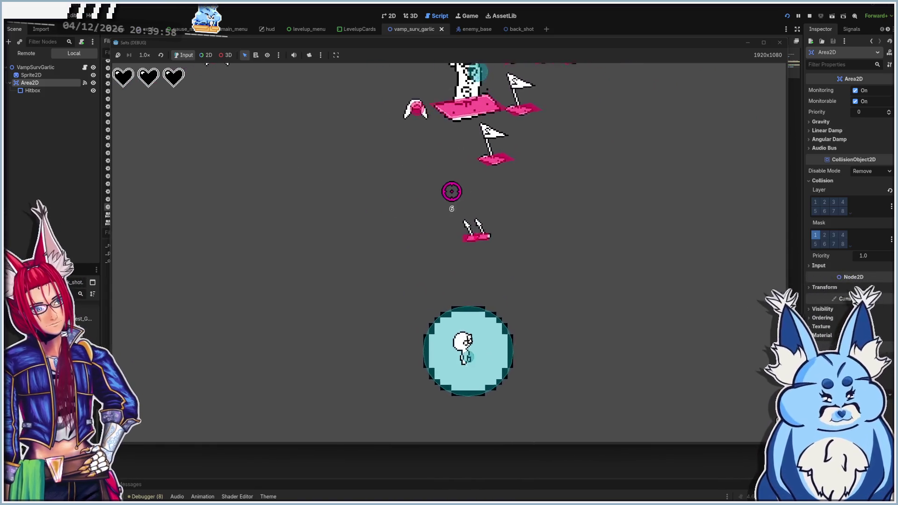
pyautogui.press('a')
pyautogui.click(779, 42)
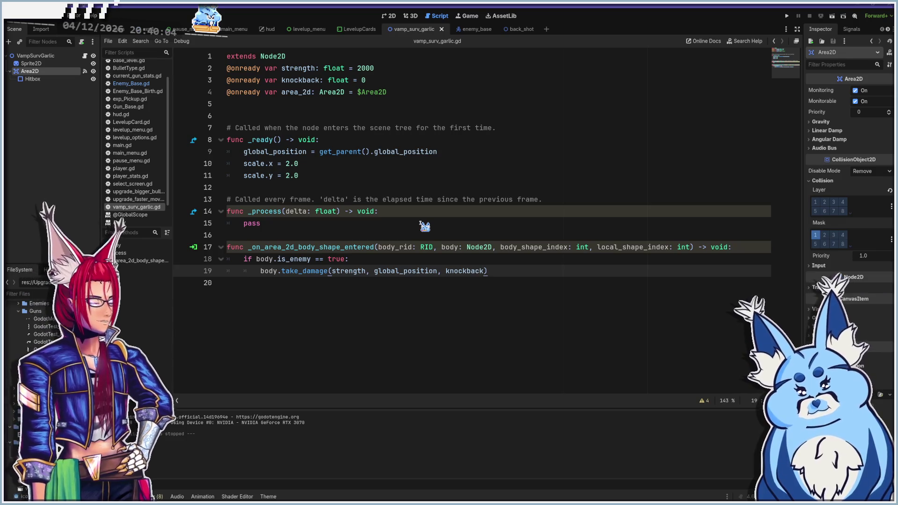
# Relaunch with F5, start with a weapon, and shoot the pink enemy until Level Up appears
pyautogui.press('F5')
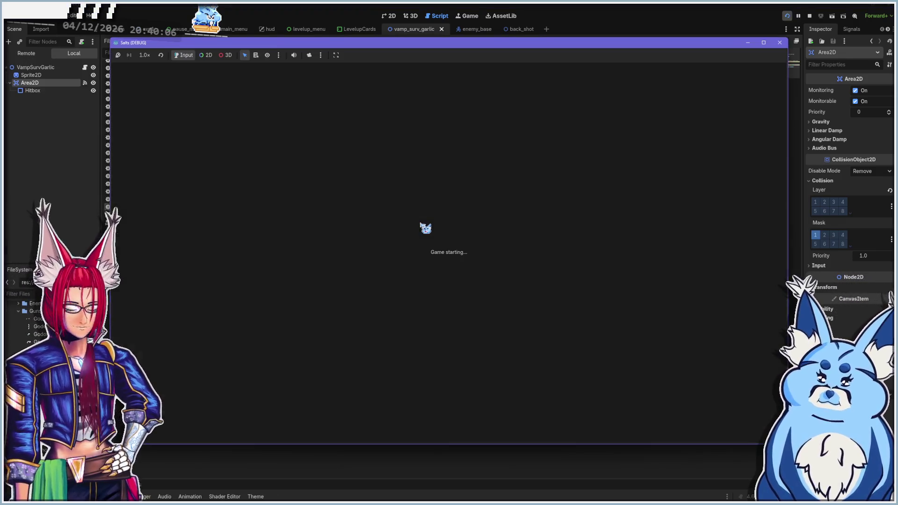
pyautogui.click(440, 333)
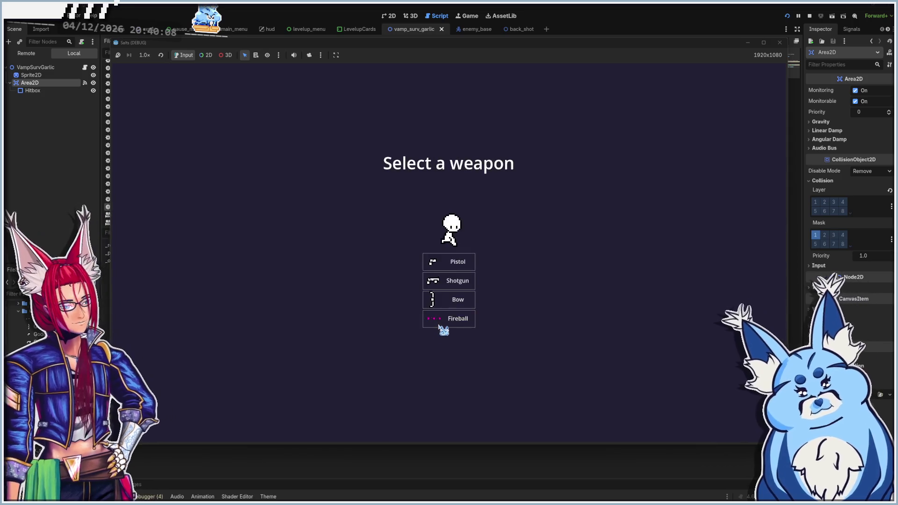
pyautogui.click(456, 262)
pyautogui.hotkey('w', 'd')
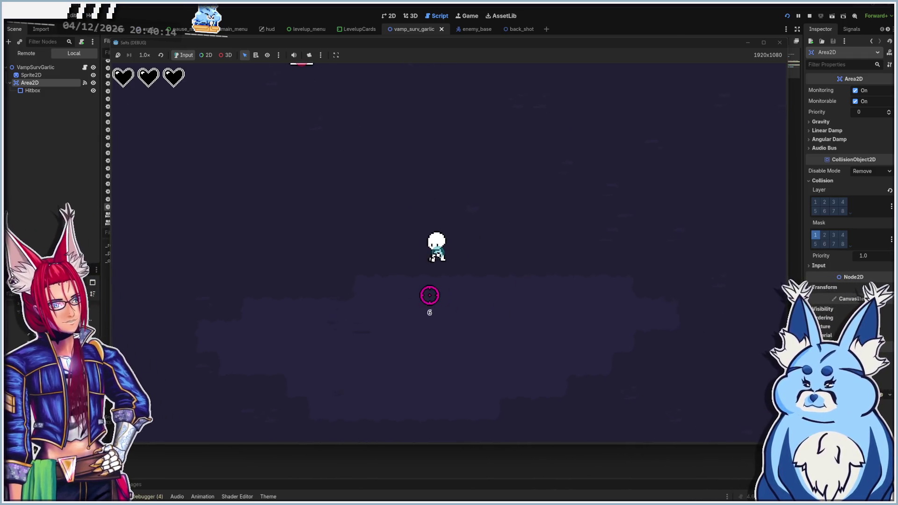
pyautogui.click(403, 198)
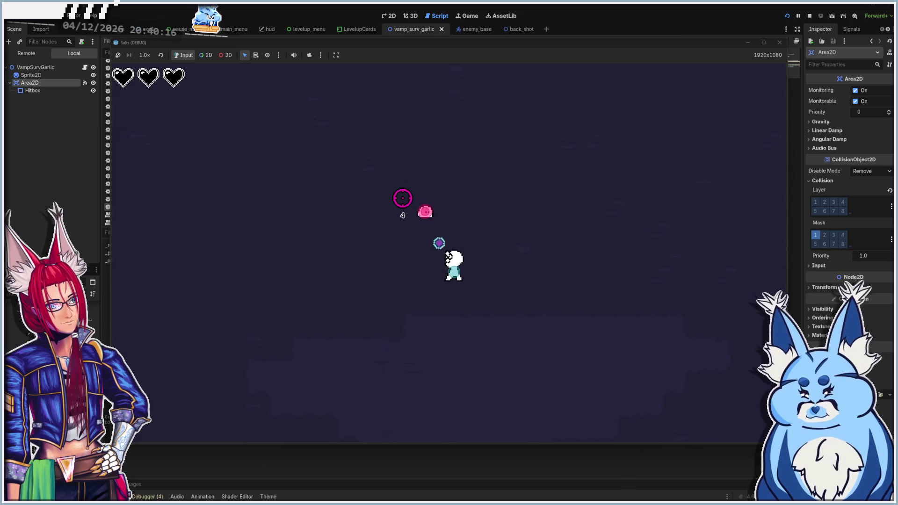
pyautogui.click(409, 201)
pyautogui.click(426, 197)
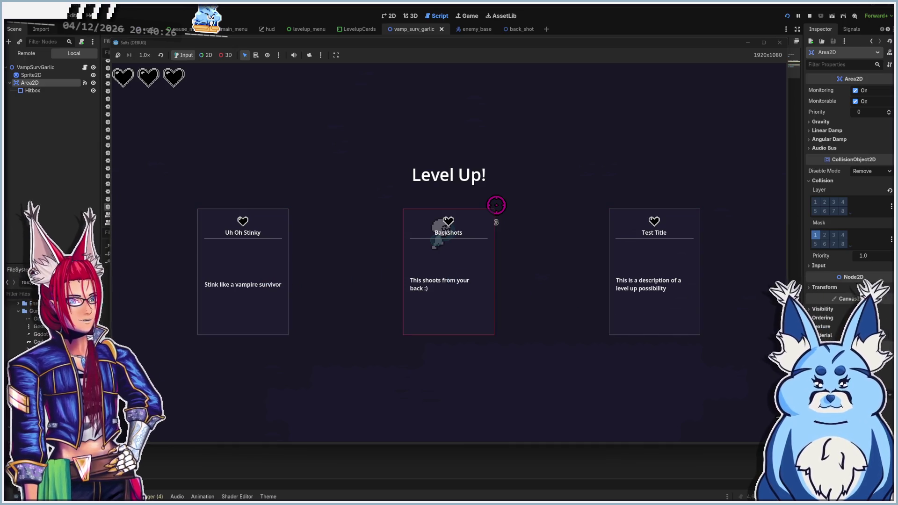
# Pick the Backshots card, play briefly, pause with Esc and stop the game
pyautogui.click(492, 211)
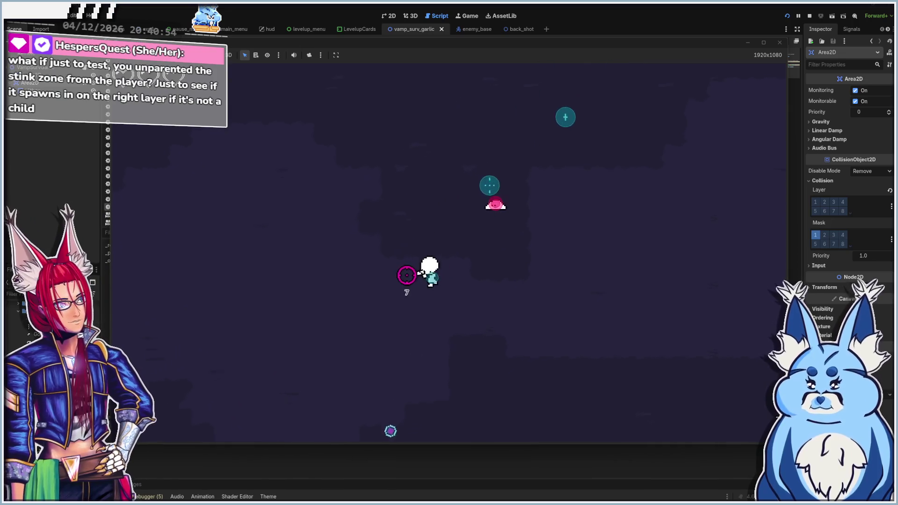
pyautogui.press('Escape')
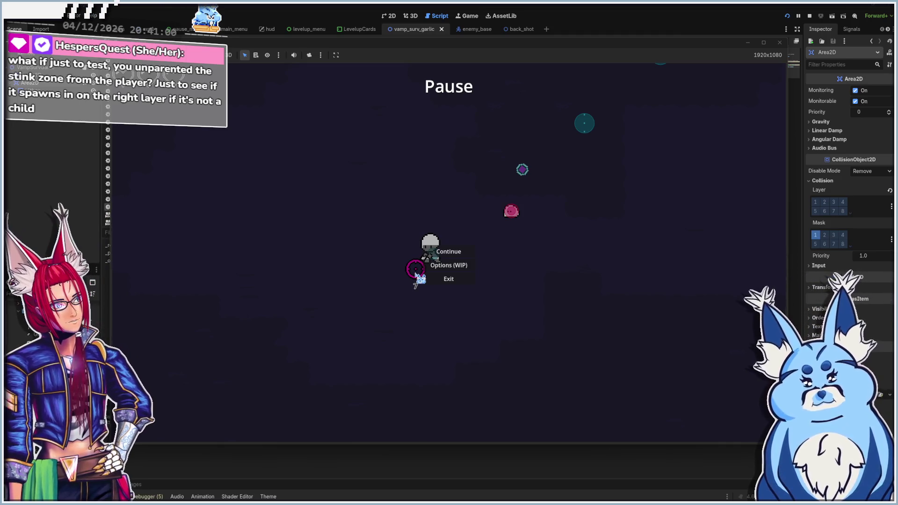
pyautogui.click(781, 43)
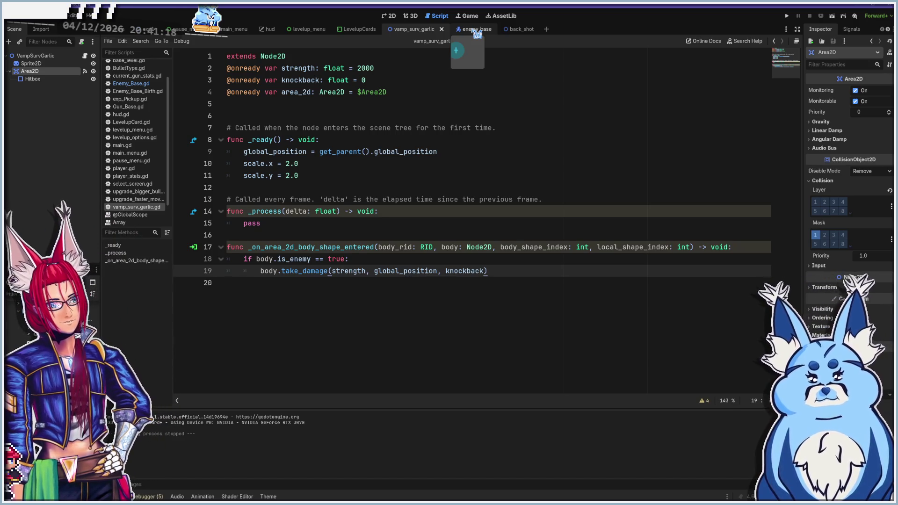
# Switch to the LevelupCard.gd script from the editor's scene tabs
pyautogui.click(358, 29)
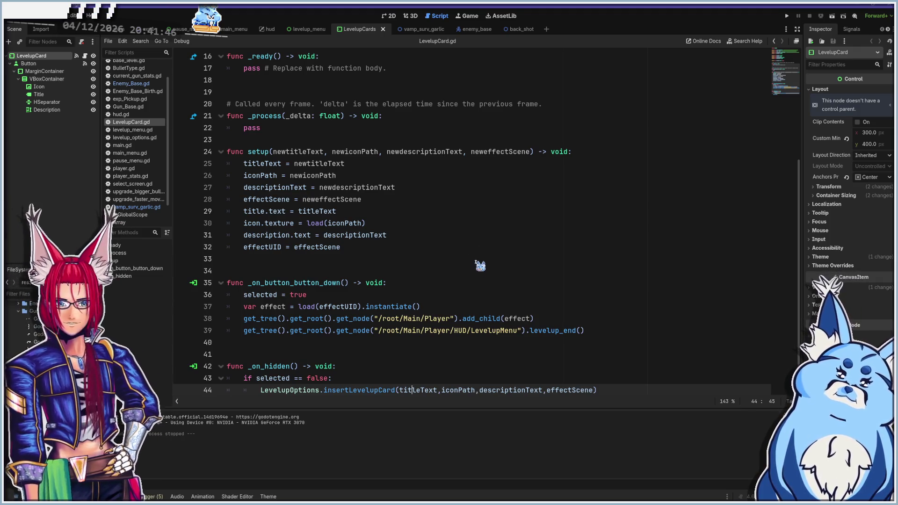
# Try commenting out the add_child line 38, restore it, and save
pyautogui.scroll(-1, 474, 265)
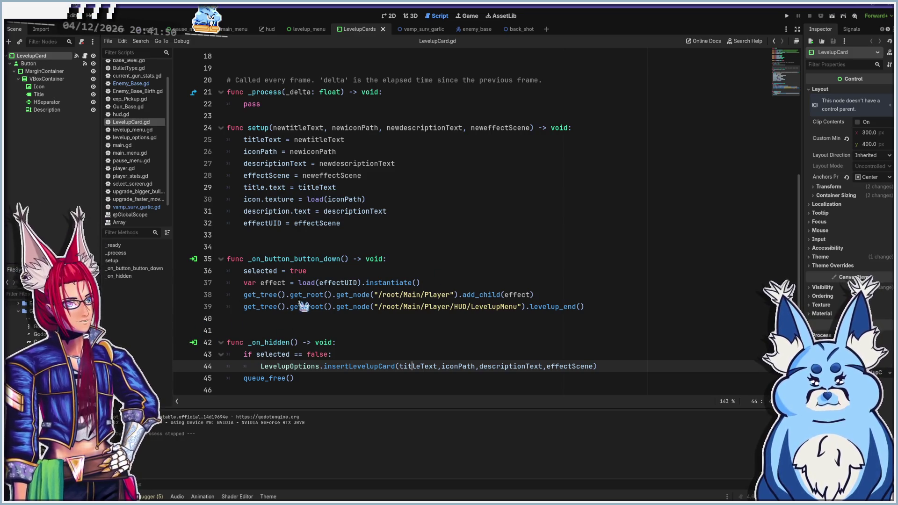
pyautogui.click(545, 298)
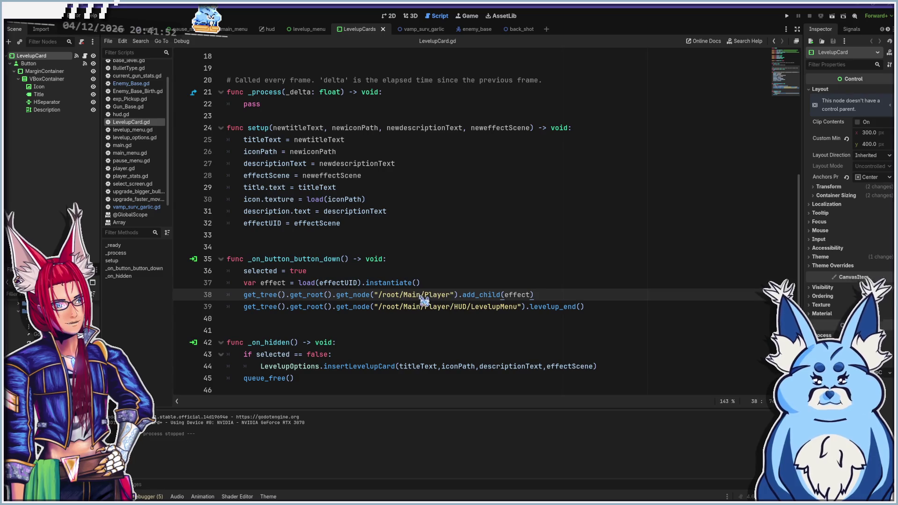
pyautogui.write('#')
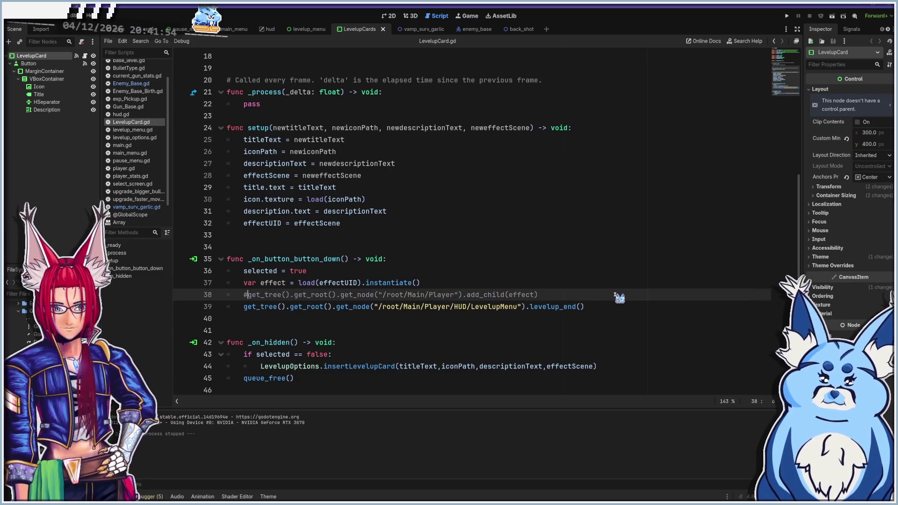
pyautogui.press('BackSpace')
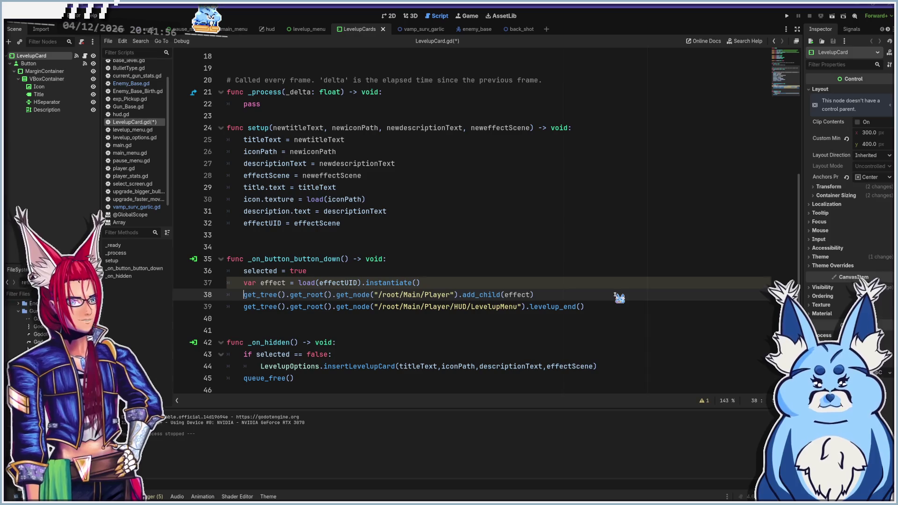
pyautogui.hotkey('ctrl', 's')
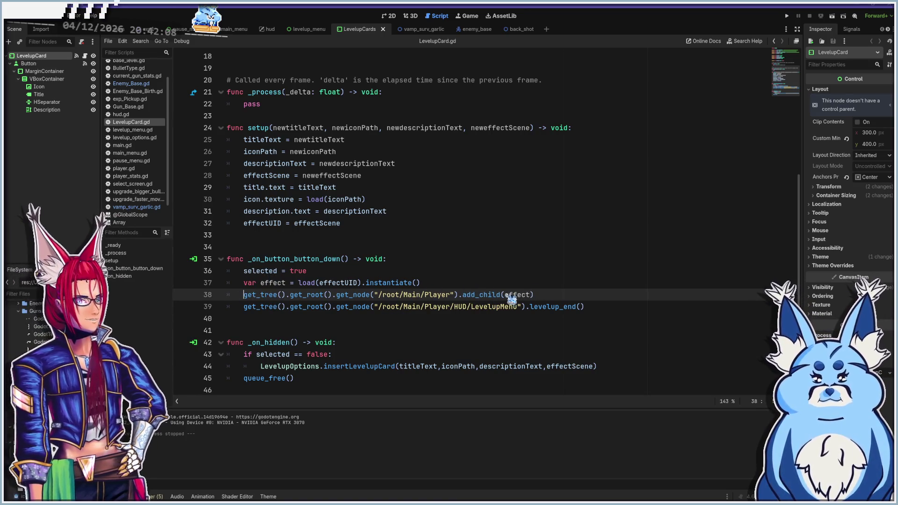
# Comment out line 38, add an add_child copy targeting /root/Main, save and run
pyautogui.moveTo(532, 298)
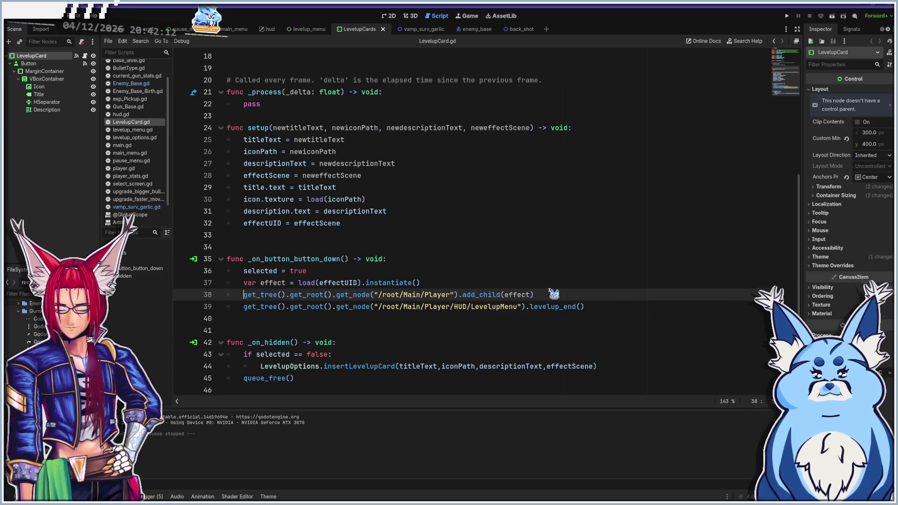
pyautogui.write('#')
pyautogui.press('End')
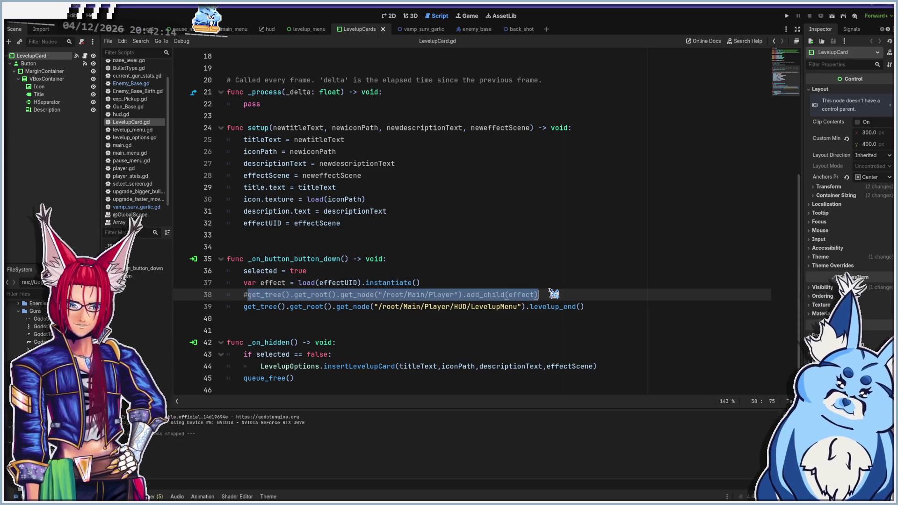
pyautogui.press('Return')
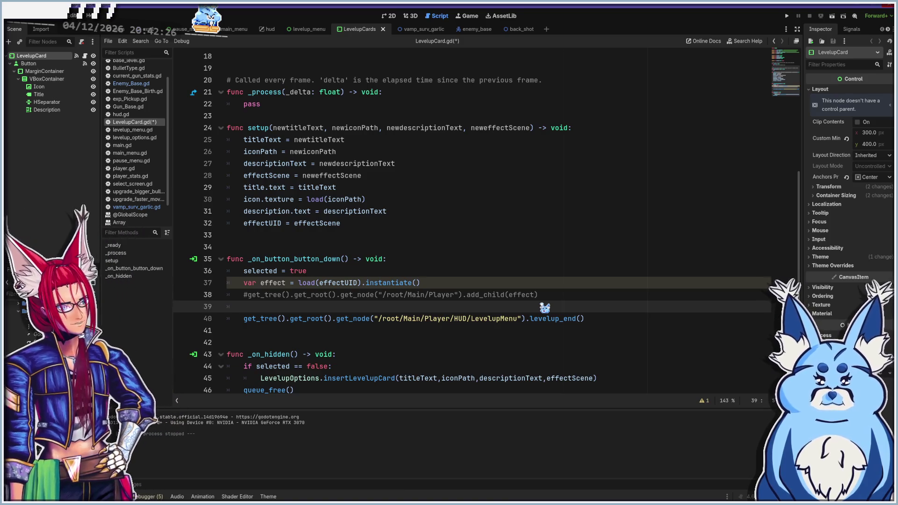
pyautogui.write('get_tree().get_root().get_node("/root/Main/Player").add_child(effect)')
pyautogui.click(450, 306)
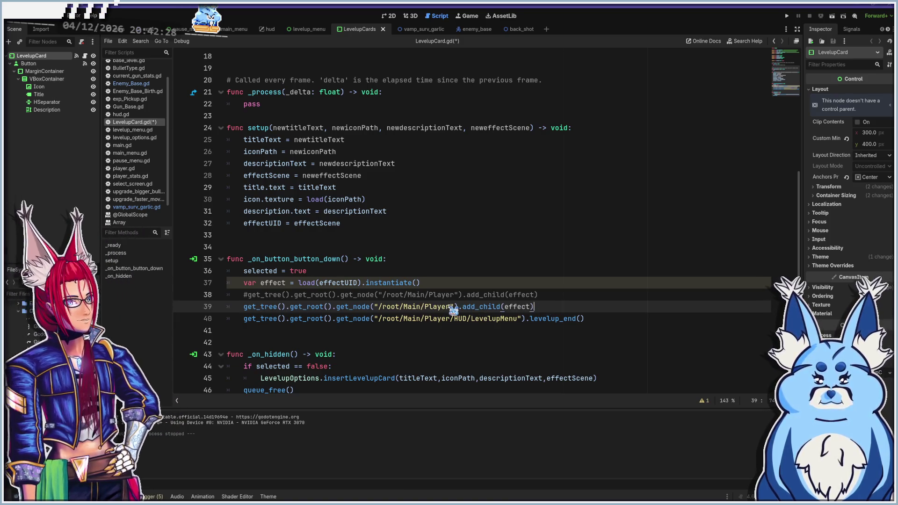
pyautogui.press('BackSpace')
pyautogui.press('BackSpace')
pyautogui.press('BackSpace')
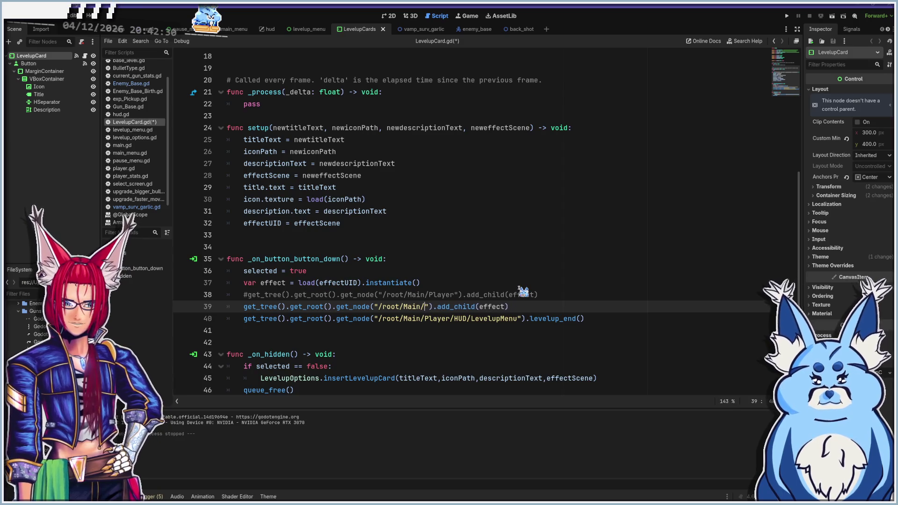
pyautogui.hotkey('ctrl', 's')
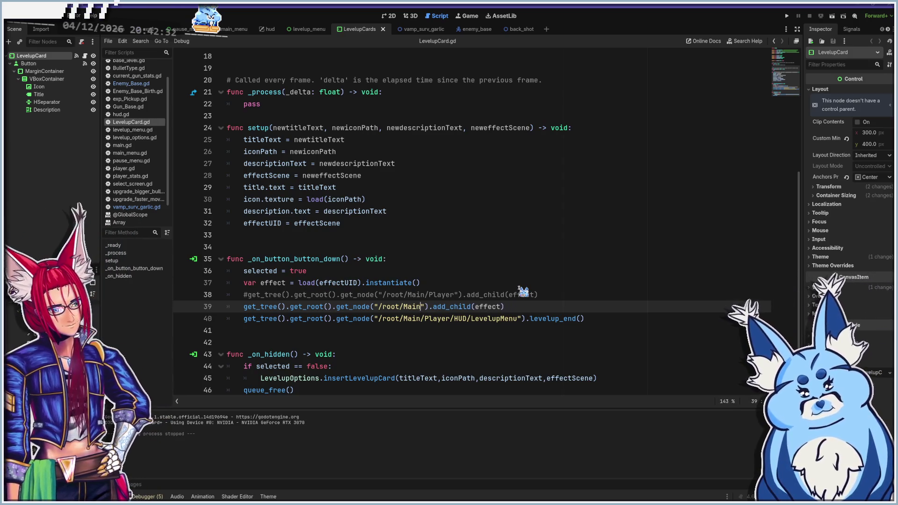
pyautogui.press('F5')
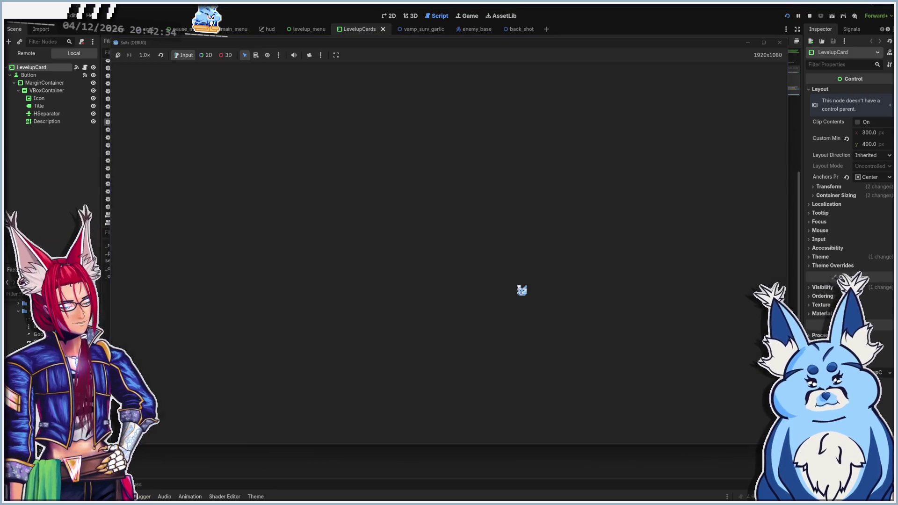
# Start a game, walk with WASD until Level Up, and choose the Uh Oh Stinky card
pyautogui.click(464, 330)
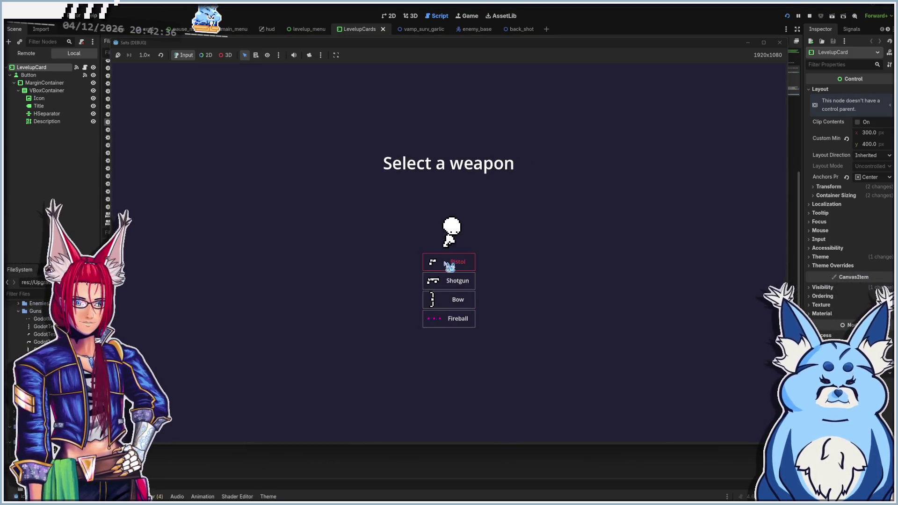
pyautogui.click(459, 263)
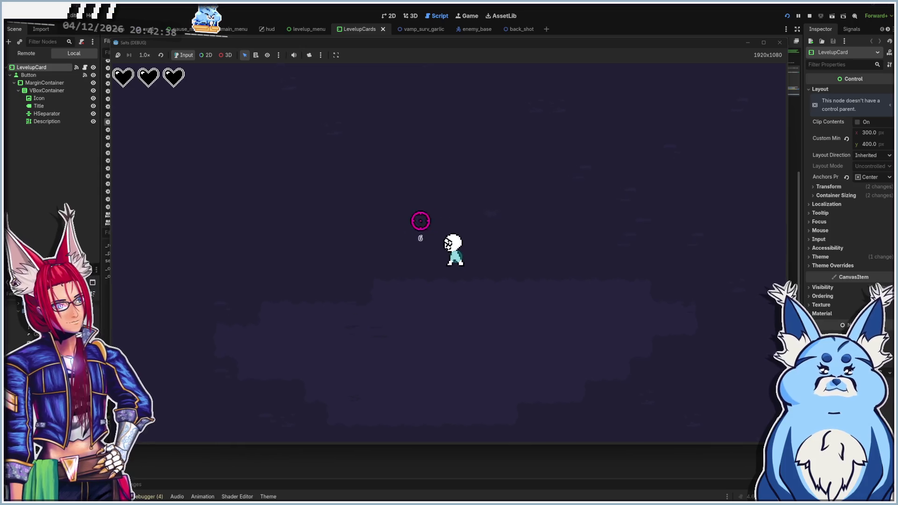
pyautogui.press('a')
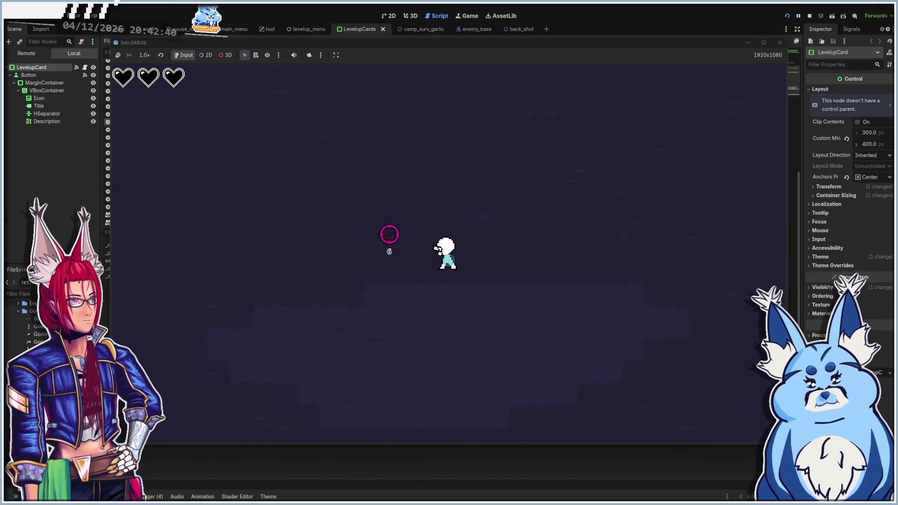
pyautogui.press('s')
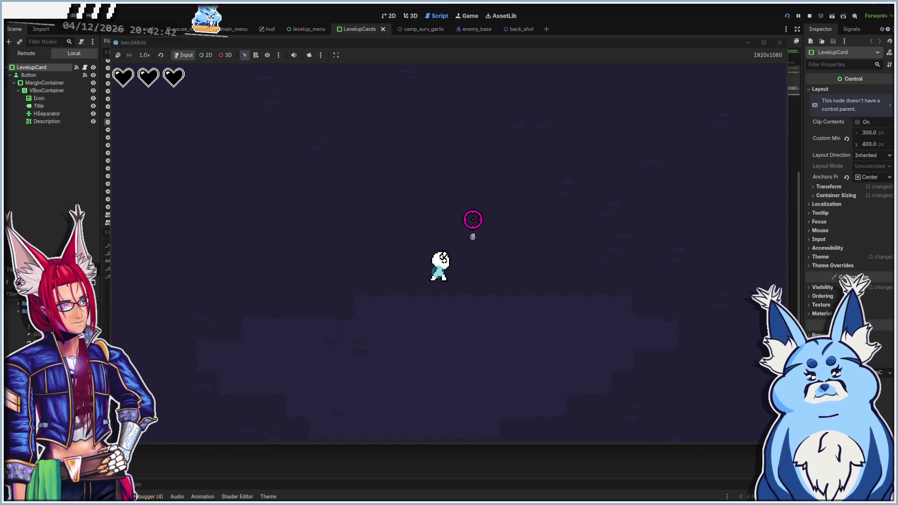
pyautogui.press('a')
pyautogui.press('w')
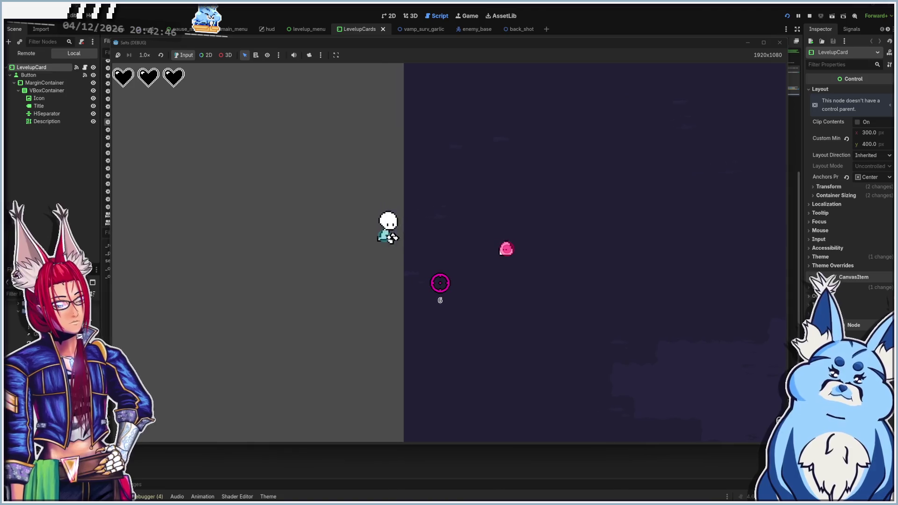
pyautogui.press('d')
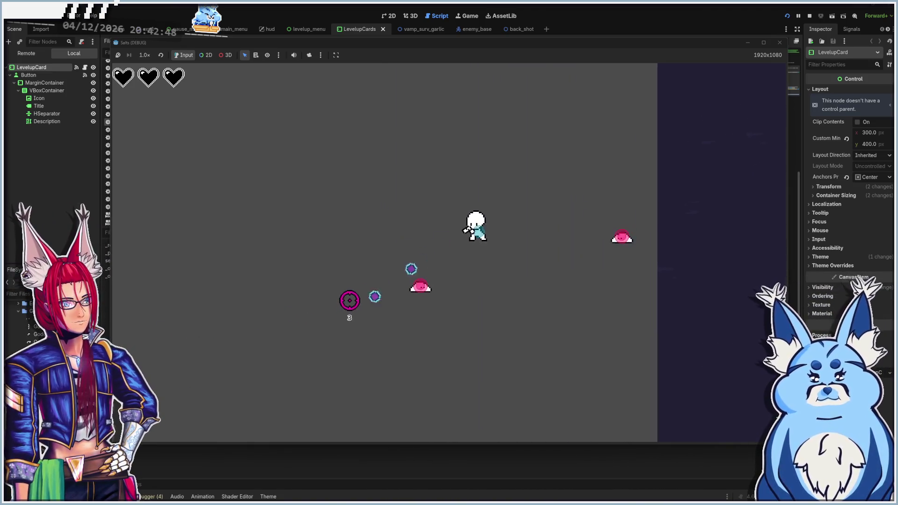
pyautogui.press('s')
pyautogui.press('a')
pyautogui.press('w')
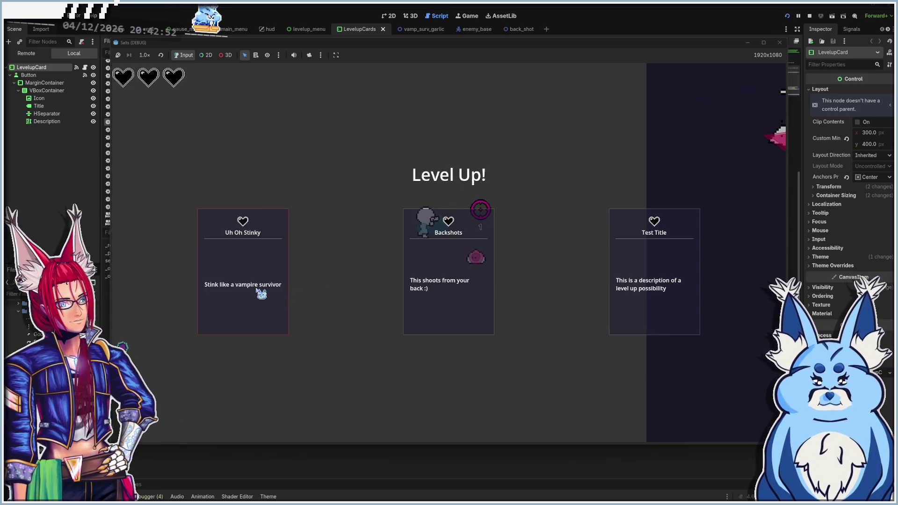
pyautogui.click(261, 293)
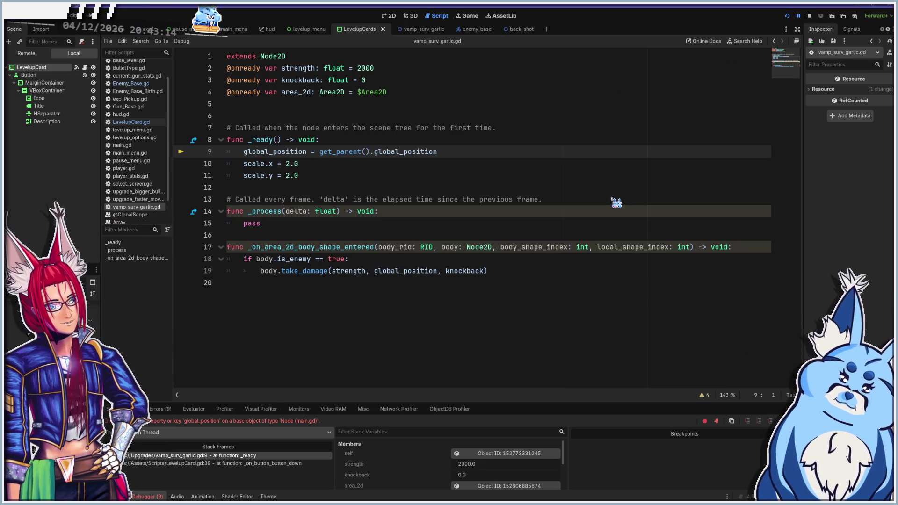
# Add # at the start of line 9 to disable the global_position = get_parent() assignment
pyautogui.click(243, 153)
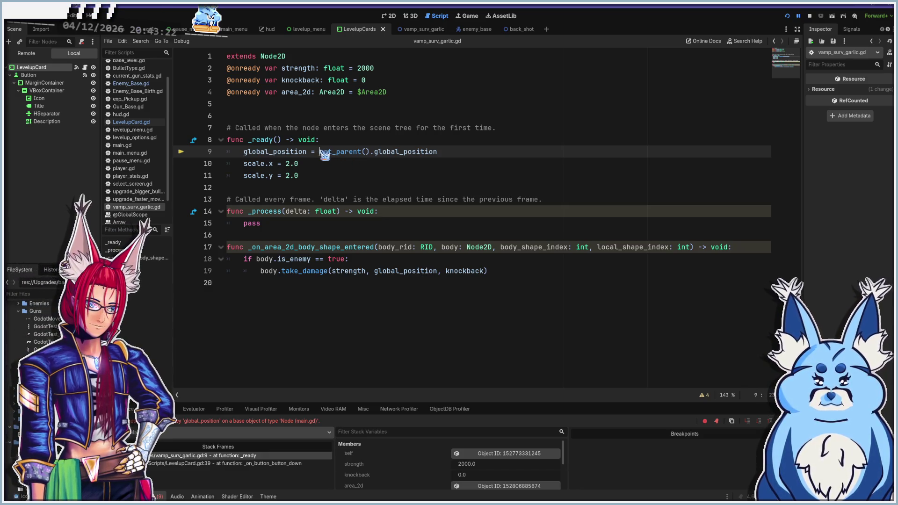
pyautogui.moveTo(320, 152); pyautogui.dragTo(371, 154)
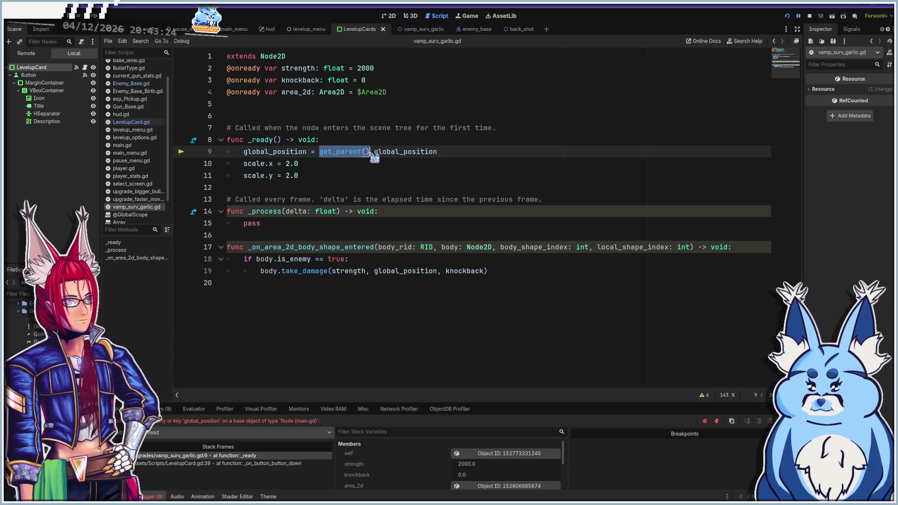
pyautogui.click(244, 153)
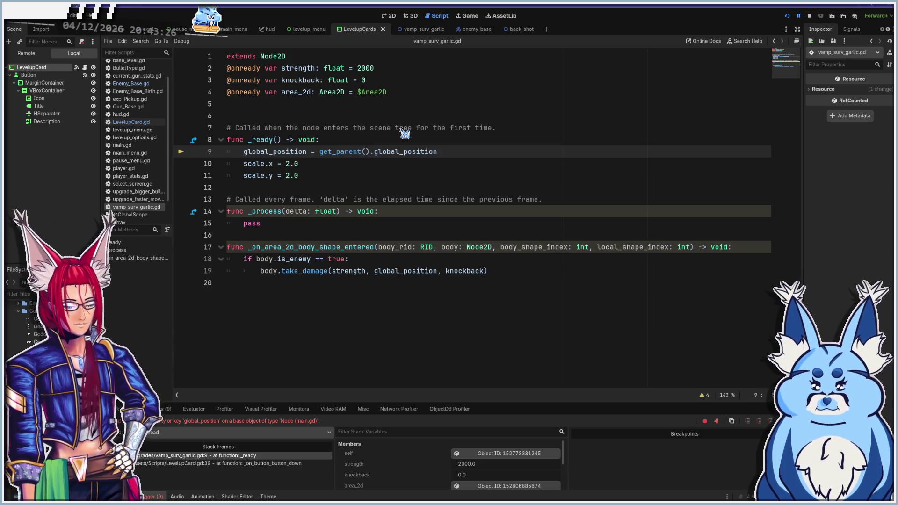
pyautogui.write('#')
pyautogui.press('Home')
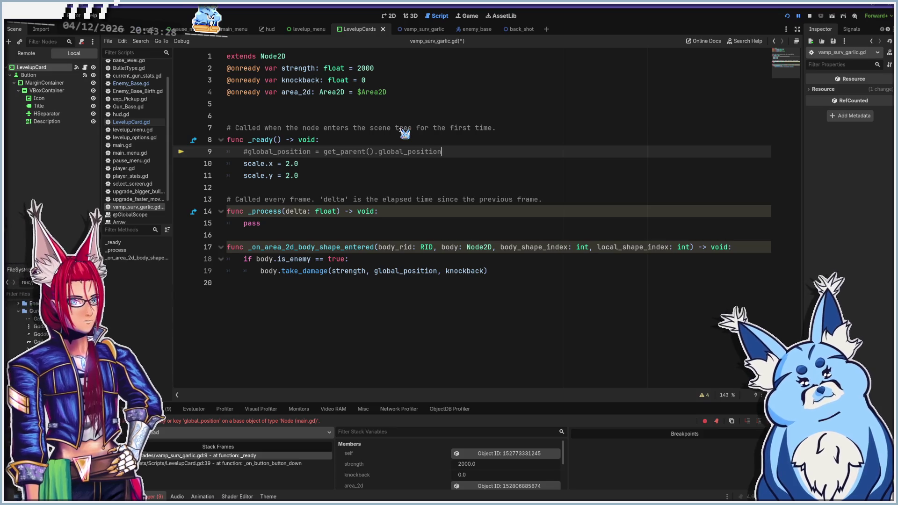
# Copy global_position onto a new line 10 and start a (-1,-1) value
pyautogui.press('Right')
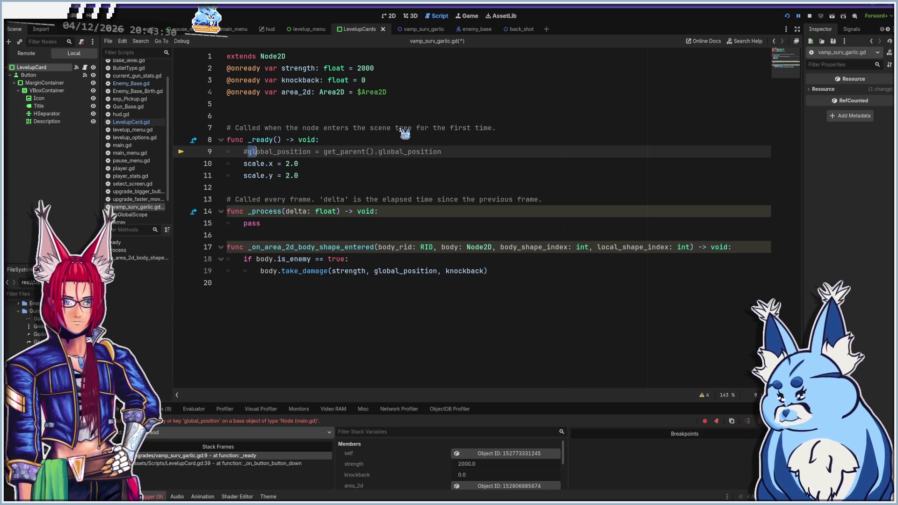
pyautogui.hotkey('shift', 'Right')
pyautogui.hotkey('shift', 'Right')
pyautogui.hotkey('shift', 'Right')
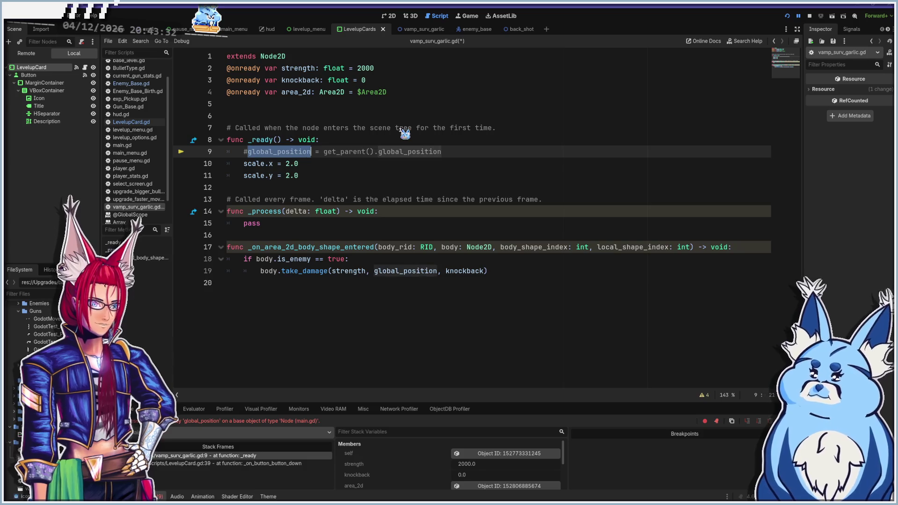
pyautogui.press('End')
pyautogui.press('Return')
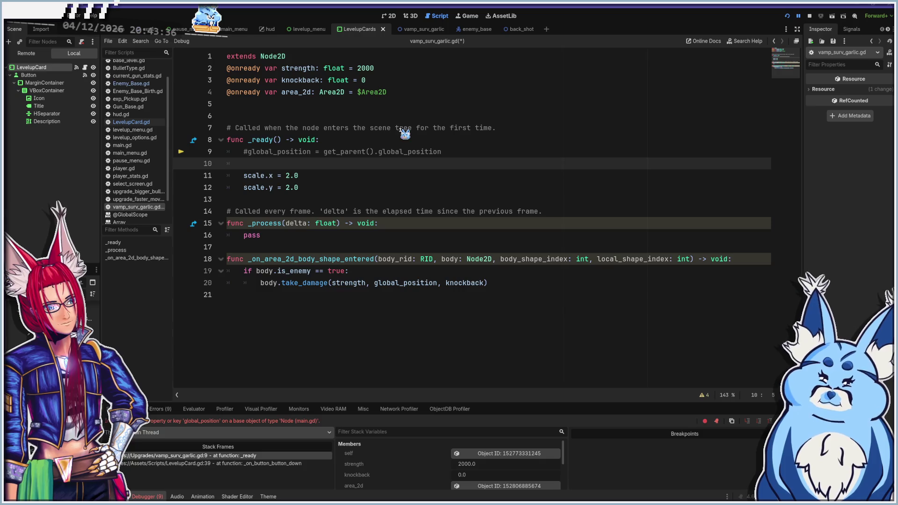
pyautogui.write('global_position')
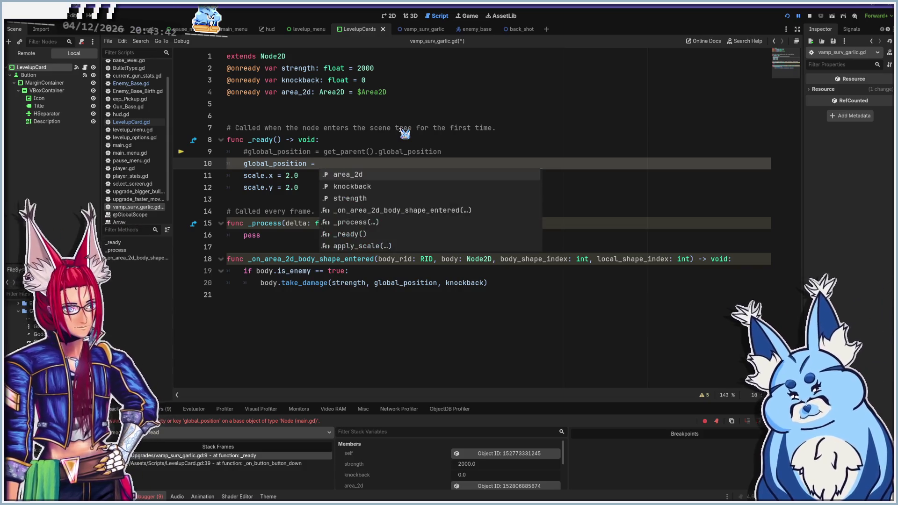
pyautogui.write('(')
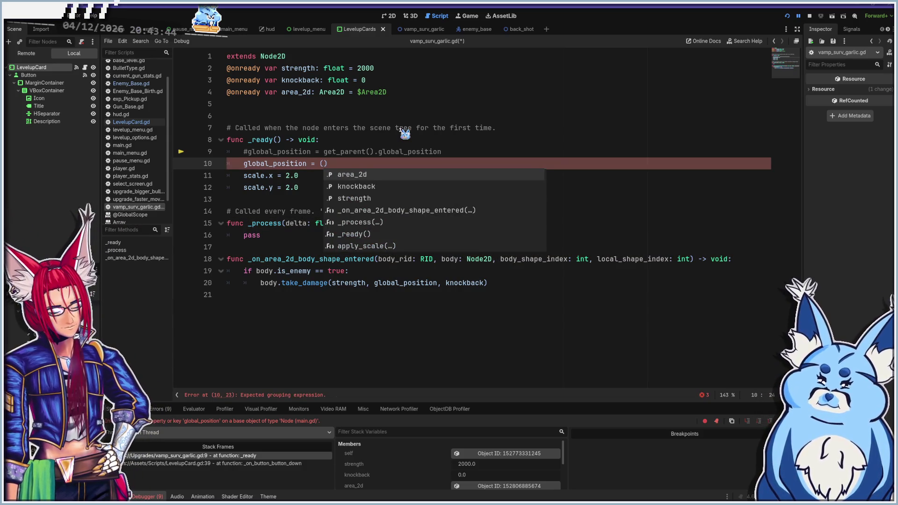
pyautogui.write('-1,-1')
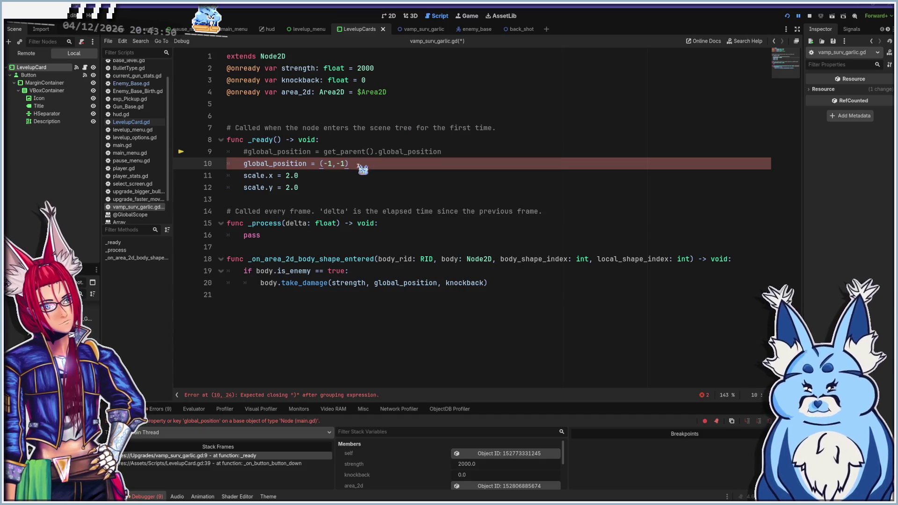
# Make the value vector2(-1,-1), fix the typo, and open global_position's documentation
pyautogui.click(320, 163)
pyautogui.write('vaector2')
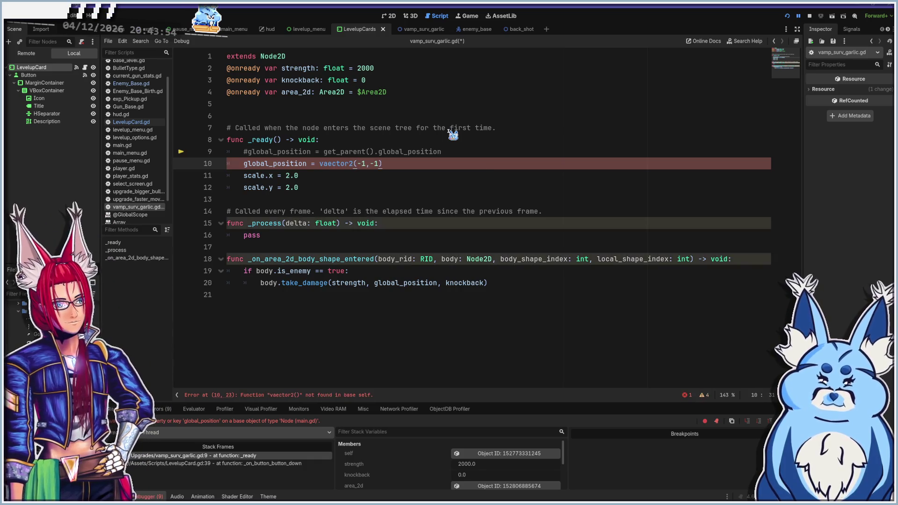
pyautogui.click(428, 164)
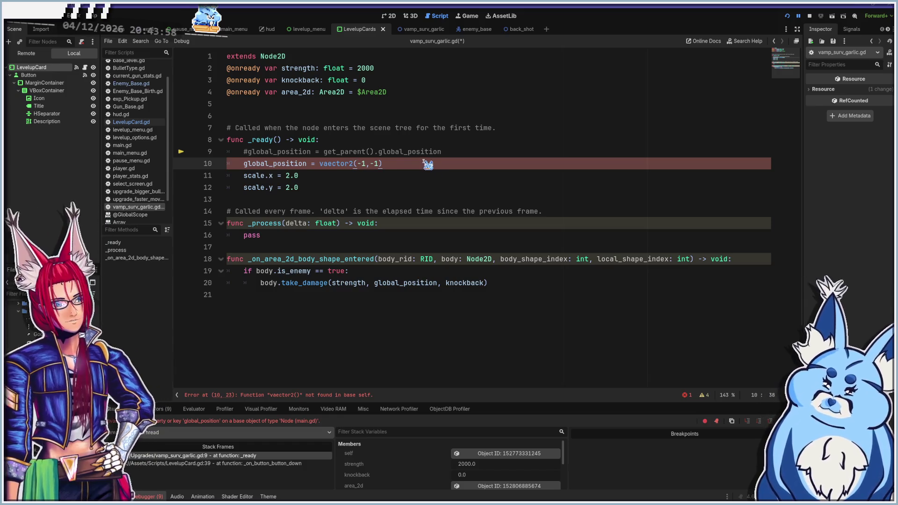
pyautogui.click(333, 163)
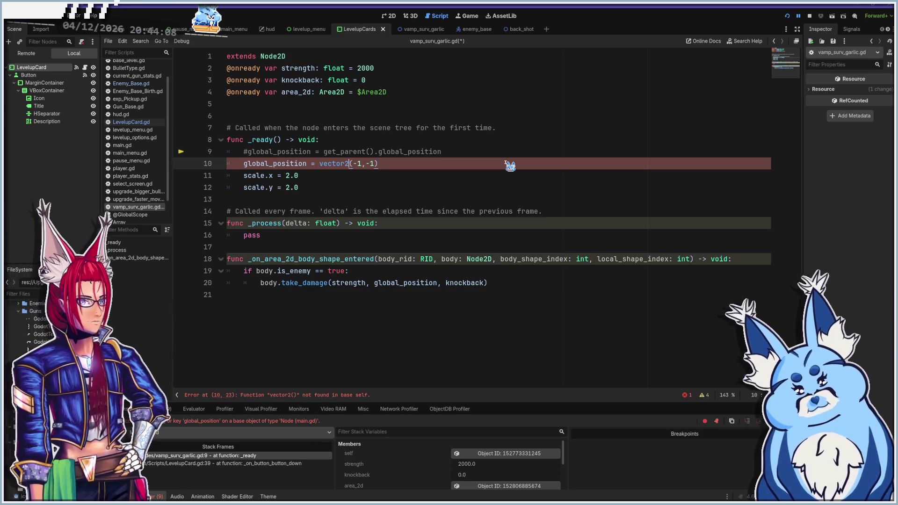
pyautogui.keyDown('ctrl'); pyautogui.click(281, 163); pyautogui.keyUp('ctrl')
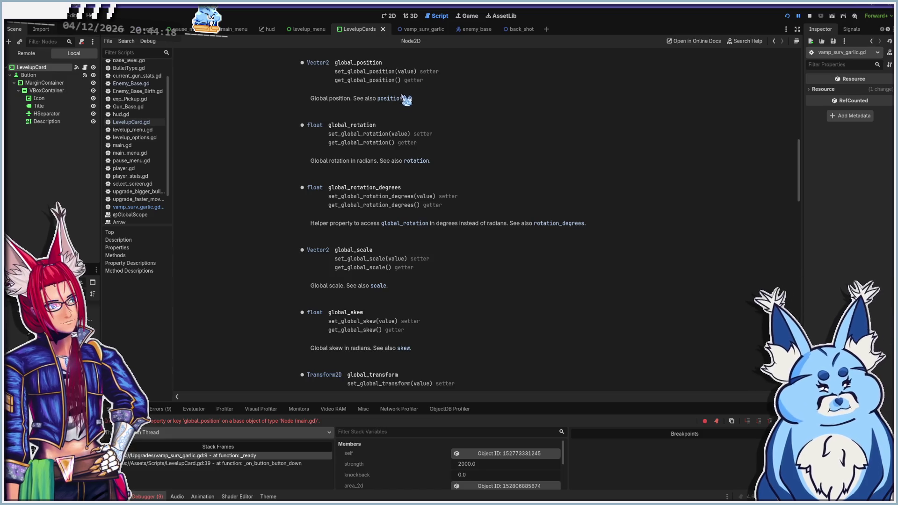
# Back in vamp_surv_garlic.gd, prefix line 10 with set_ and strip the vector2 call
pyautogui.hotkey('alt', 'Left')
pyautogui.click(244, 163)
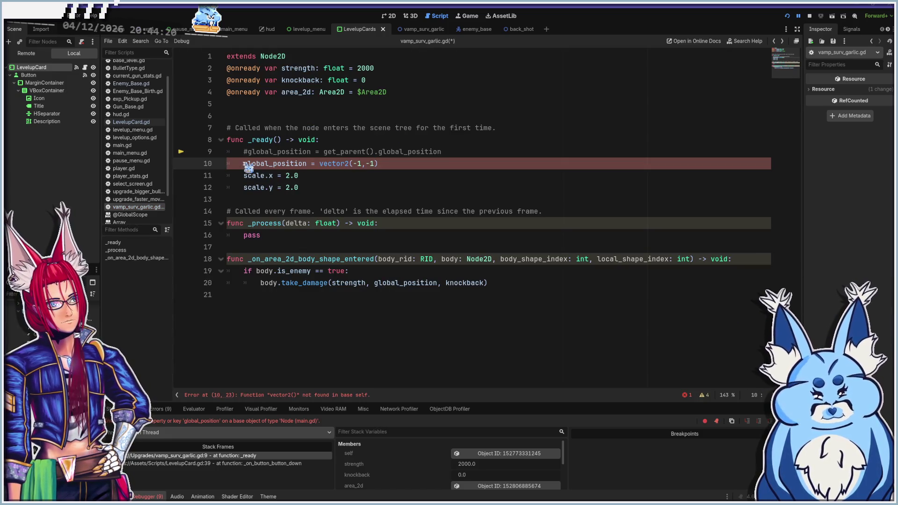
pyautogui.write('set_')
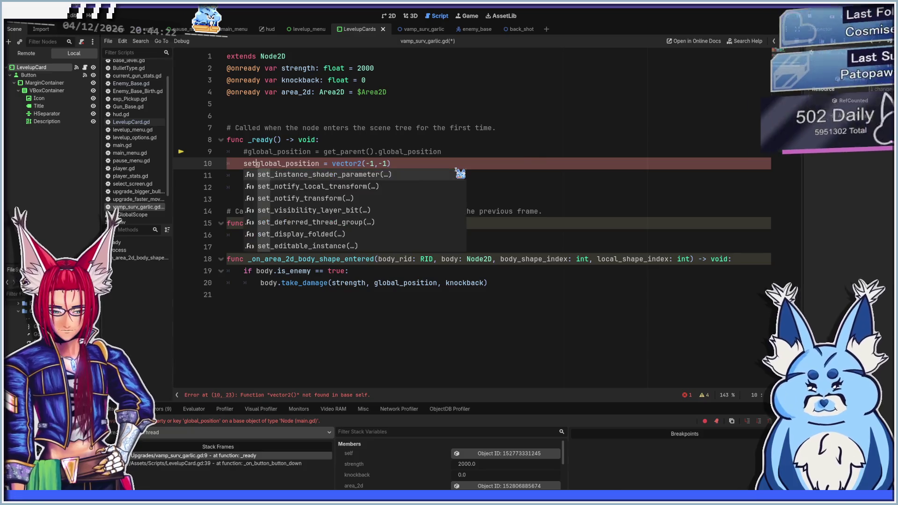
pyautogui.click(337, 163)
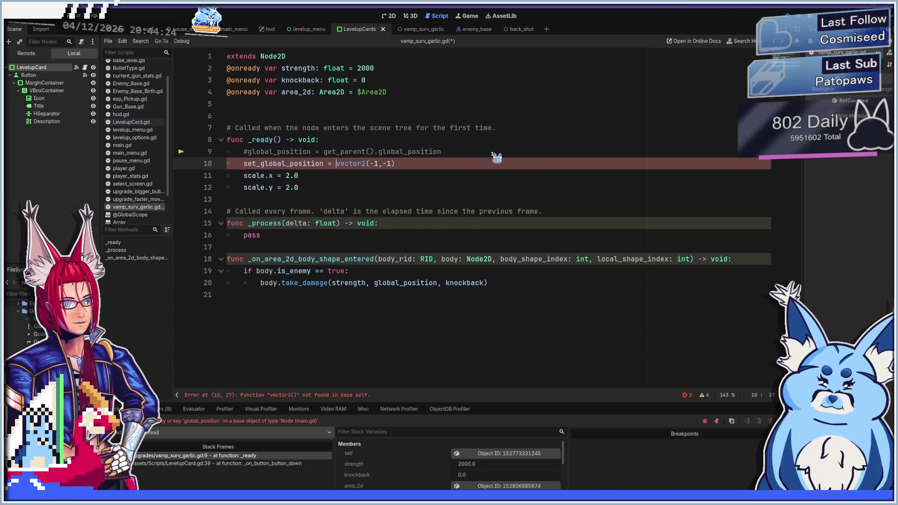
pyautogui.press('Delete')
pyautogui.press('Delete')
pyautogui.press('Delete')
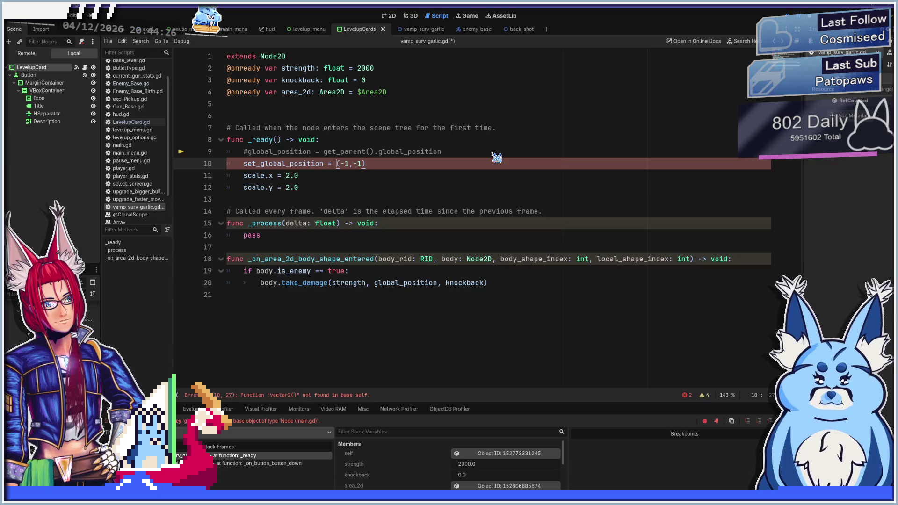
pyautogui.press('Delete')
pyautogui.press('Delete')
pyautogui.press('End')
pyautogui.press('BackSpace')
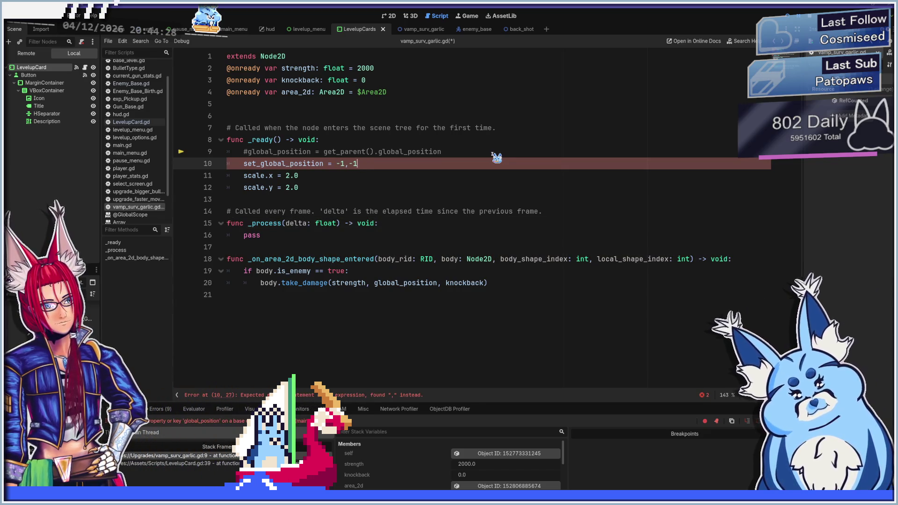
# Try separate set_global_position.x and set_global_position.y lines, then join them back together
pyautogui.click(323, 163)
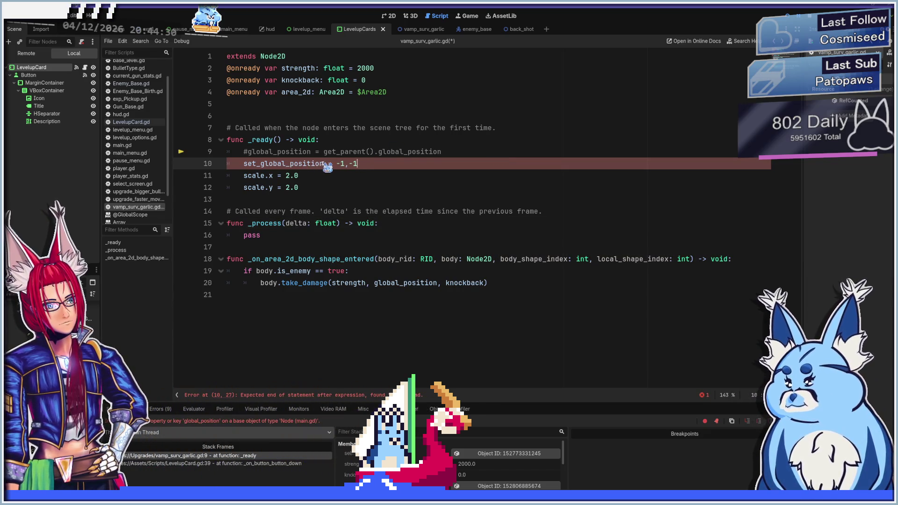
pyautogui.write('.x')
pyautogui.press('Right')
pyautogui.press('Right')
pyautogui.press('Right')
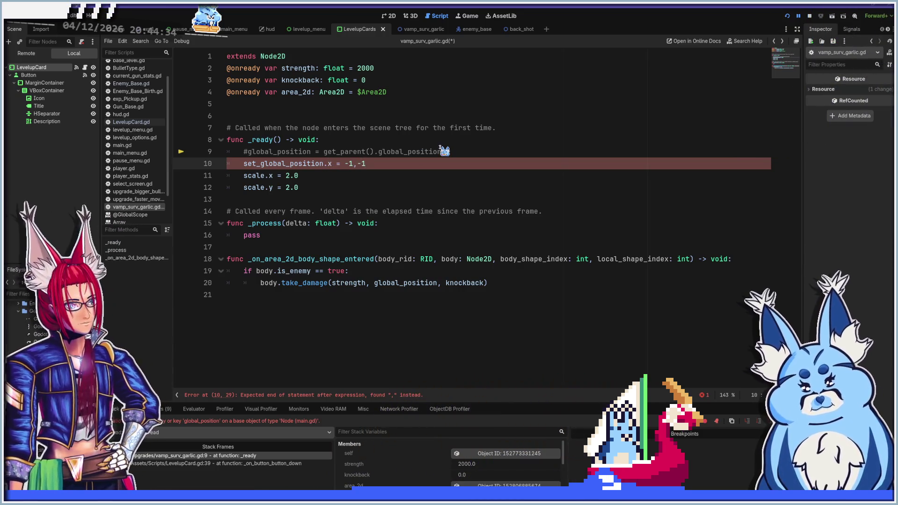
pyautogui.press('Delete')
pyautogui.press('Return')
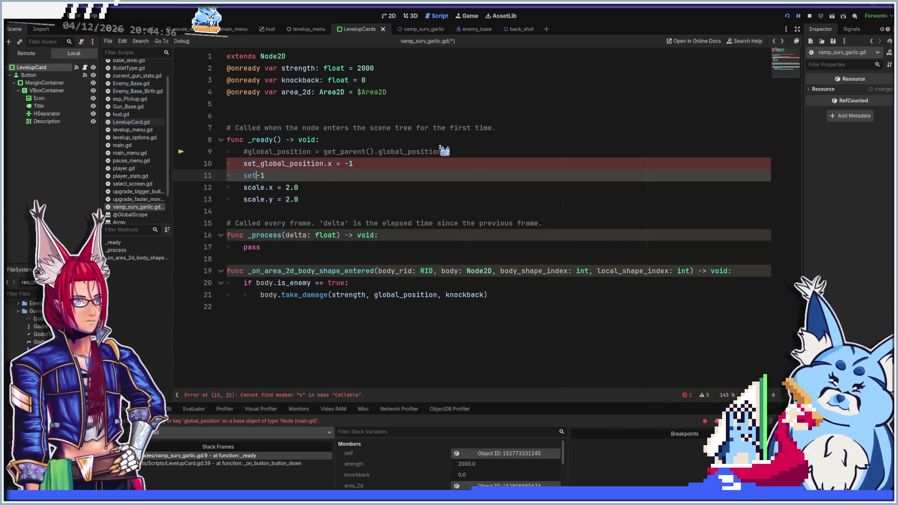
pyautogui.write('set_globa')
pyautogui.write('l_pos')
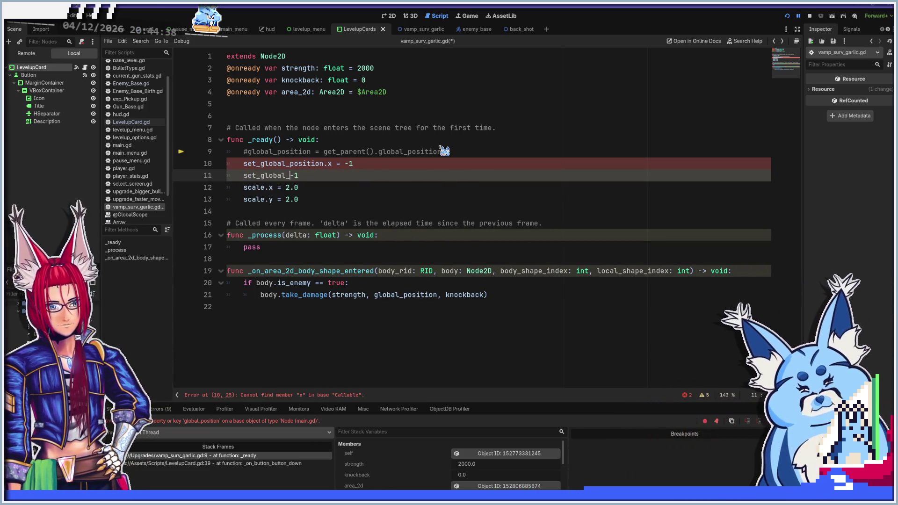
pyautogui.write('ition.y ')
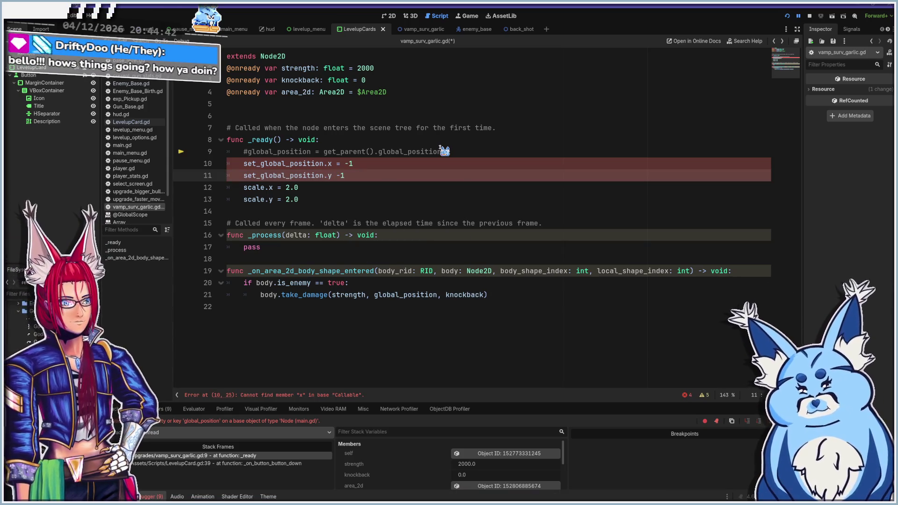
pyautogui.write('=')
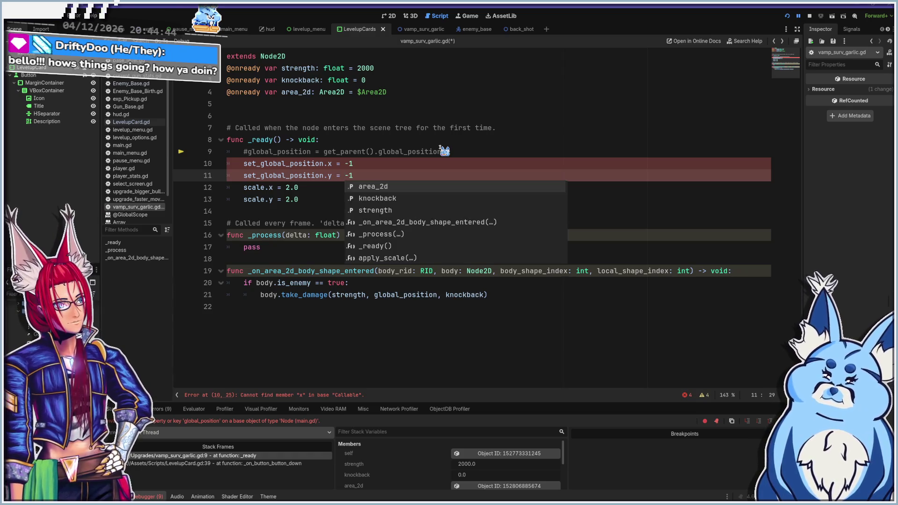
pyautogui.click(423, 177)
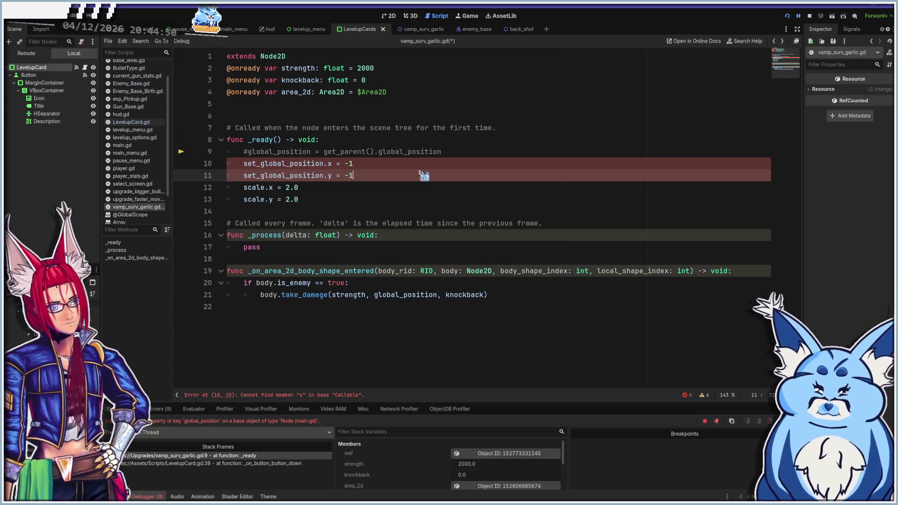
pyautogui.hotkey('ctrl', 'BackSpace')
pyautogui.hotkey('ctrl', 'BackSpace')
pyautogui.hotkey('ctrl', 'BackSpace')
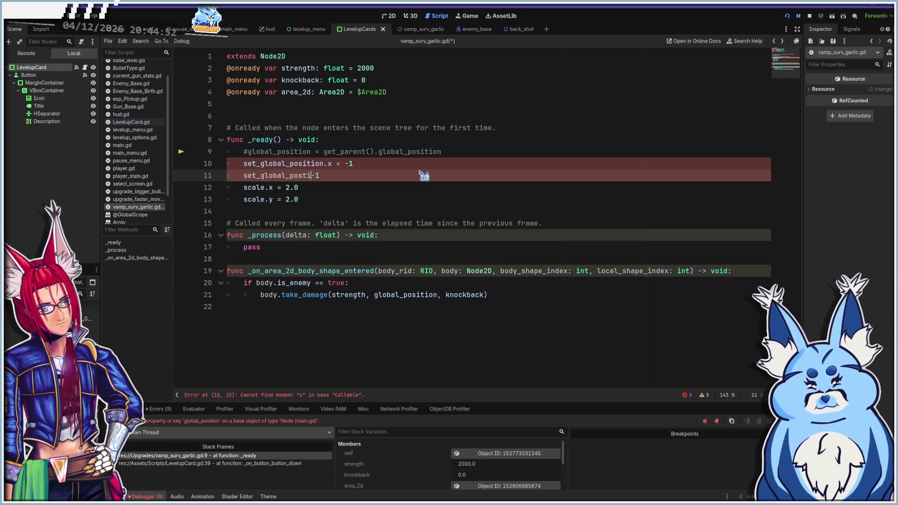
pyautogui.press('BackSpace')
pyautogui.write(',')
# Rewrite line 10 as set_global_position = Vector2(-1,-1), then start undoing the edits
pyautogui.press('Left')
pyautogui.press('Left')
pyautogui.press('Left')
pyautogui.press('BackSpace')
pyautogui.press('BackSpace')
pyautogui.press('End')
pyautogui.write(')')
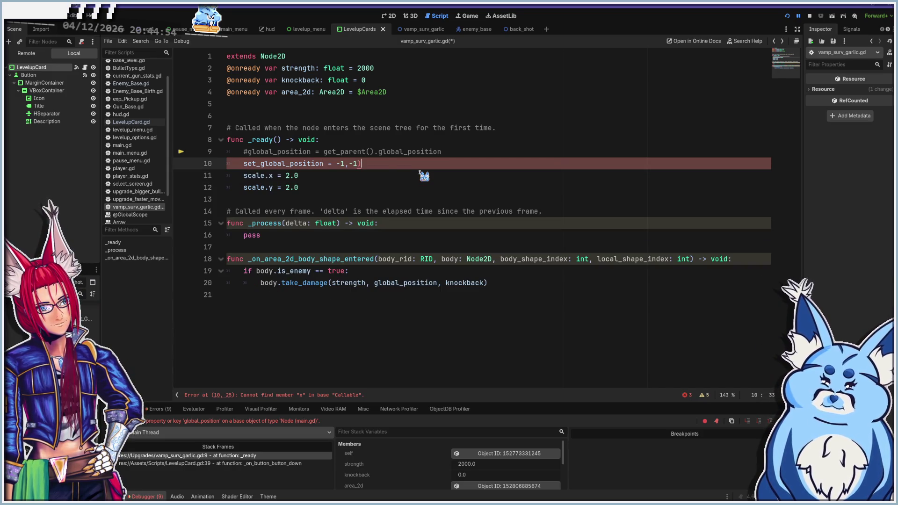
pyautogui.press('Left')
pyautogui.press('Left')
pyautogui.press('Left')
pyautogui.write('vector2(')
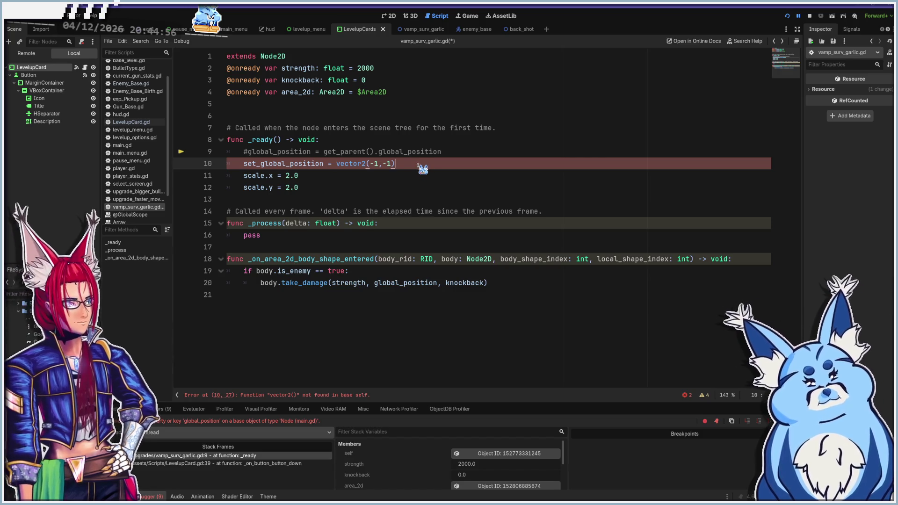
pyautogui.click(420, 163)
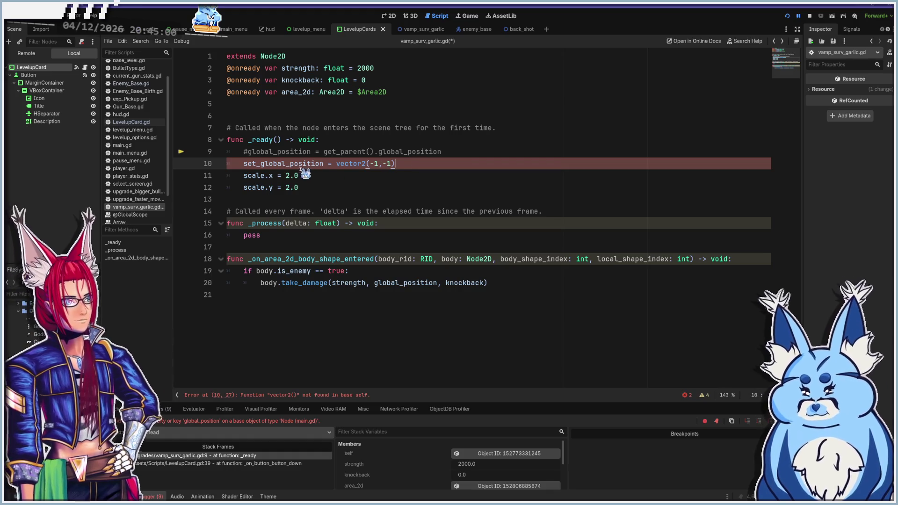
pyautogui.click(337, 163)
pyautogui.press('Delete')
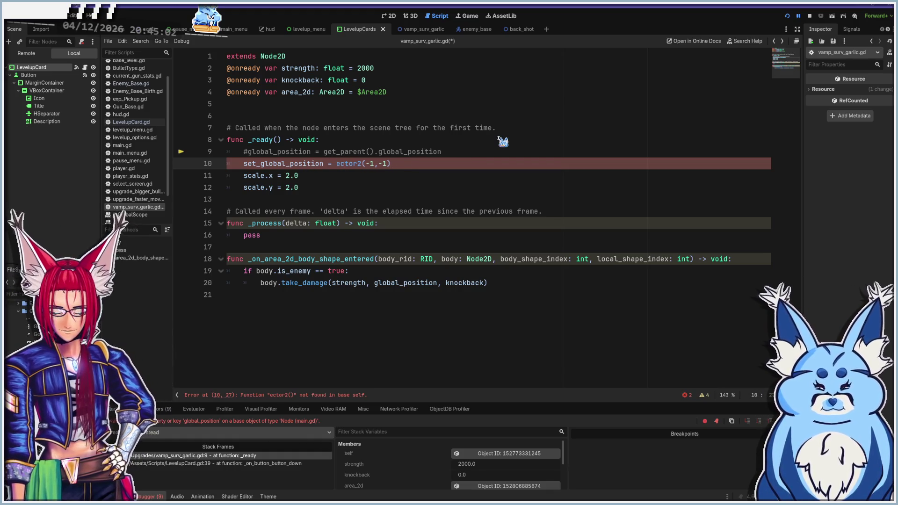
pyautogui.write('V')
pyautogui.click(459, 164)
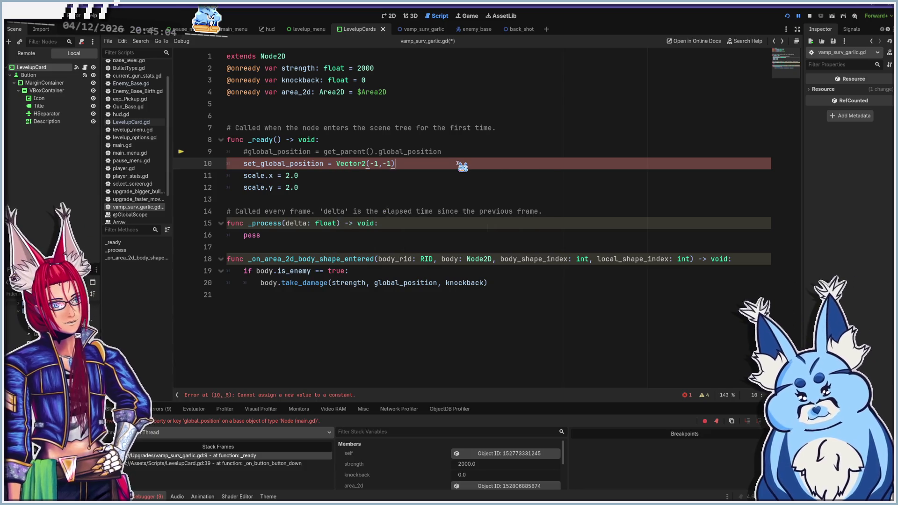
pyautogui.hotkey('ctrl', 'z')
pyautogui.hotkey('ctrl', 'z')
pyautogui.hotkey('ctrl', 'z')
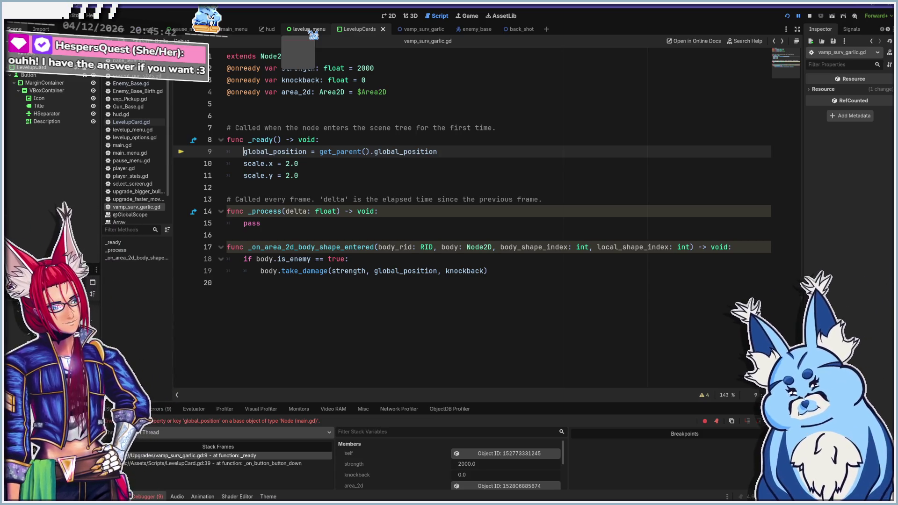
# Switch to the levelup_menu.gd script
pyautogui.click(310, 31)
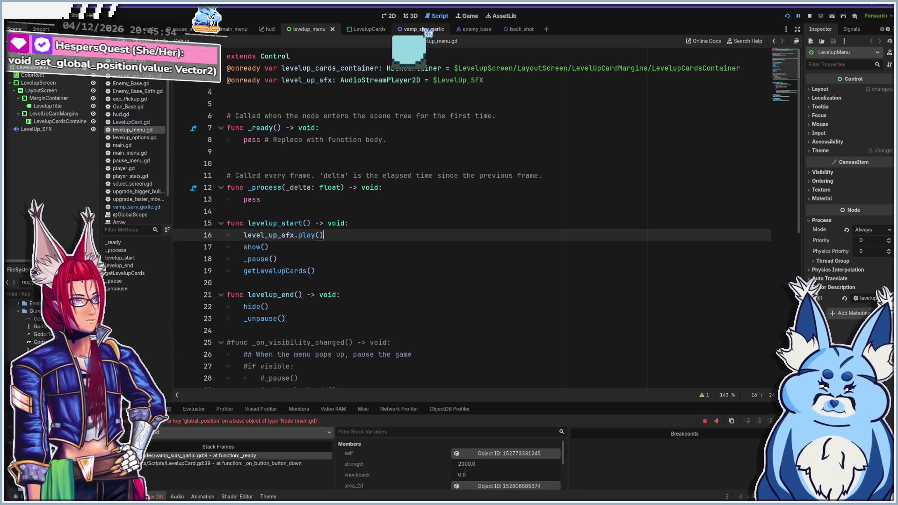
# Return to vamp_surv_garlic.gd and view the _process documentation tooltip
pyautogui.click(425, 29)
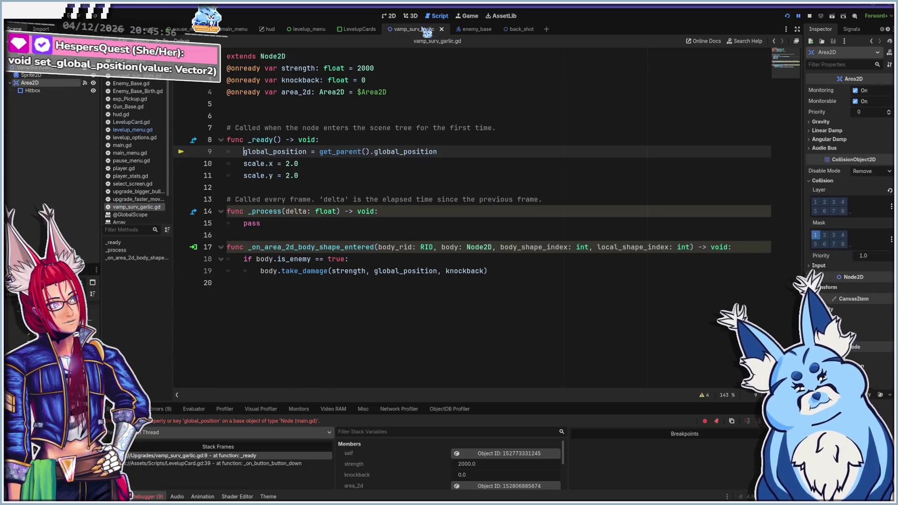
pyautogui.moveTo(280, 211)
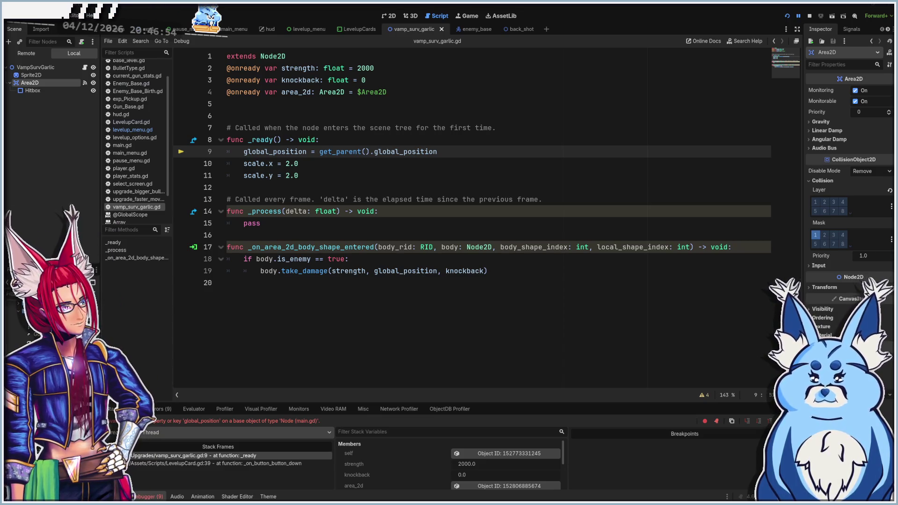
# In LevelupCard.gd, delete the add-to-Main line and uncomment the Player add_child line
pyautogui.click(355, 29)
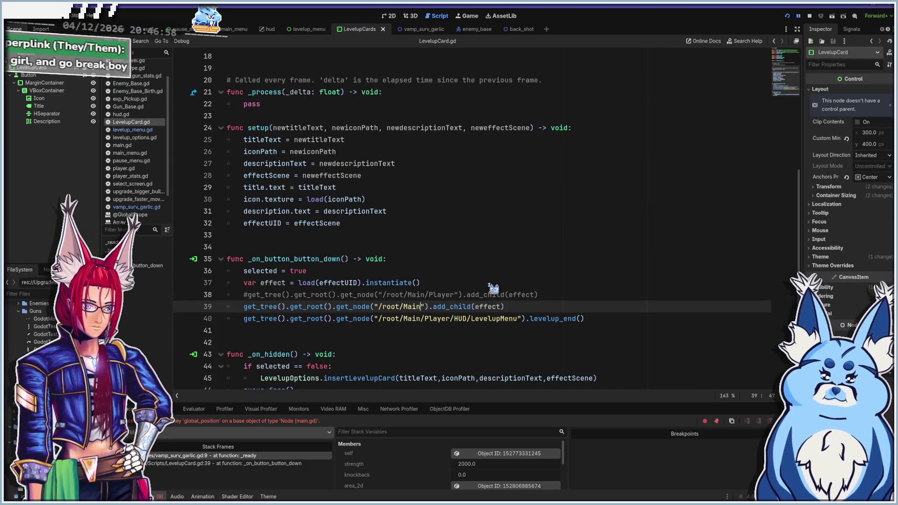
pyautogui.press('Home')
pyautogui.hotkey('shift', 'End')
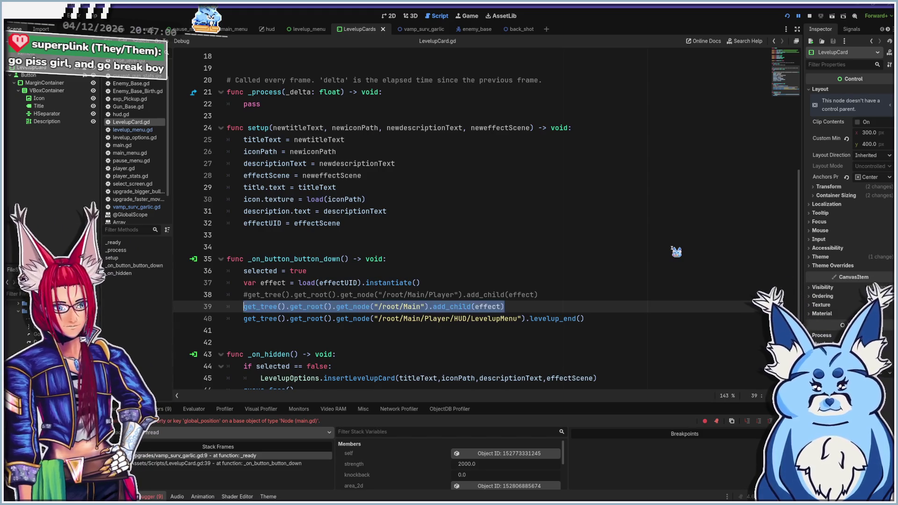
pyautogui.press('BackSpace')
pyautogui.press('BackSpace')
pyautogui.press('BackSpace')
pyautogui.press('Home')
pyautogui.press('Delete')
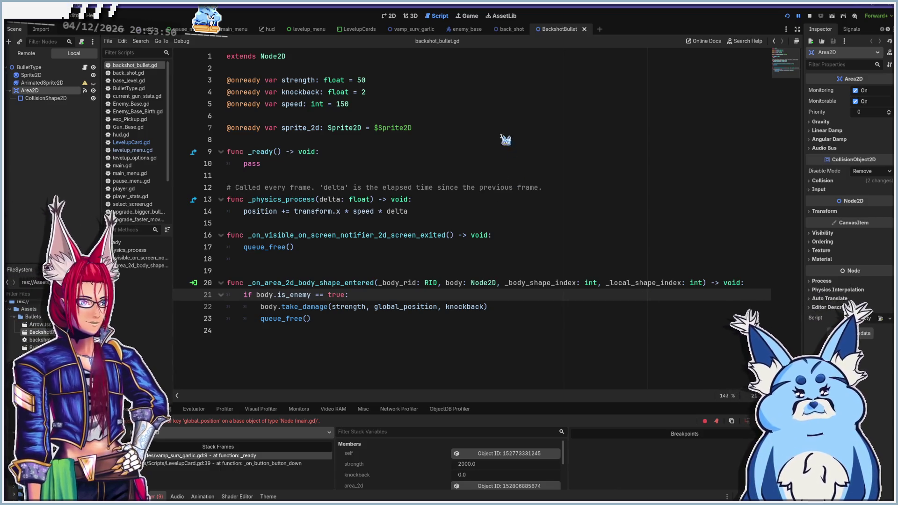
# Show BackshotBullet in 2D, select BulletType, and expand Ordering to confirm Z Index 1
pyautogui.click(389, 16)
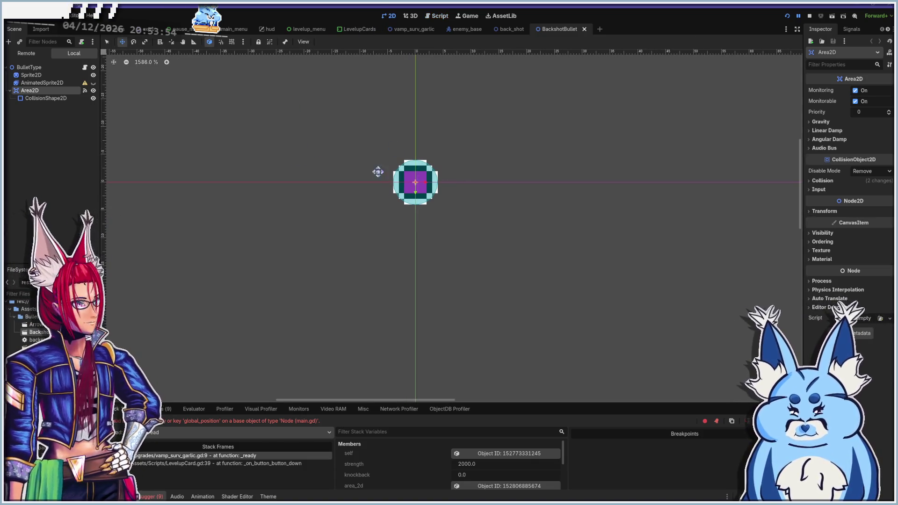
pyautogui.click(37, 69)
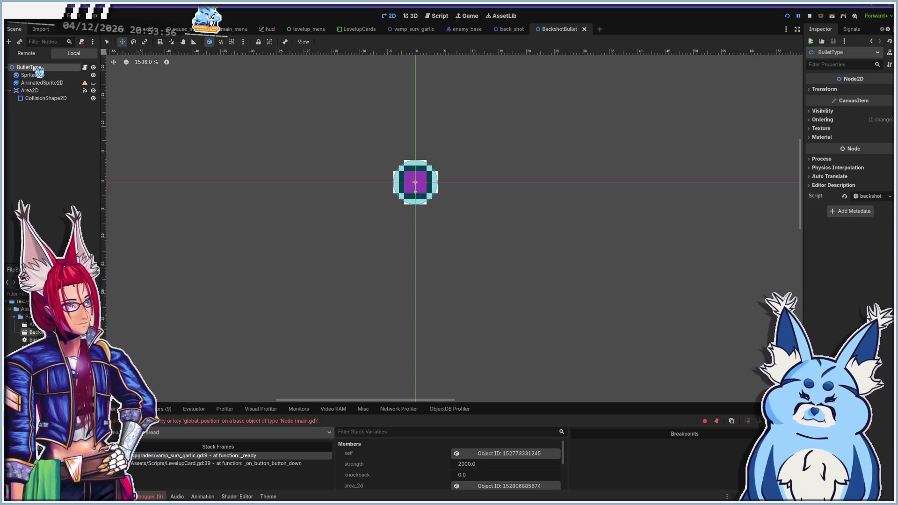
pyautogui.click(823, 112)
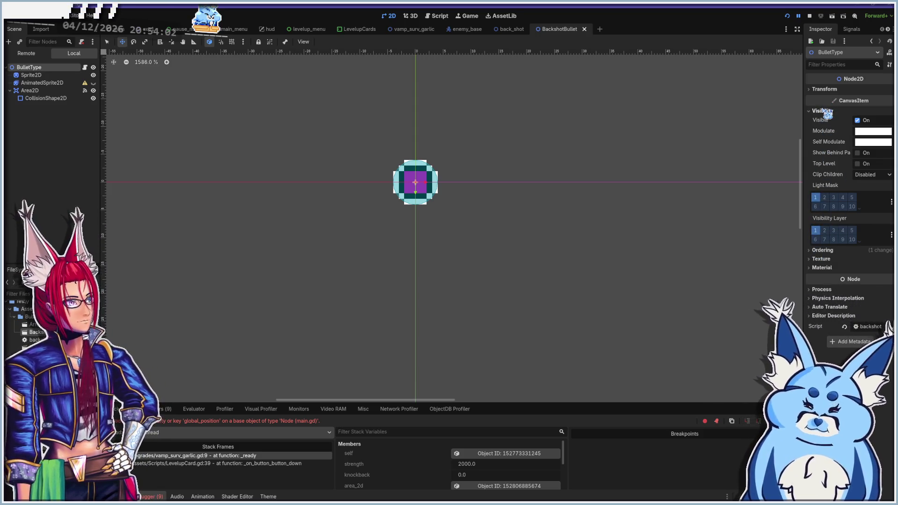
pyautogui.click(824, 111)
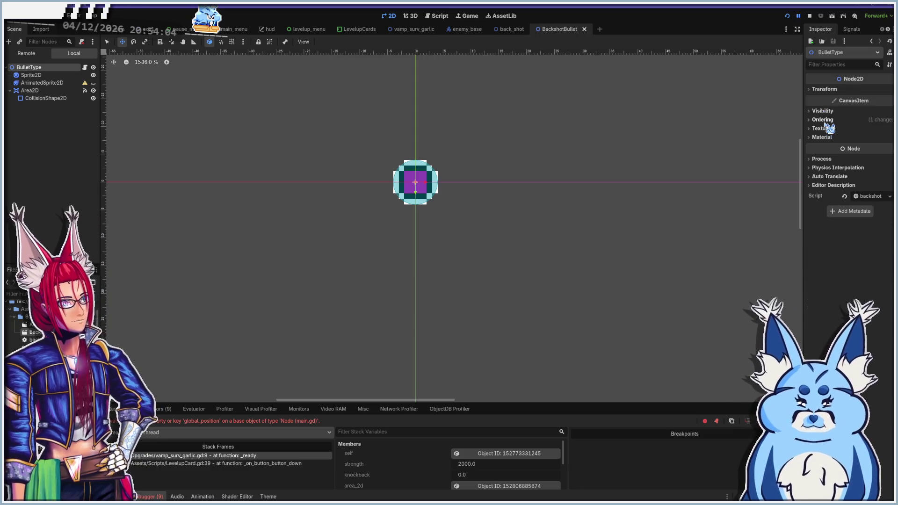
pyautogui.click(822, 120)
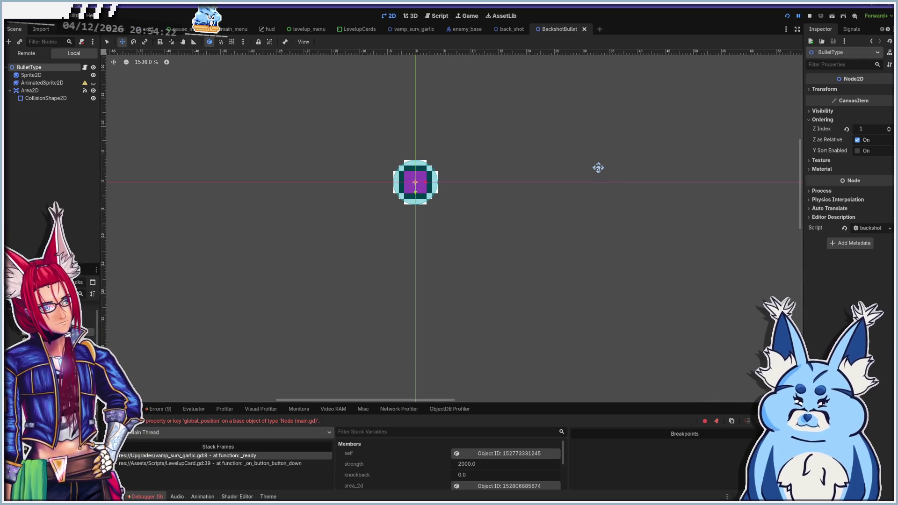
pyautogui.moveTo(459, 26)
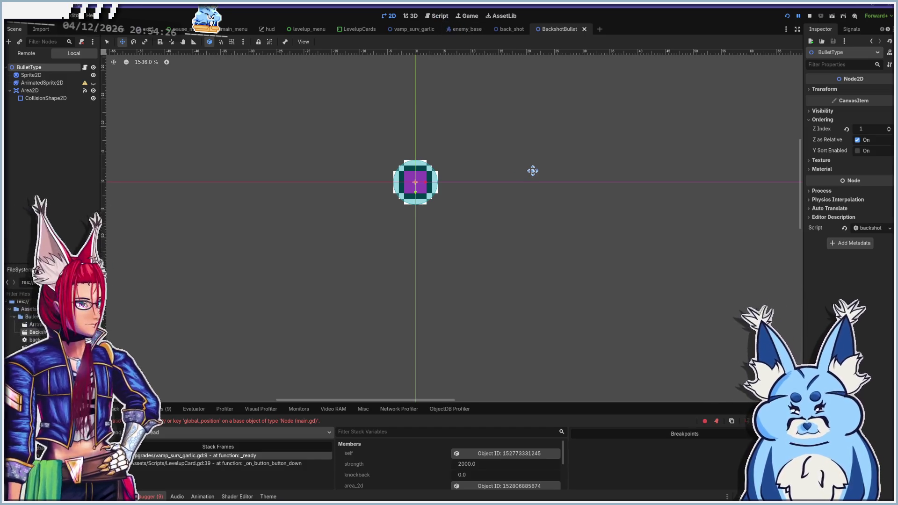
# Run the project, start a game with the Pistol, and play toward the first level-up
pyautogui.press('F5')
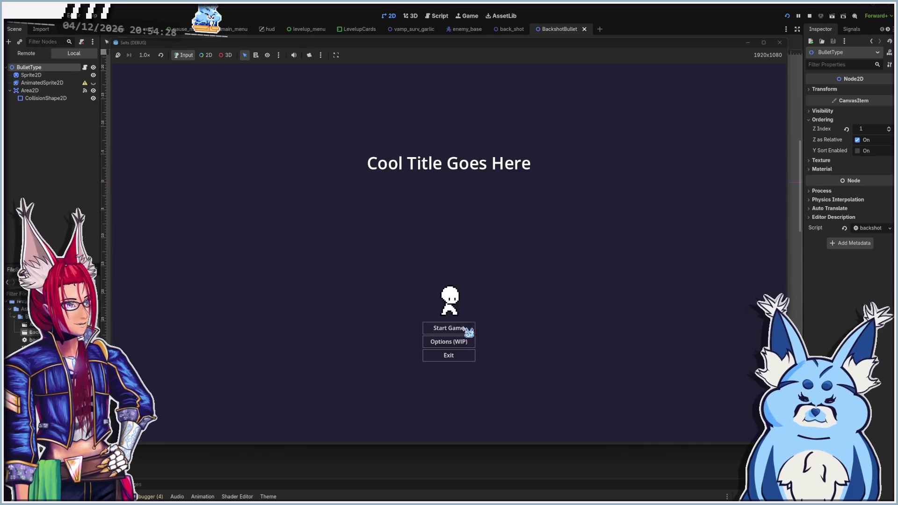
pyautogui.click(466, 329)
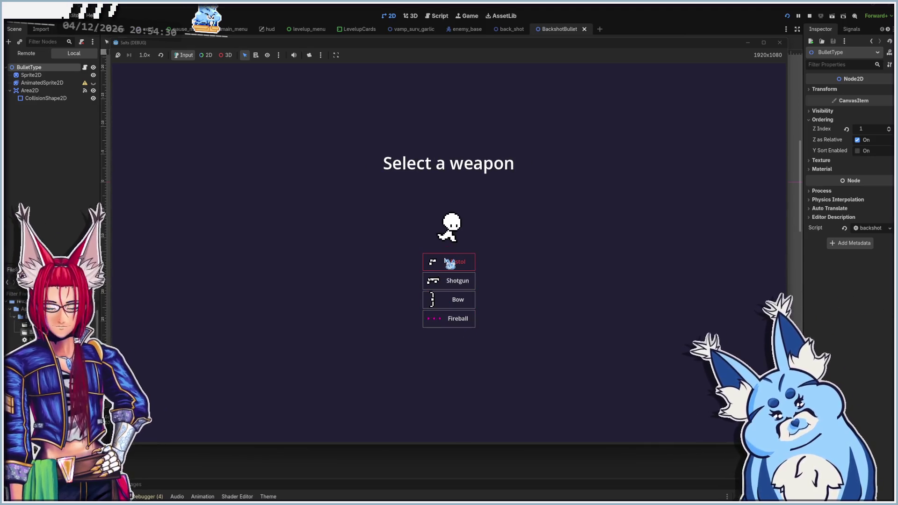
pyautogui.click(449, 264)
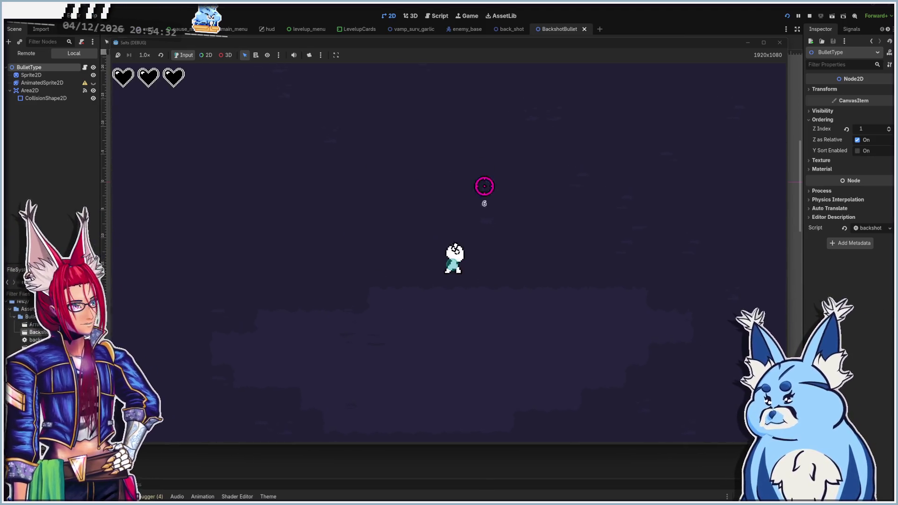
pyautogui.press('a')
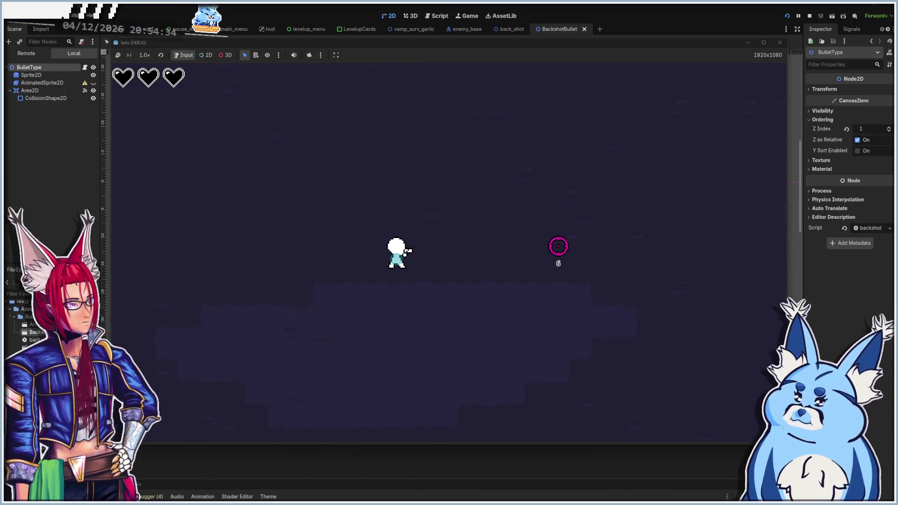
pyautogui.press('d')
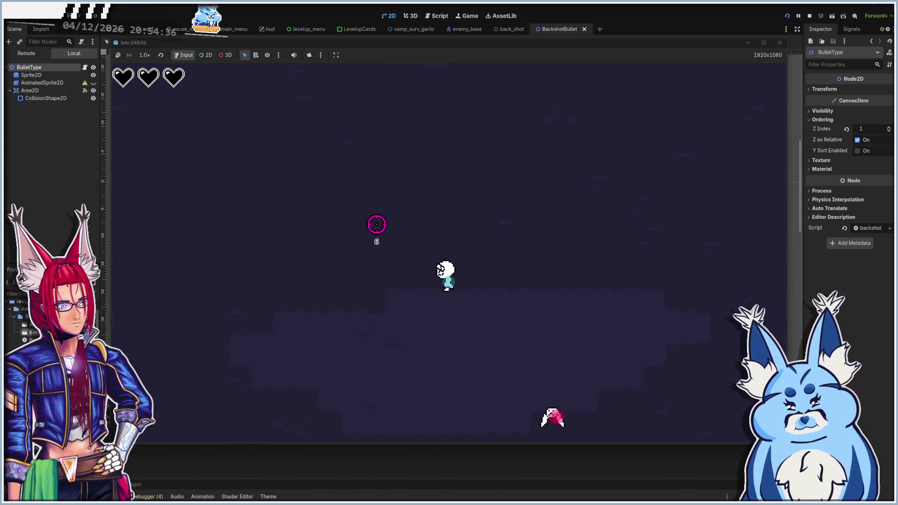
pyautogui.press('Escape')
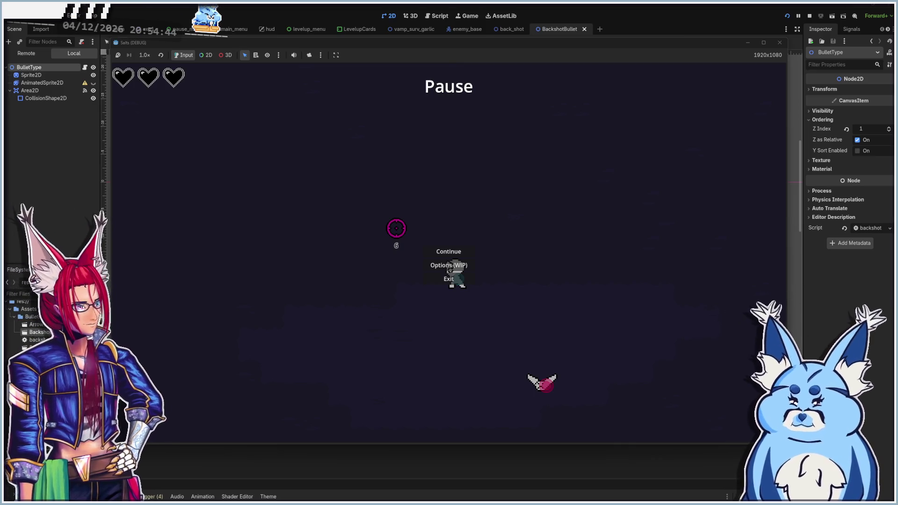
pyautogui.click(458, 251)
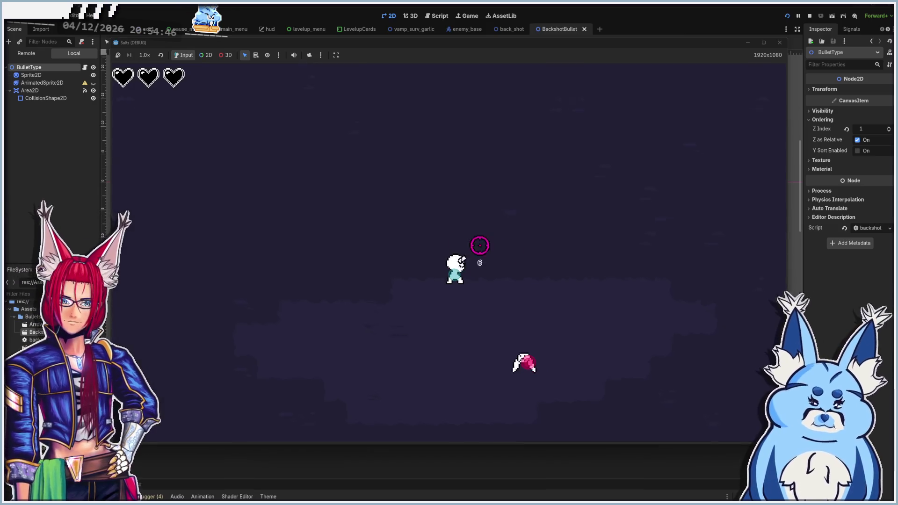
pyautogui.press('d')
pyautogui.press('s')
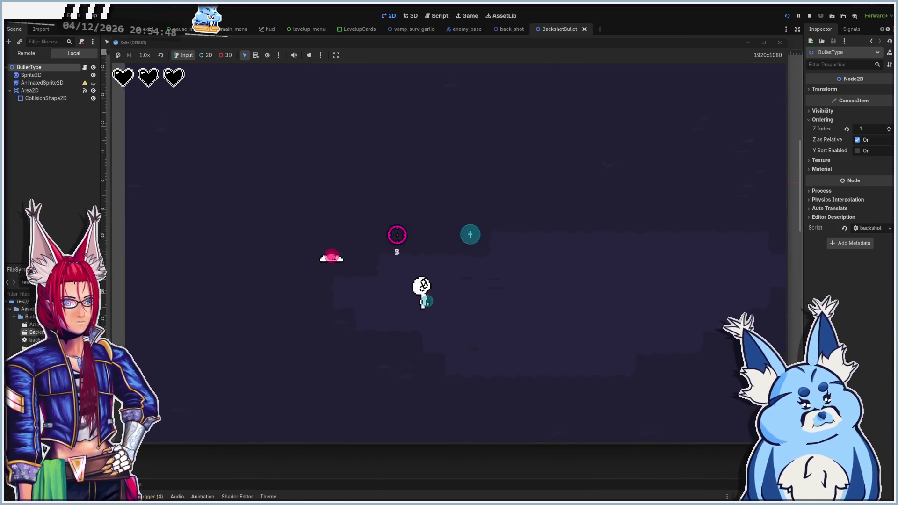
pyautogui.press('s')
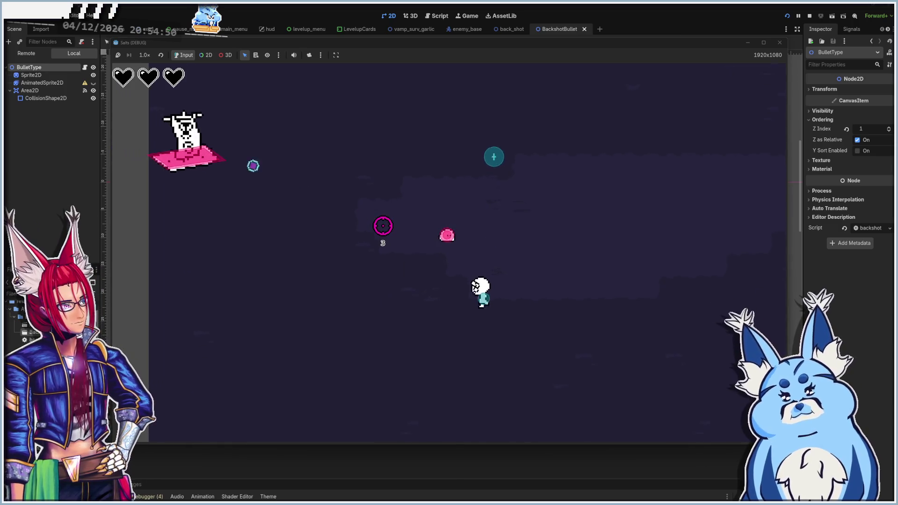
pyautogui.press('w')
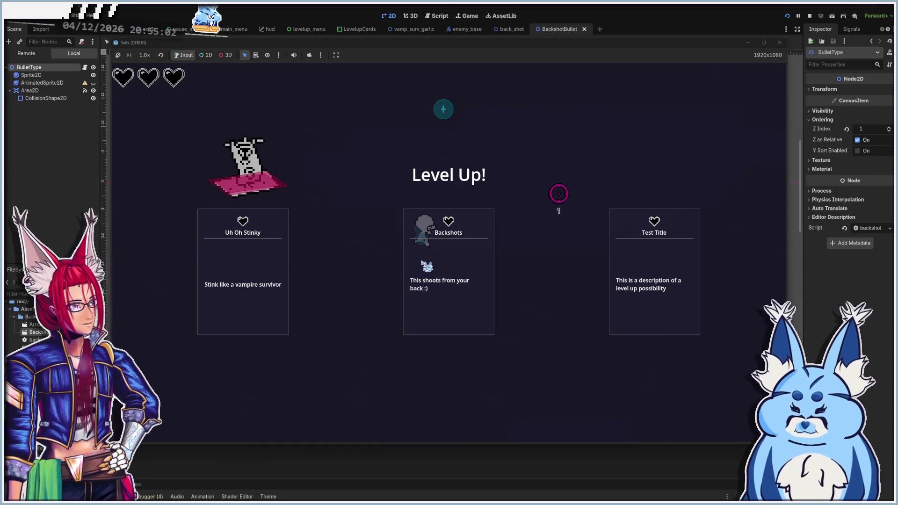
# Take the Backshots upgrade and keep playing until the next level-up choice
pyautogui.click(459, 287)
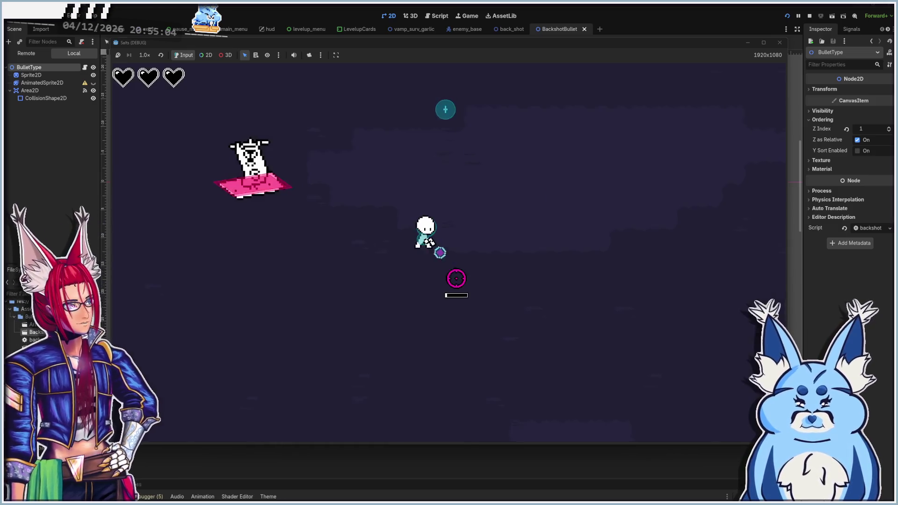
pyautogui.press('w')
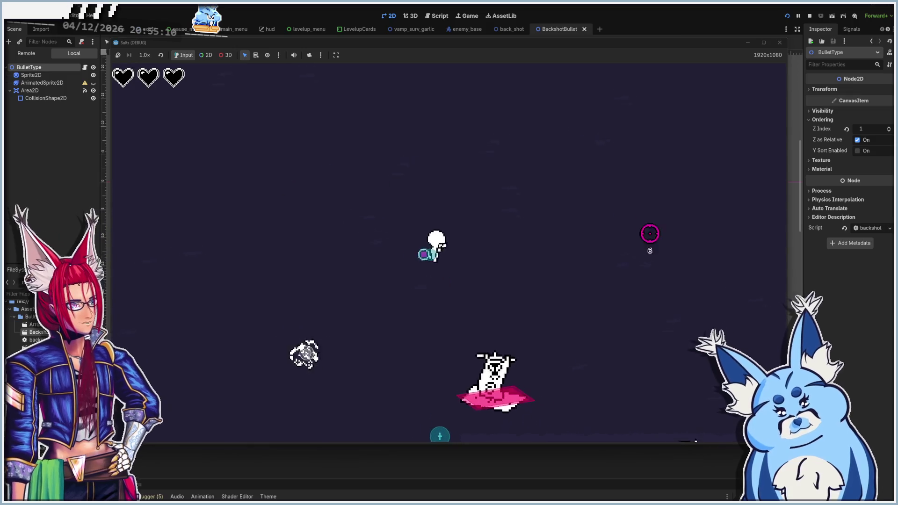
pyautogui.press('a')
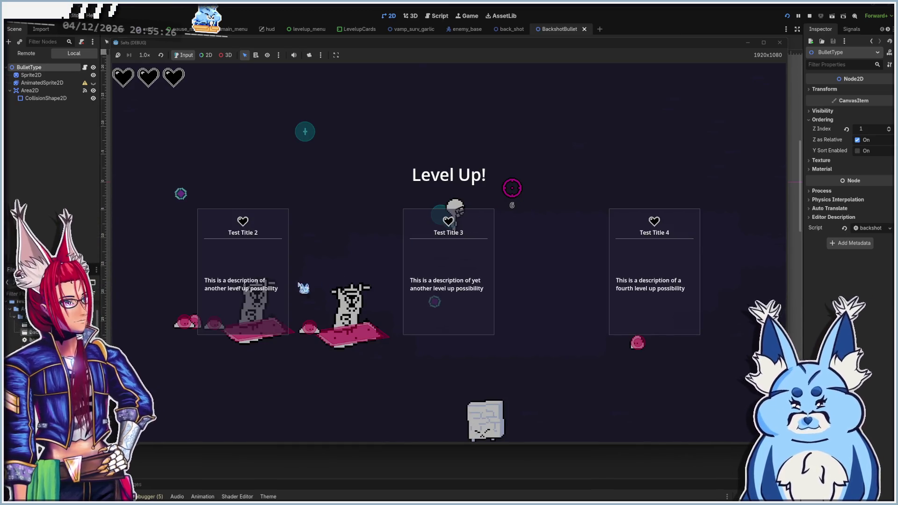
pyautogui.click(261, 295)
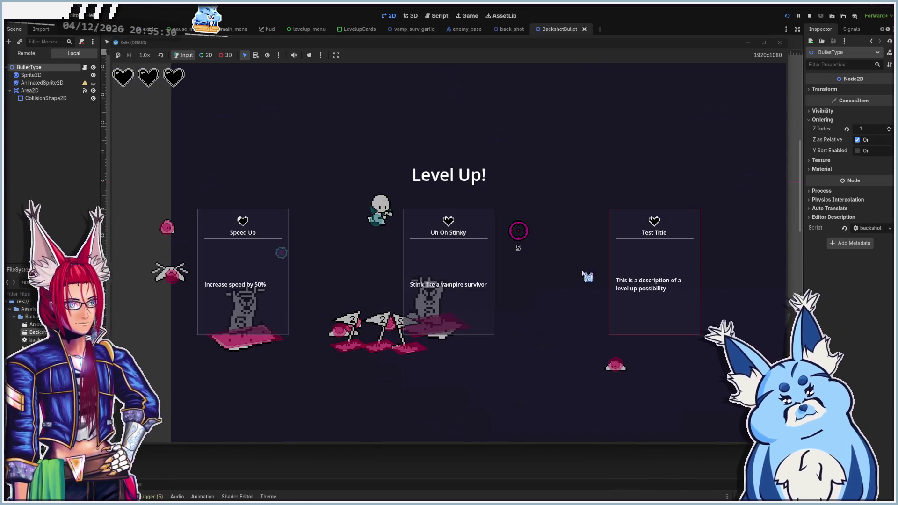
# Pick Uh Oh Stinky, move around testing the backshots, then close the game window
pyautogui.click(457, 281)
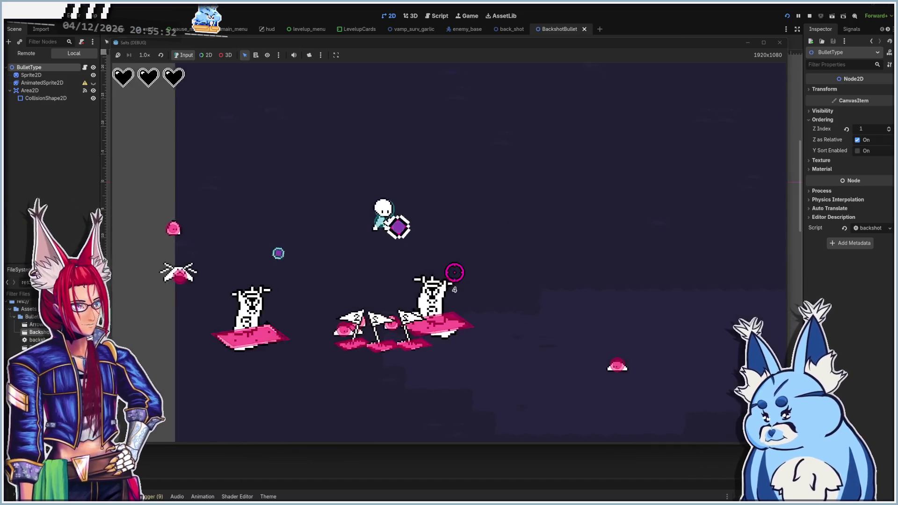
pyautogui.press('a')
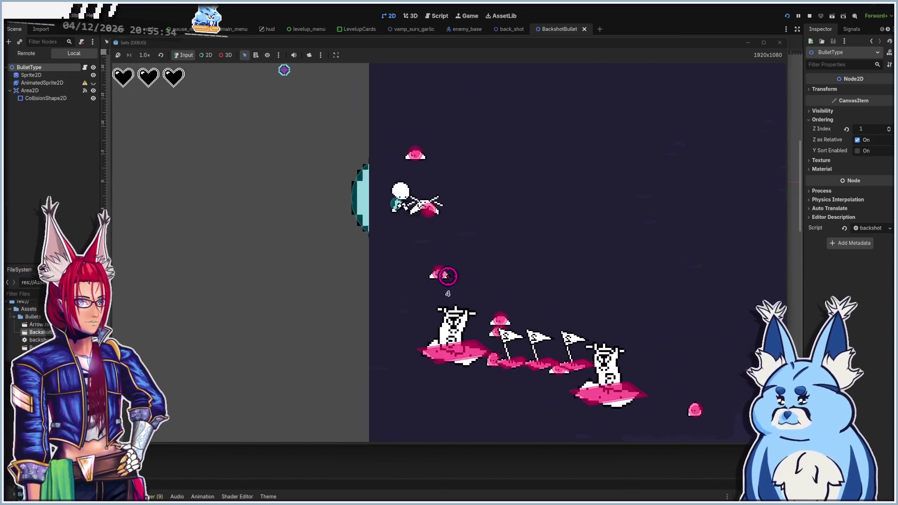
pyautogui.press('a')
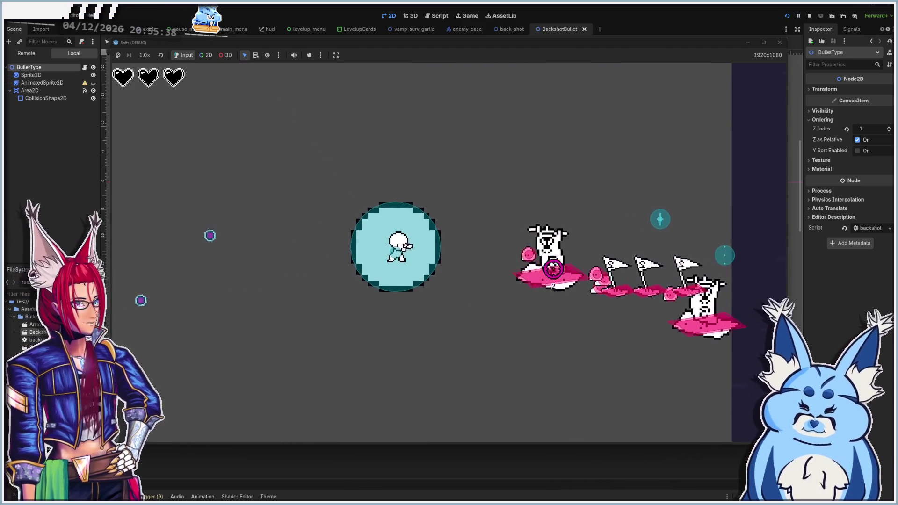
pyautogui.press('w')
pyautogui.press('d')
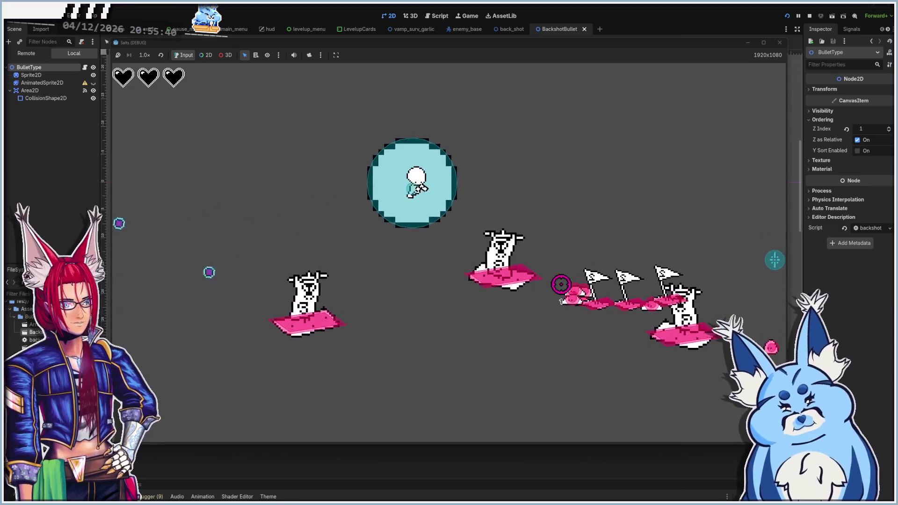
pyautogui.press('w')
pyautogui.press('d')
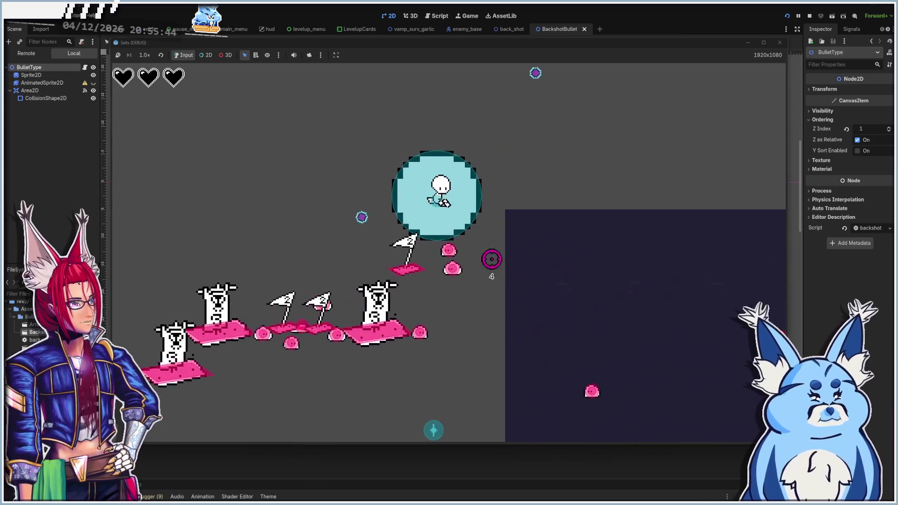
pyautogui.press('w')
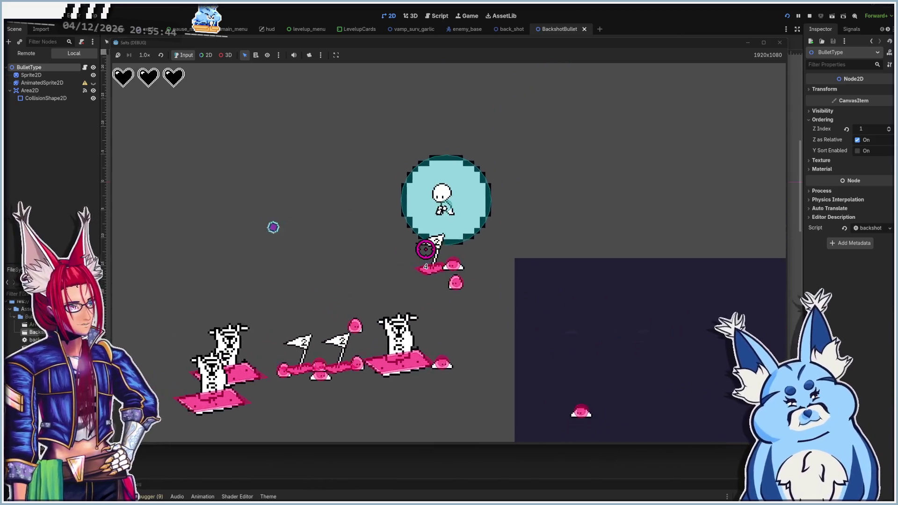
pyautogui.press('d')
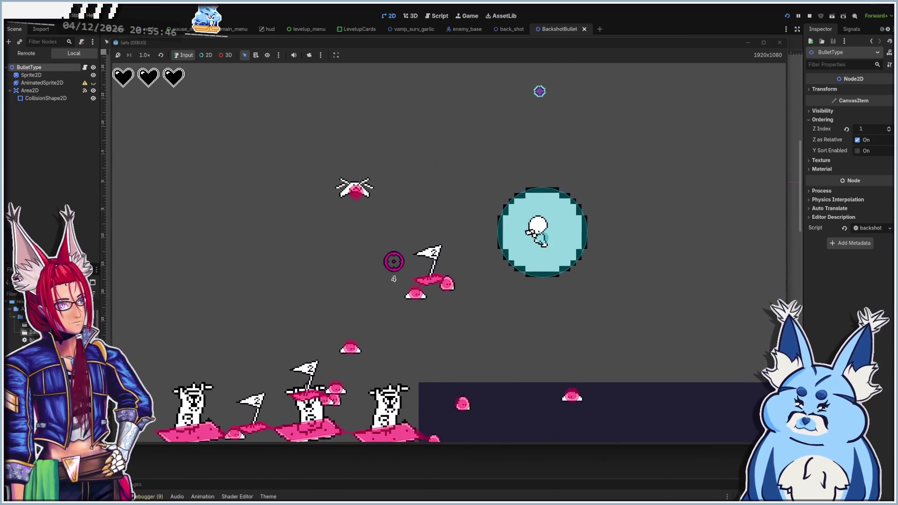
pyautogui.press('a')
pyautogui.press('s')
pyautogui.press('d')
pyautogui.press('s')
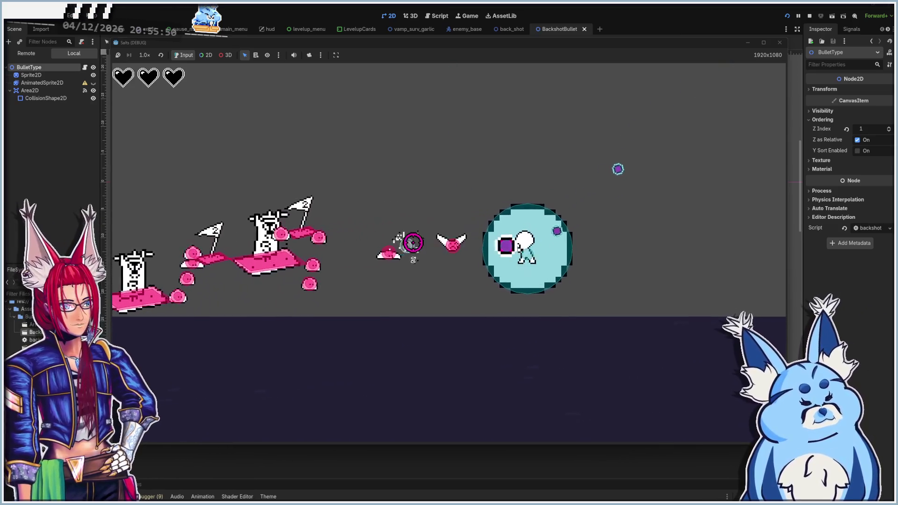
pyautogui.press('a')
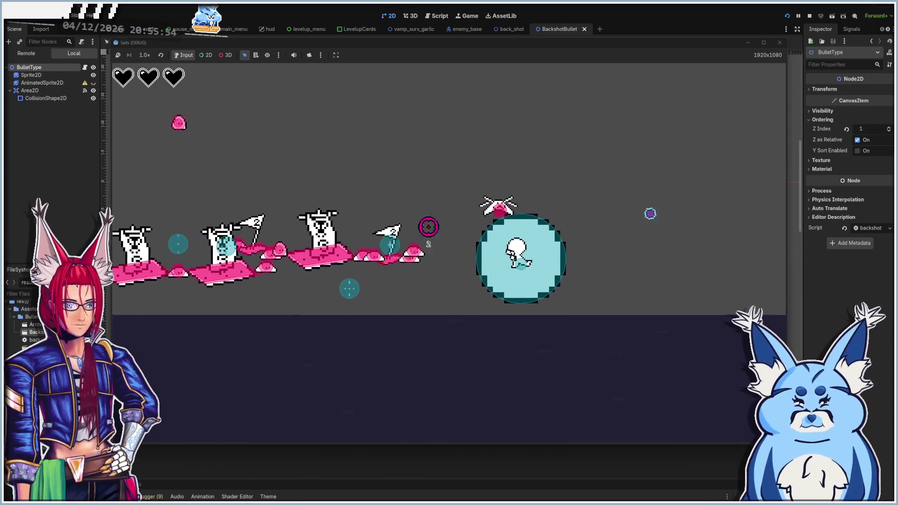
pyautogui.press('s')
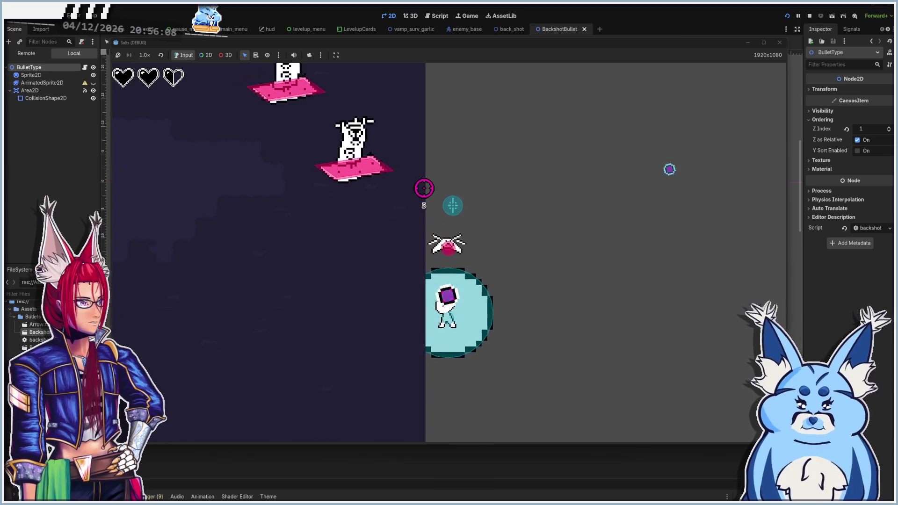
pyautogui.click(779, 42)
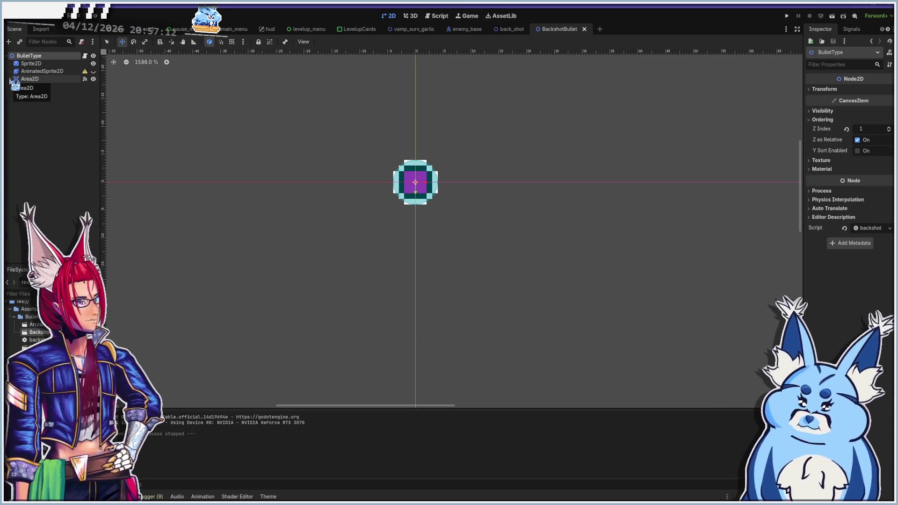
# Relaunch the project with F5 from the BackshotBullet scene
pyautogui.press('F5')
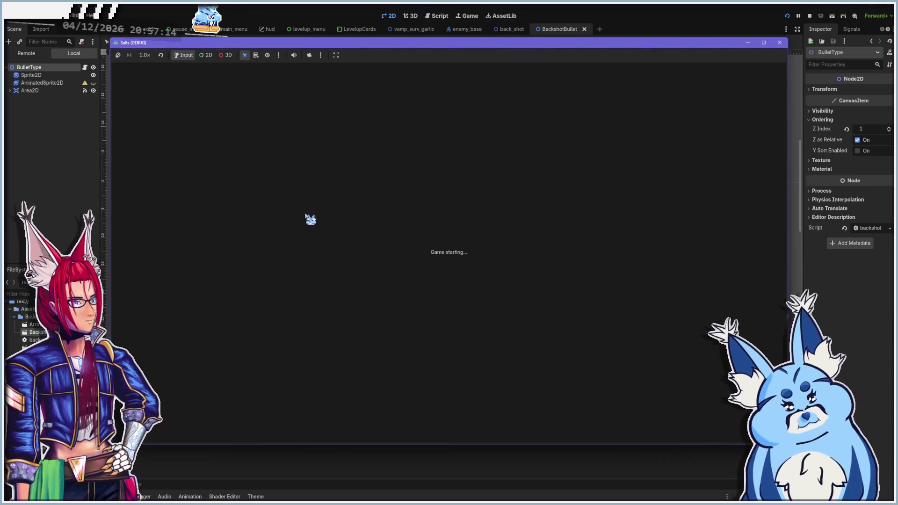
# Start a game, fight enemies to Level Up, take Backshots, then close the game window
pyautogui.click(450, 331)
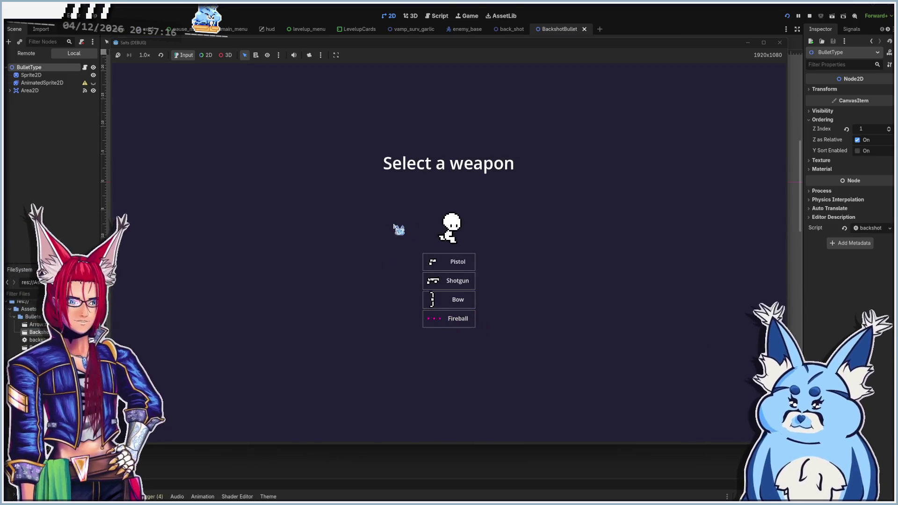
pyautogui.click(450, 262)
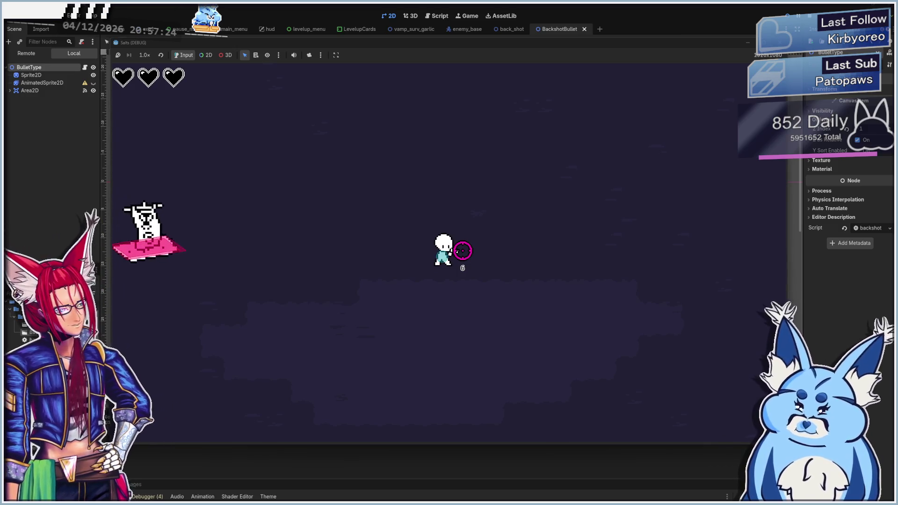
pyautogui.press('d')
pyautogui.click(302, 252)
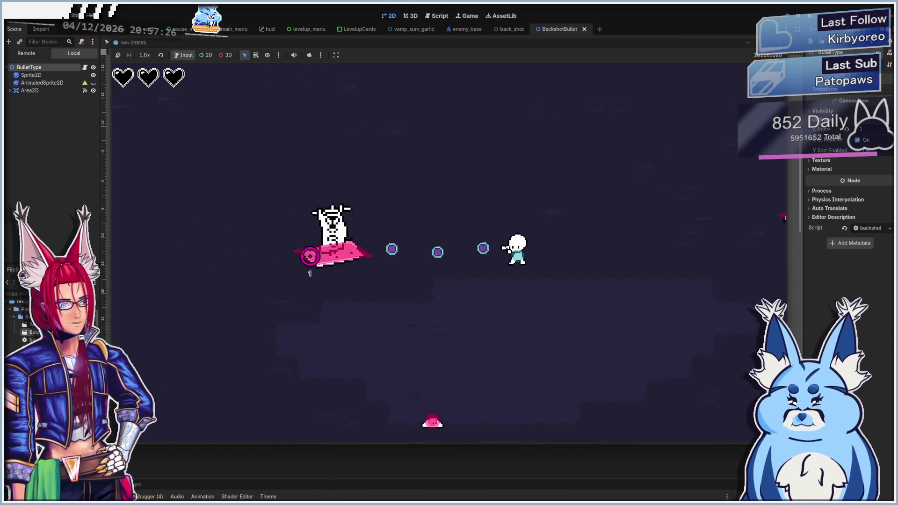
pyautogui.click(435, 324)
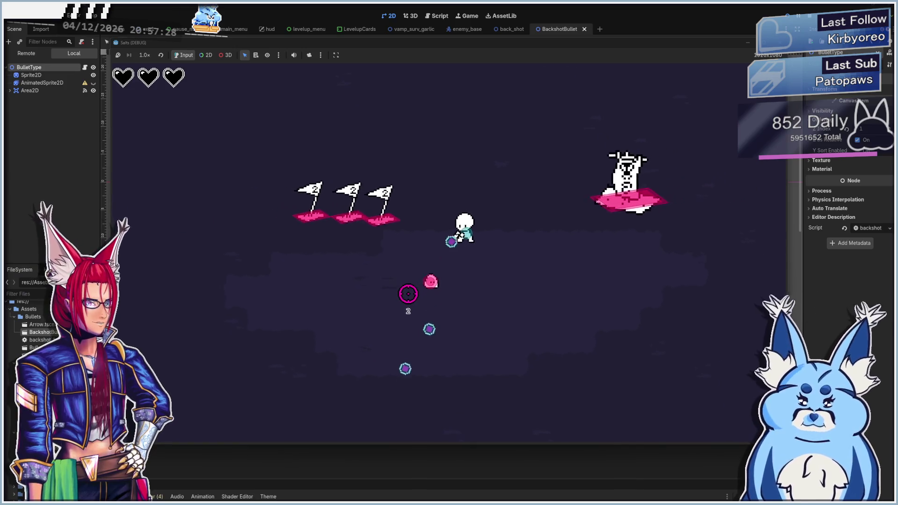
pyautogui.press('s')
pyautogui.press('a')
pyautogui.press('a')
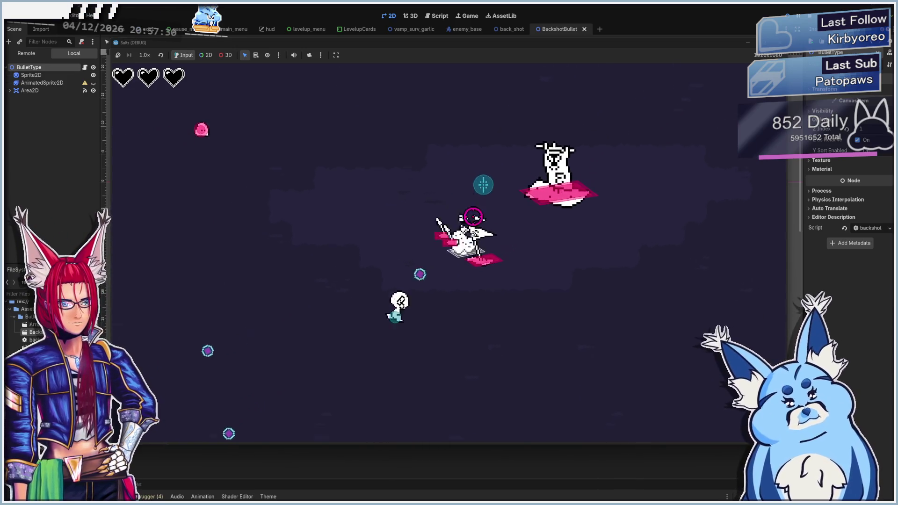
pyautogui.press('d')
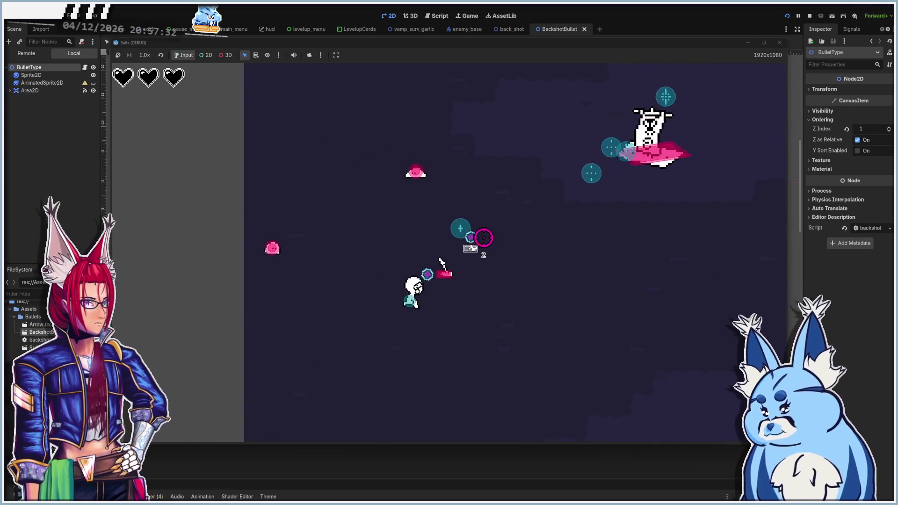
pyautogui.press('w')
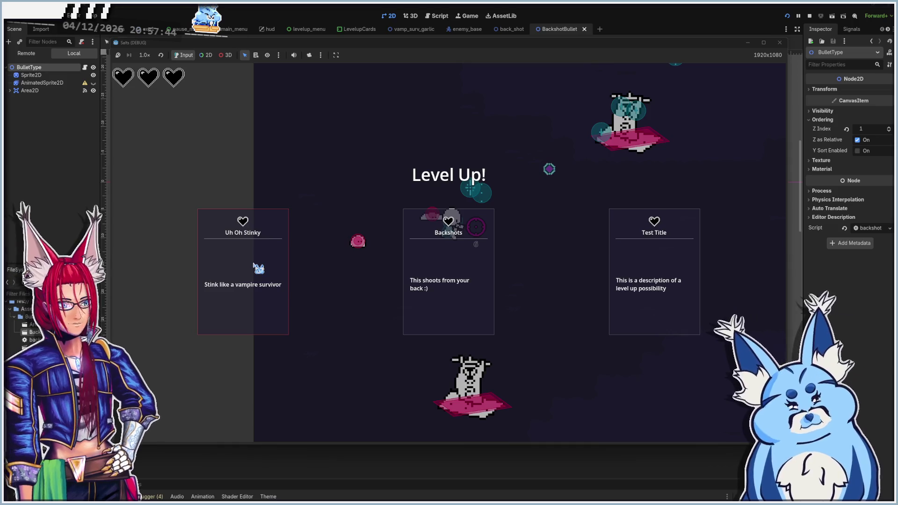
pyautogui.click(448, 285)
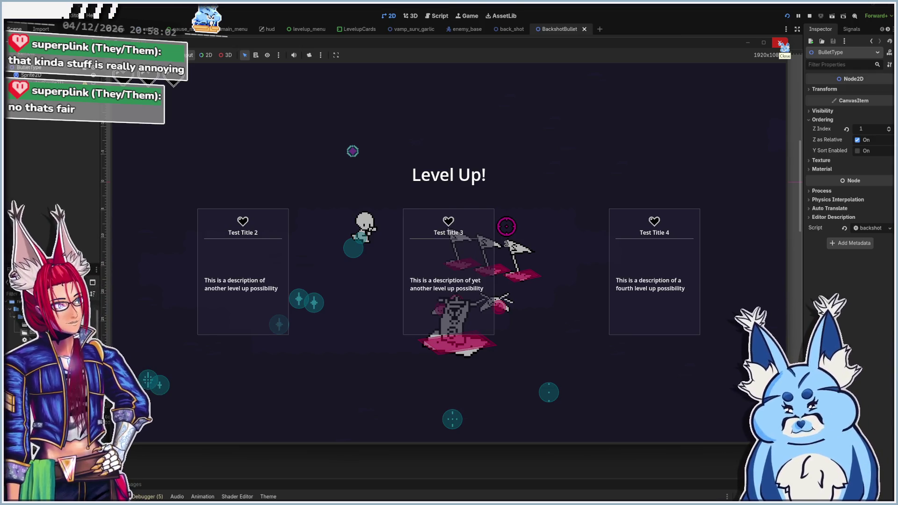
pyautogui.click(780, 43)
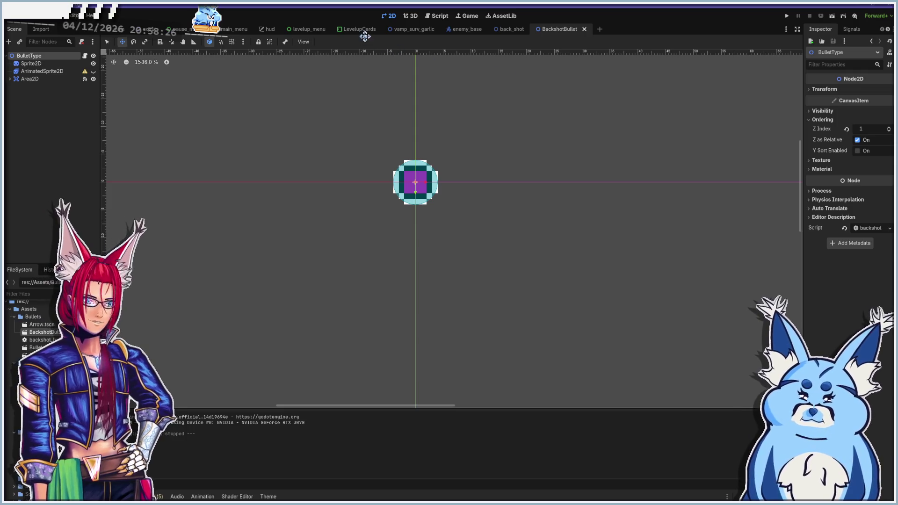
# Switch to the levelup_menu scene showing its 'Level Up!' title
pyautogui.click(323, 31)
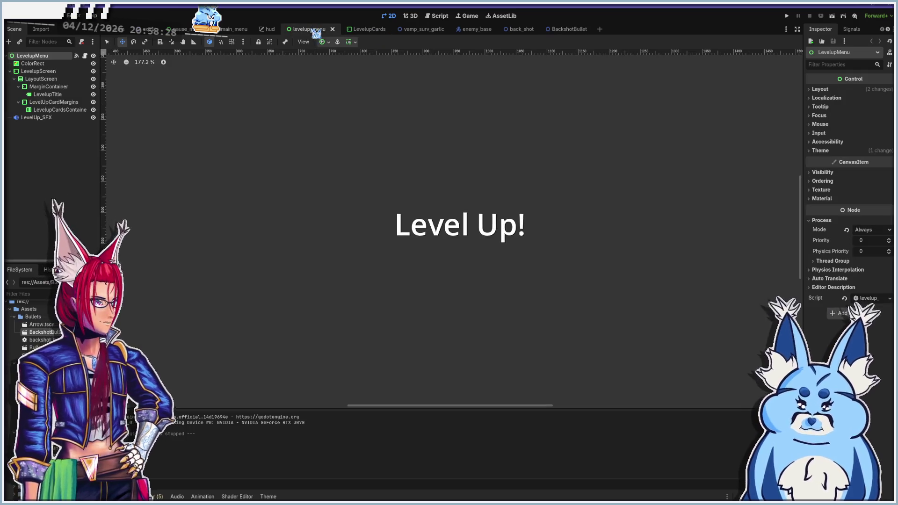
# Instance two LevelupCard scenes under LevelupCardsContainer, found by searching 'card'
pyautogui.click(38, 110)
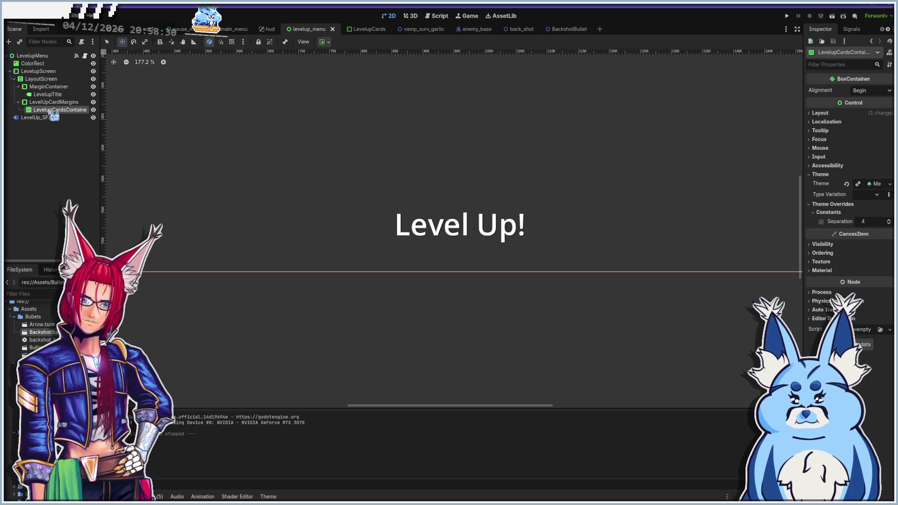
pyautogui.hotkey('ctrl', 'shift', 'o')
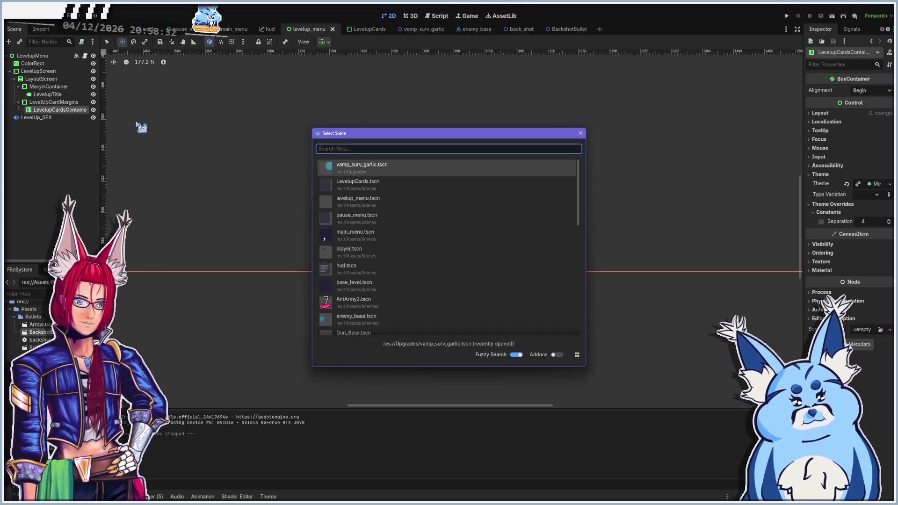
pyautogui.write('card')
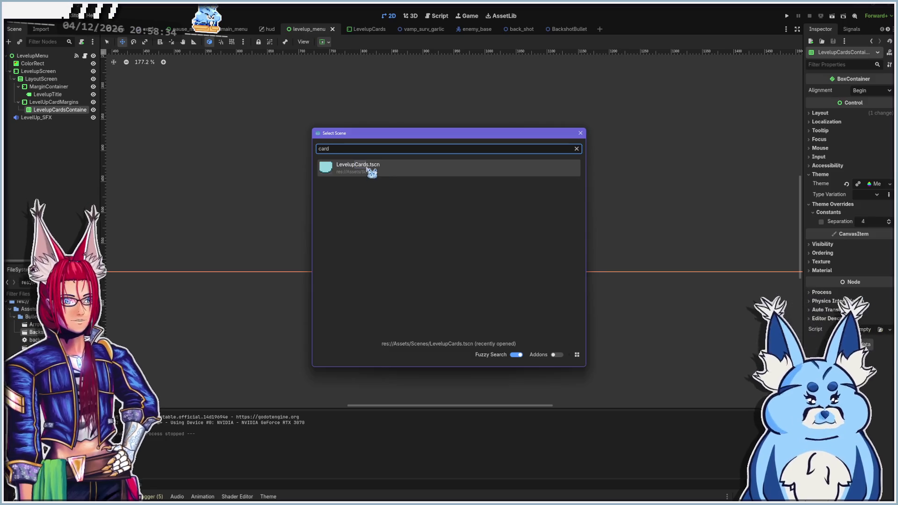
pyautogui.doubleClick(401, 168)
pyautogui.scroll(-5, 421, 248)
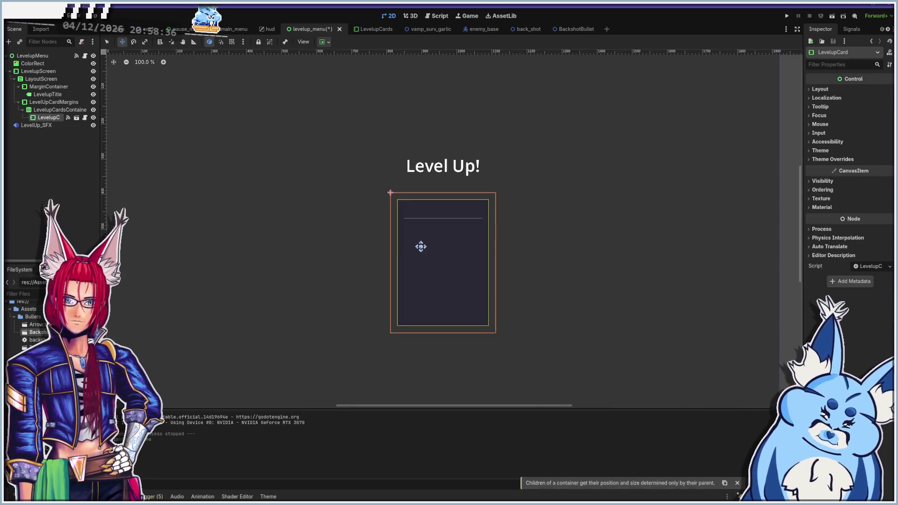
pyautogui.click(56, 109)
pyautogui.hotkey('ctrl', 'shift', 'a')
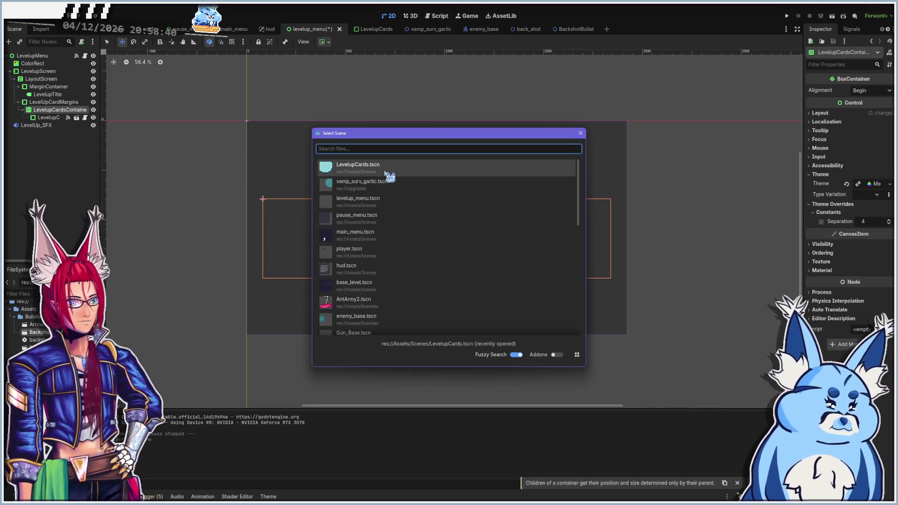
pyautogui.write('card')
pyautogui.doubleClick(365, 167)
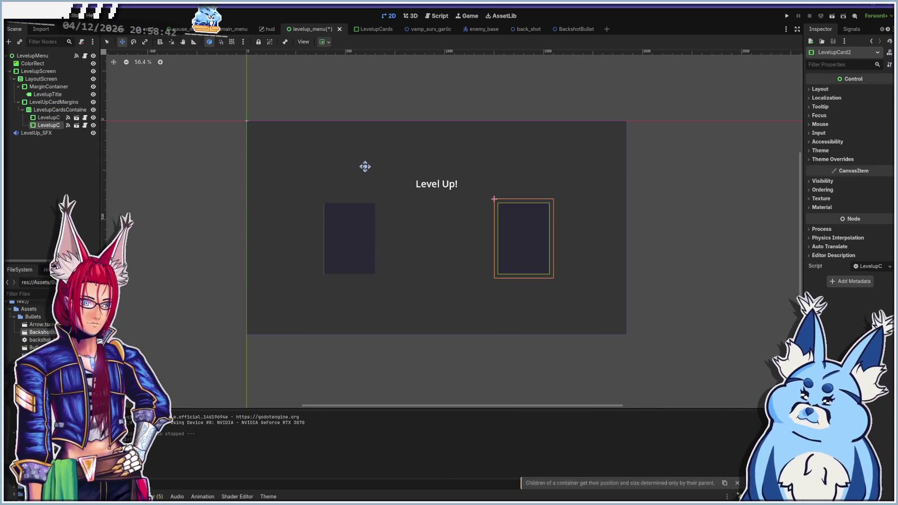
pyautogui.scroll(4, 511, 255)
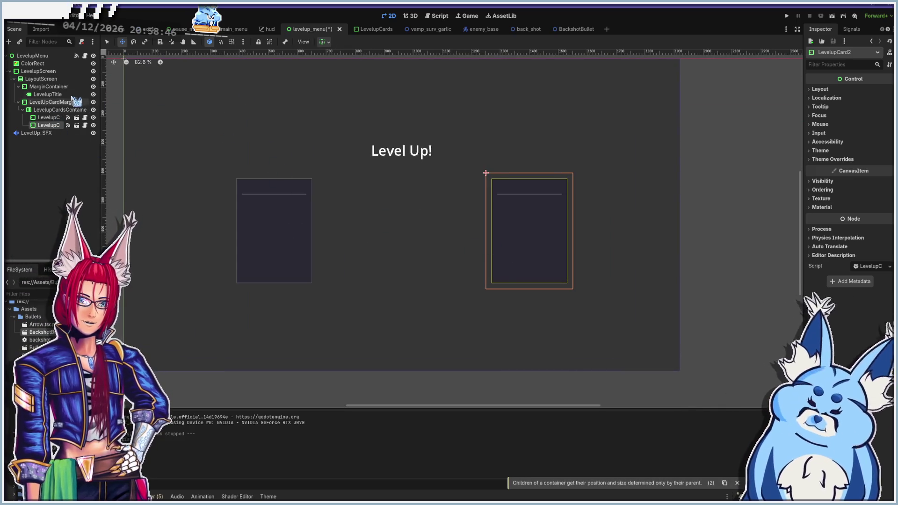
pyautogui.scroll(-2, 262, 176)
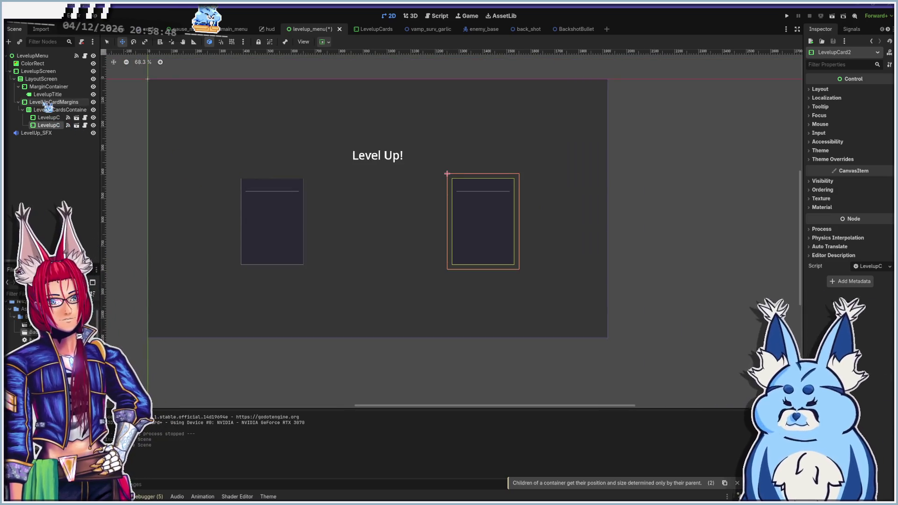
# Review LevelUpCardMargins, LevelupCardsContainer and the first card, then open the LevelupCards scene
pyautogui.click(48, 103)
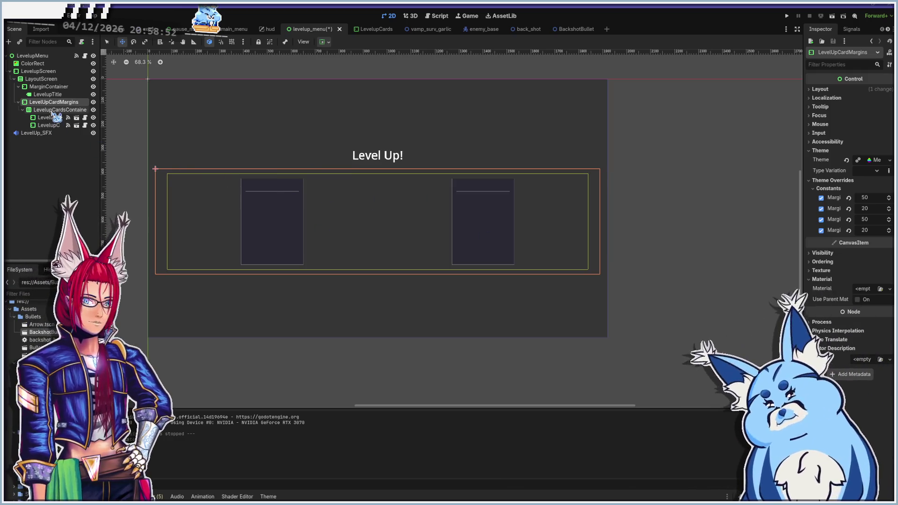
pyautogui.click(60, 109)
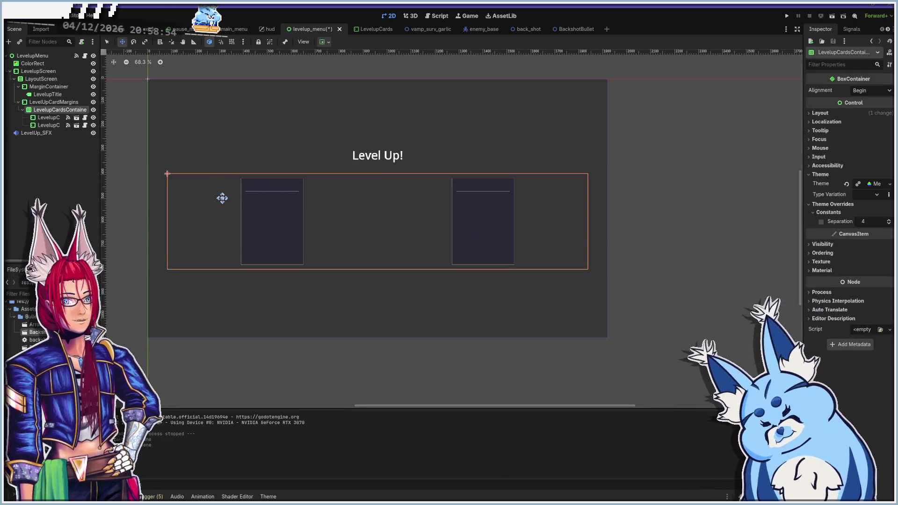
pyautogui.click(46, 118)
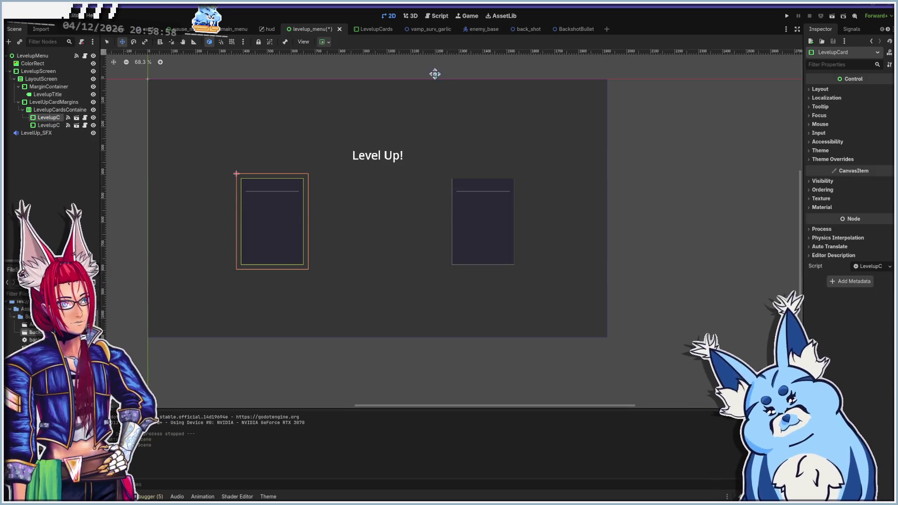
pyautogui.click(369, 29)
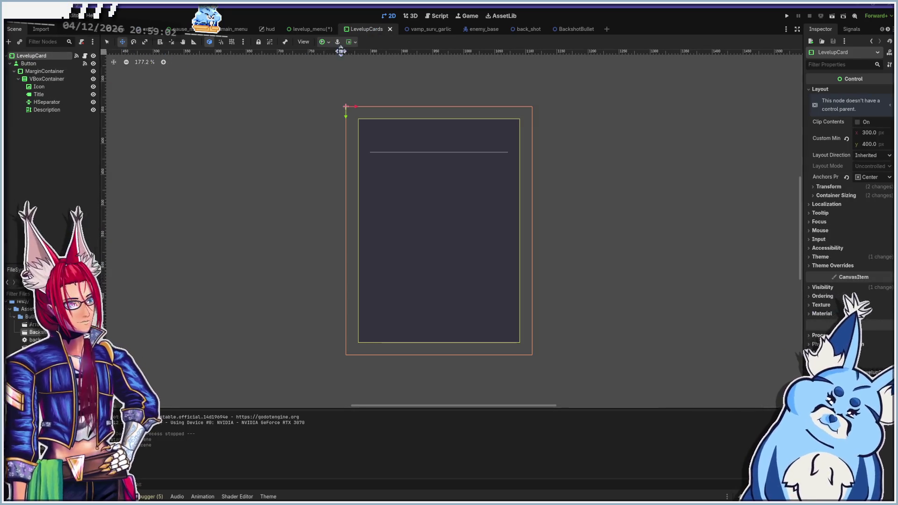
# Inspect the card's Button, MarginContainer, VBoxContainer, Icon, Title, HSeparator and Description nodes
pyautogui.click(37, 64)
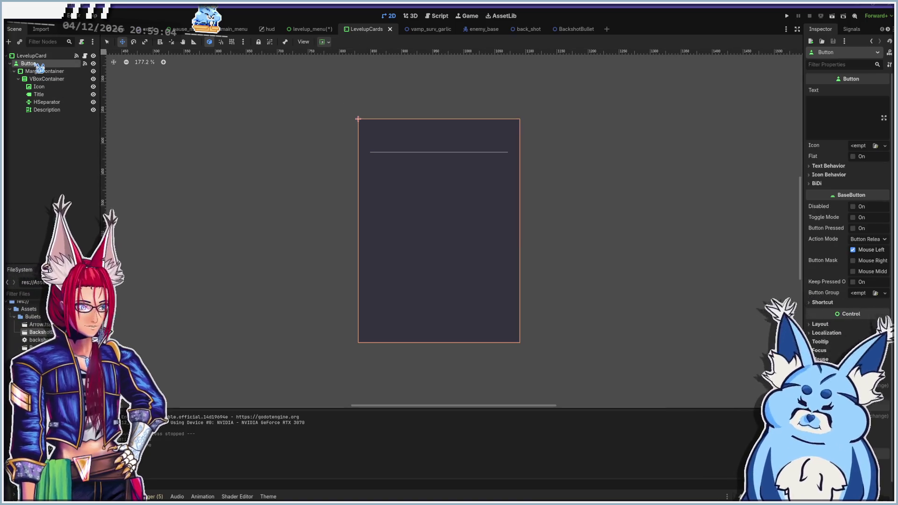
pyautogui.click(36, 72)
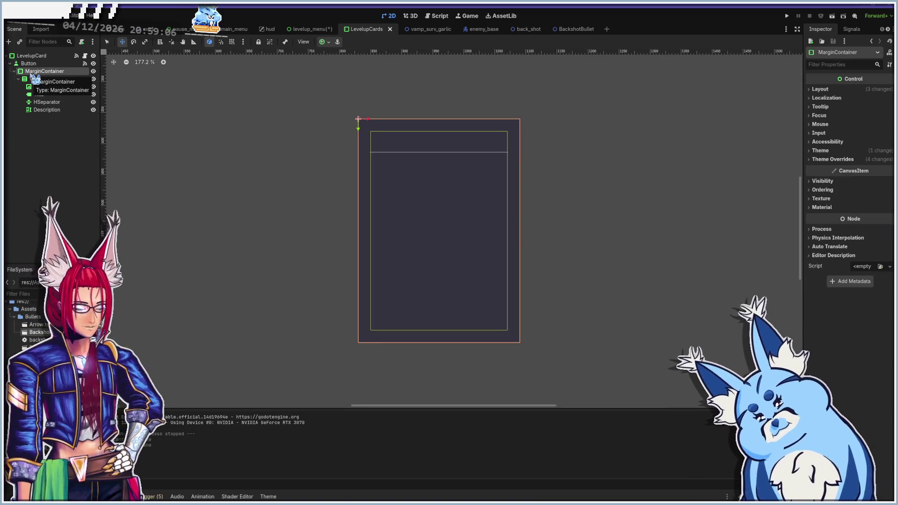
pyautogui.click(37, 80)
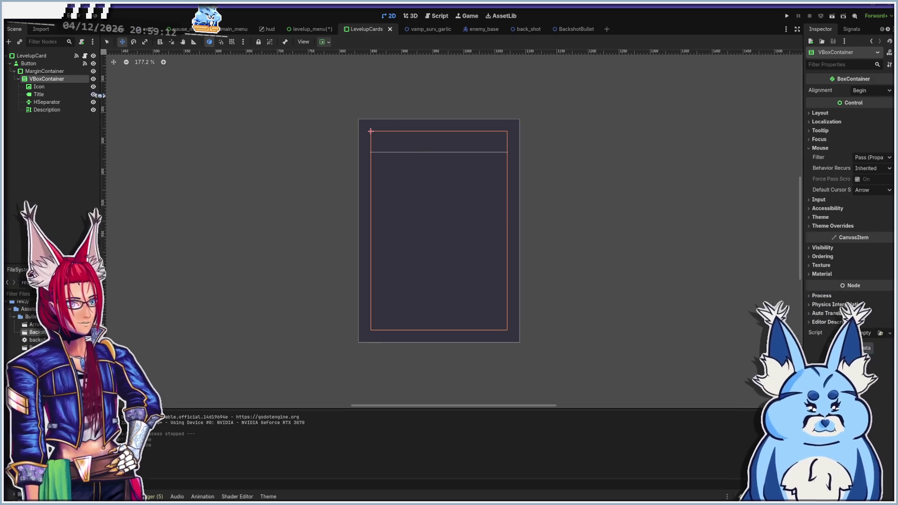
pyautogui.click(40, 87)
pyautogui.click(39, 94)
pyautogui.click(44, 102)
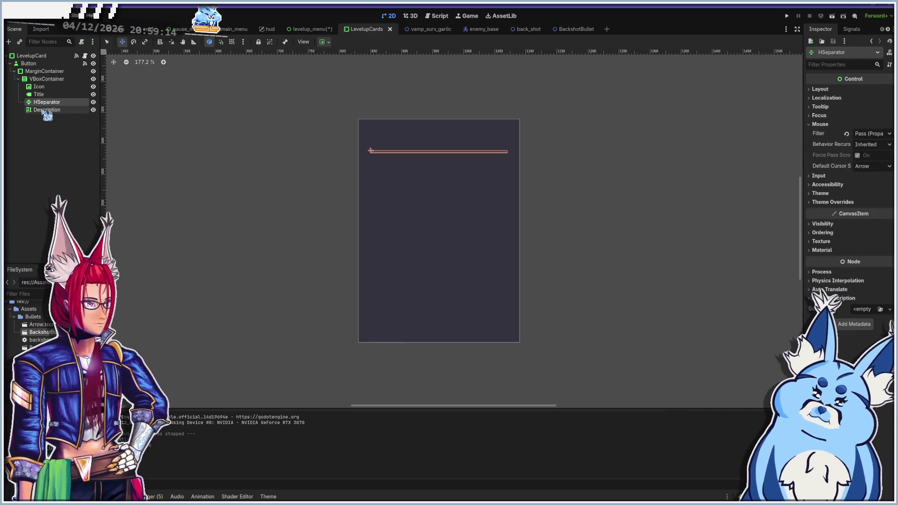
pyautogui.click(45, 110)
# Recheck the Title, HSeparator and Description nodes, then return to the levelup_menu scene
pyautogui.click(48, 95)
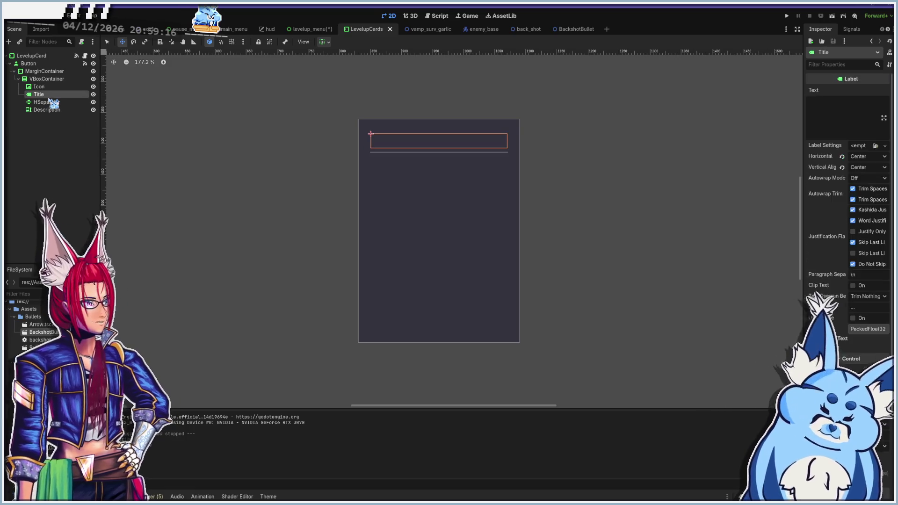
pyautogui.click(47, 102)
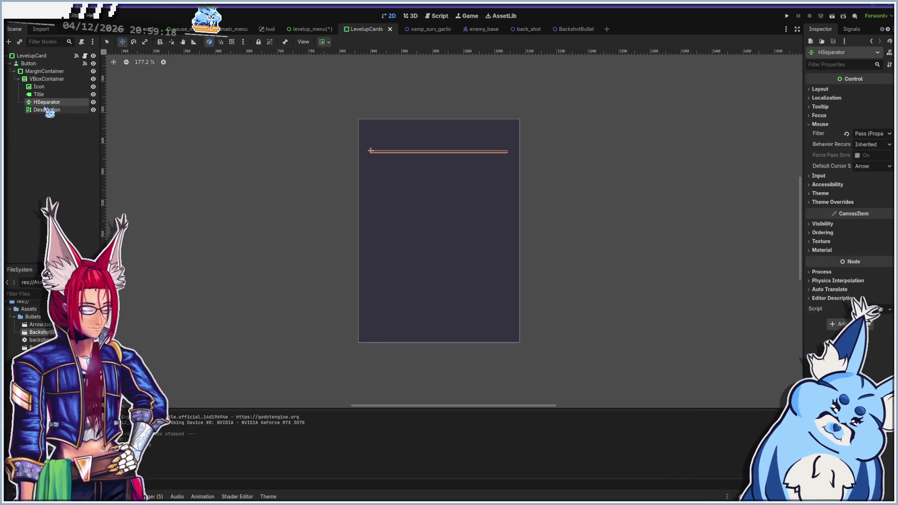
pyautogui.click(51, 111)
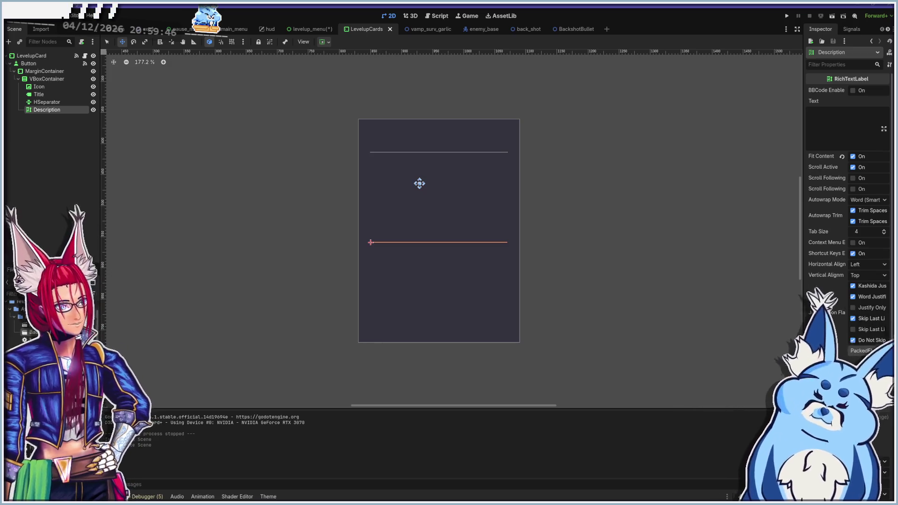
pyautogui.click(313, 30)
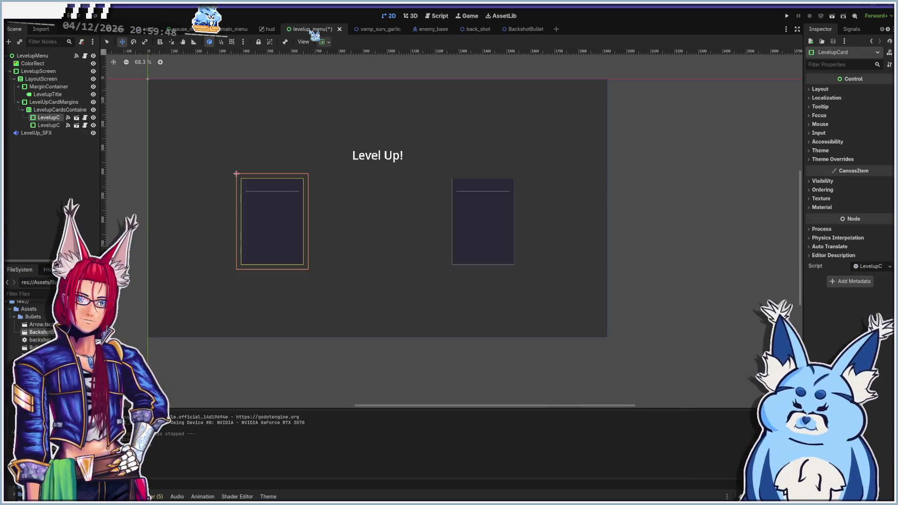
# Delete both LevelupCard instances from the level-up menu and confirm
pyautogui.keyDown('shift'); pyautogui.click(49, 125); pyautogui.keyUp('shift')
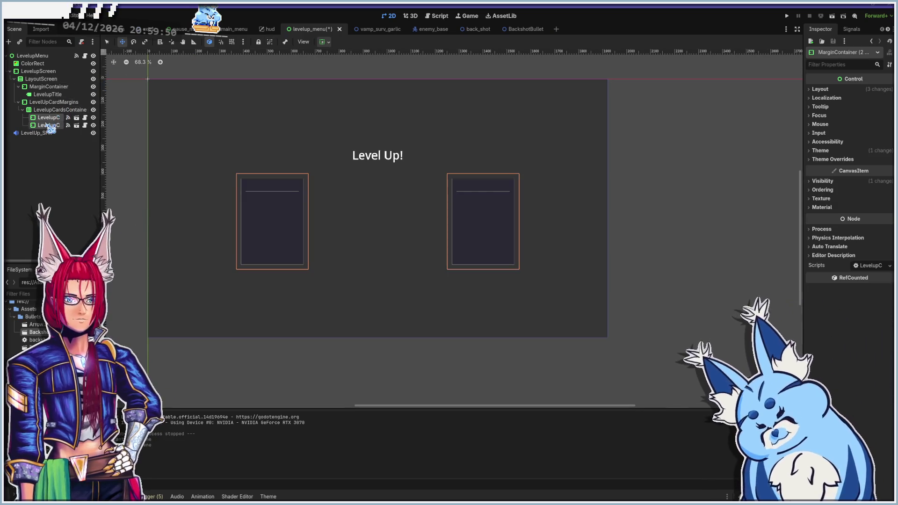
pyautogui.rightClick(48, 126)
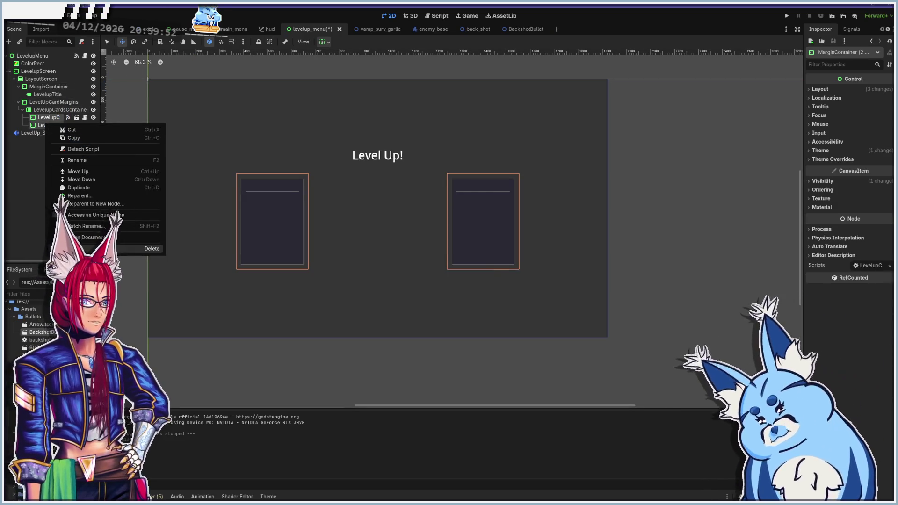
pyautogui.click(152, 248)
pyautogui.click(421, 256)
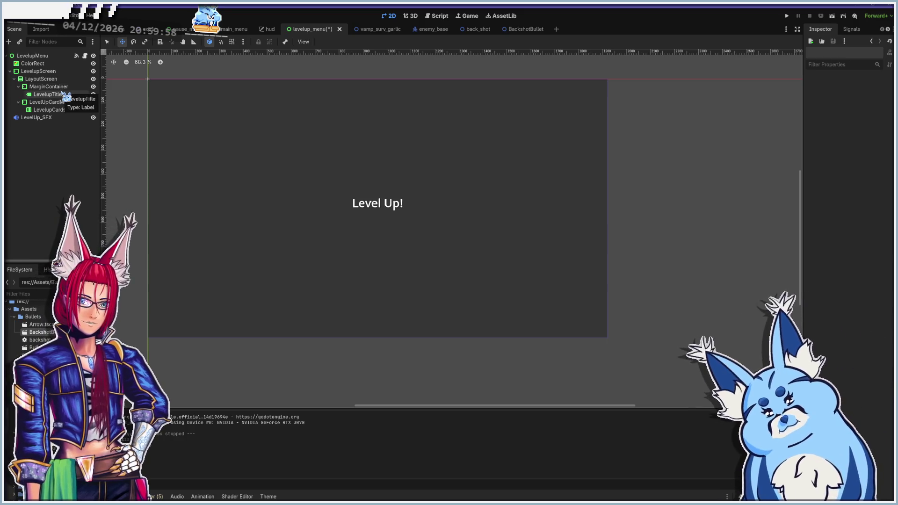
# Collapse the MarginContainer and LayoutScreen branches, then switch to the back_shot scene
pyautogui.click(18, 86)
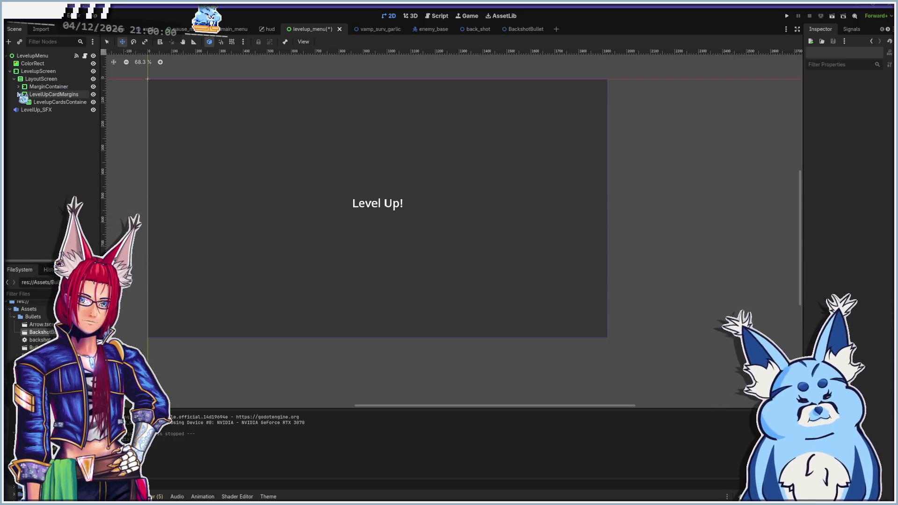
pyautogui.click(18, 94)
pyautogui.click(14, 78)
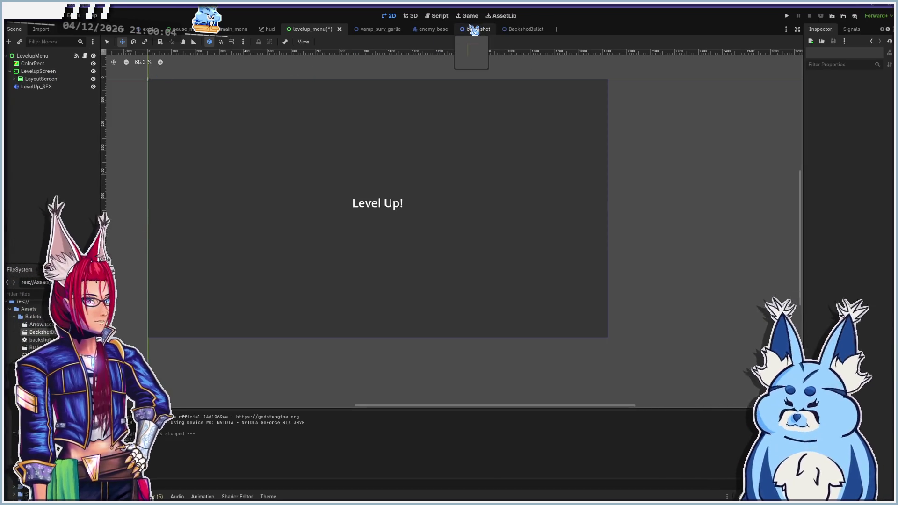
pyautogui.click(473, 30)
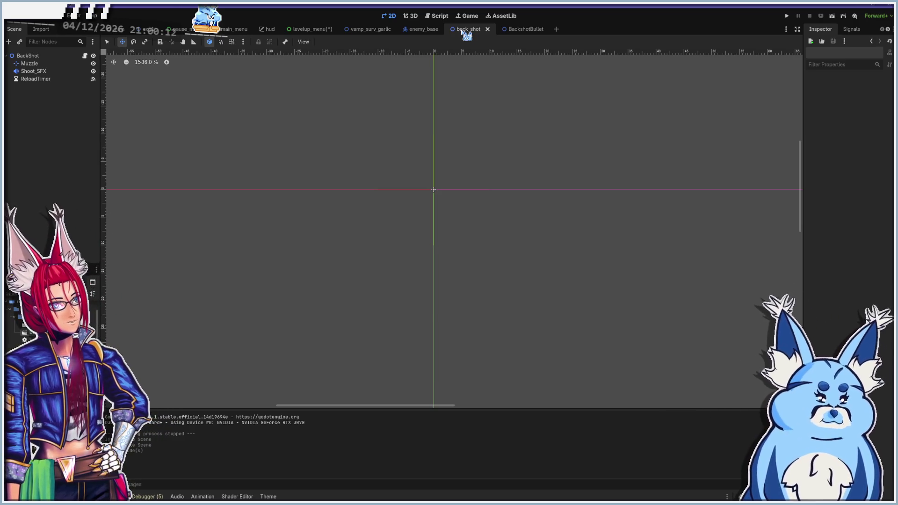
# Dismiss back_shot's tab menu and bring up file actions for back_shot.tscn in FileSystem
pyautogui.rightClick(463, 31)
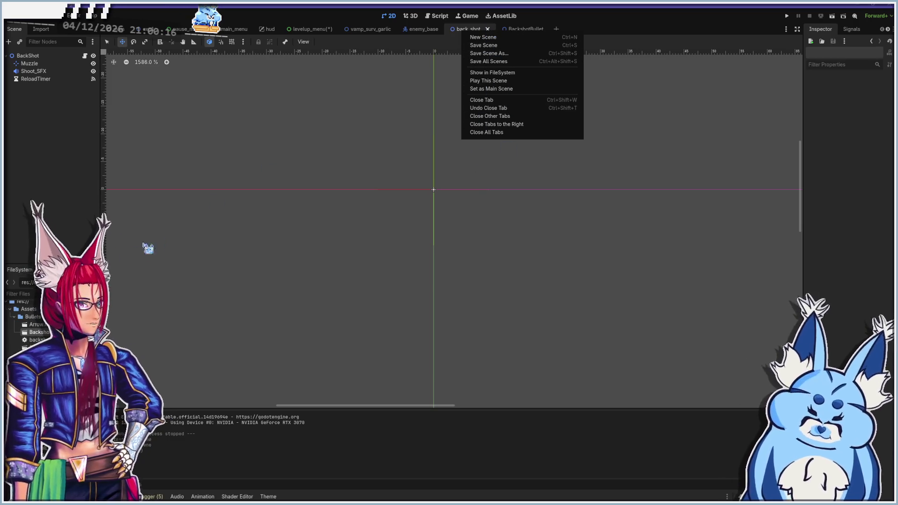
pyautogui.click(51, 94)
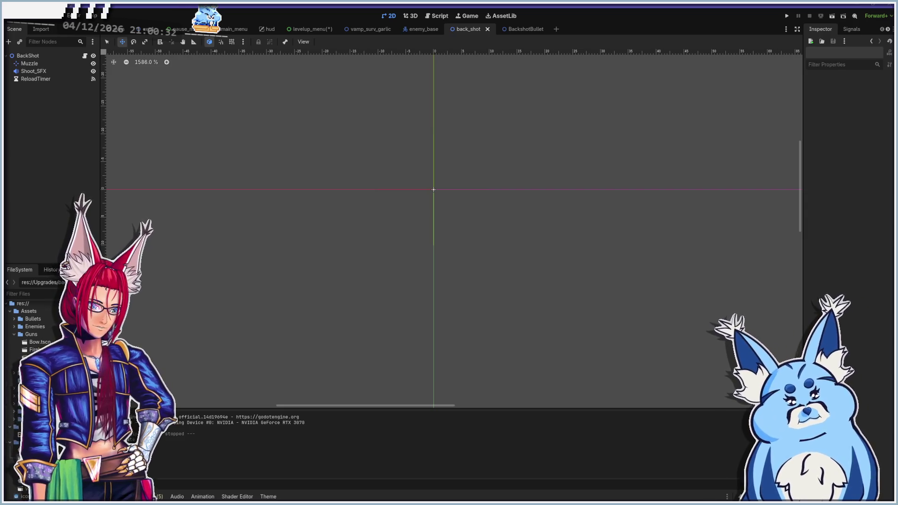
pyautogui.rightClick(56, 342)
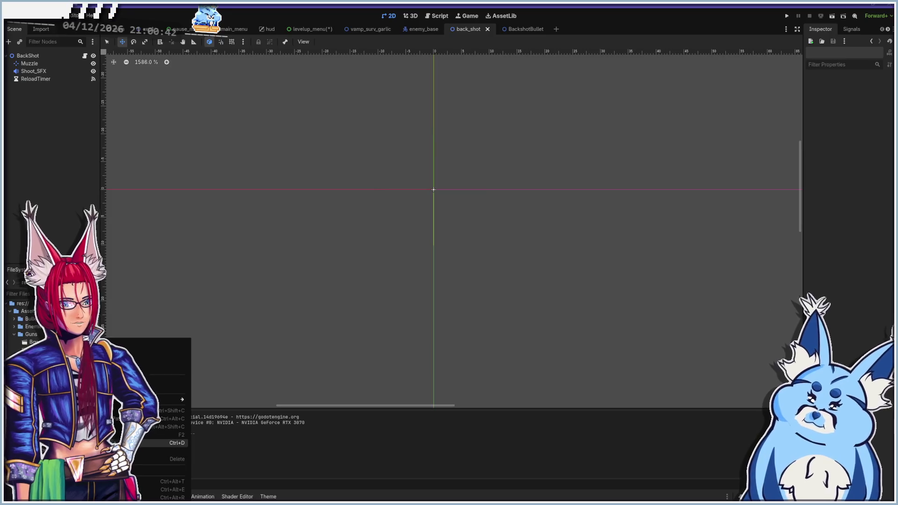
# Duplicate back_shot.tscn as Butt_slash.tscn
pyautogui.click(174, 443)
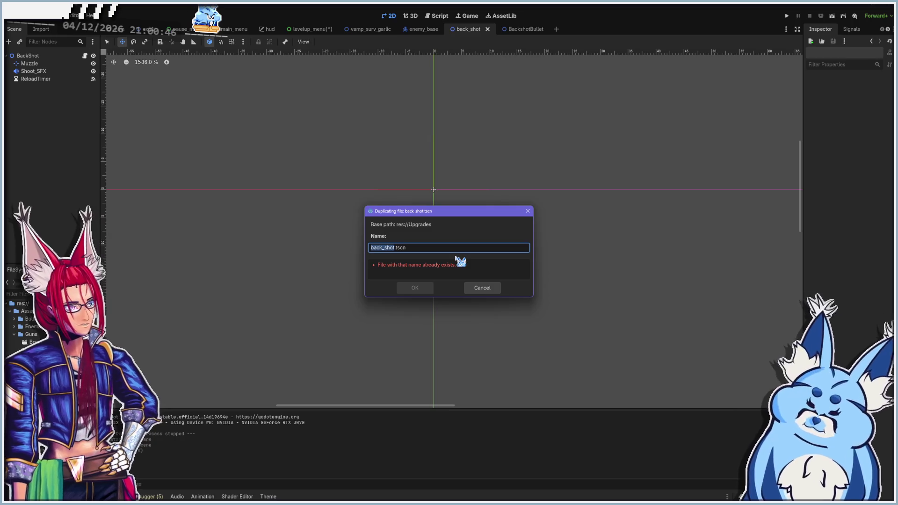
pyautogui.write('BU')
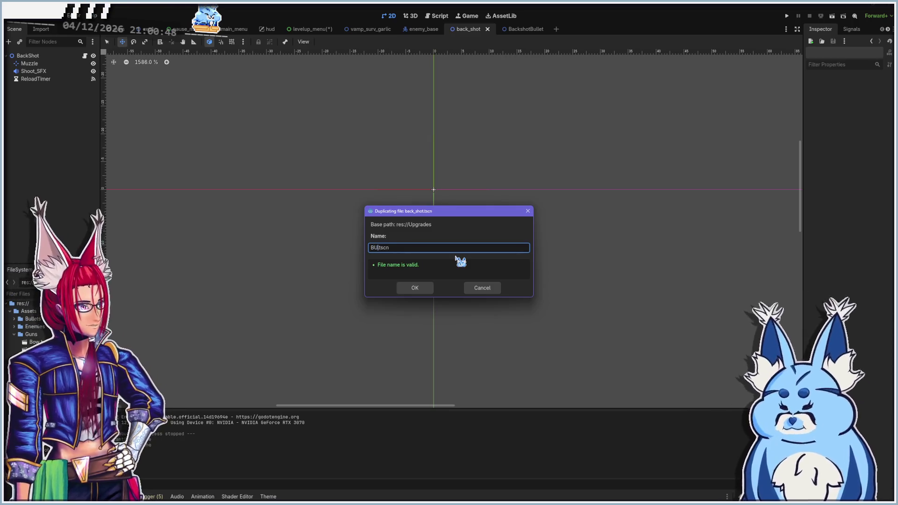
pyautogui.write('utt_slash')
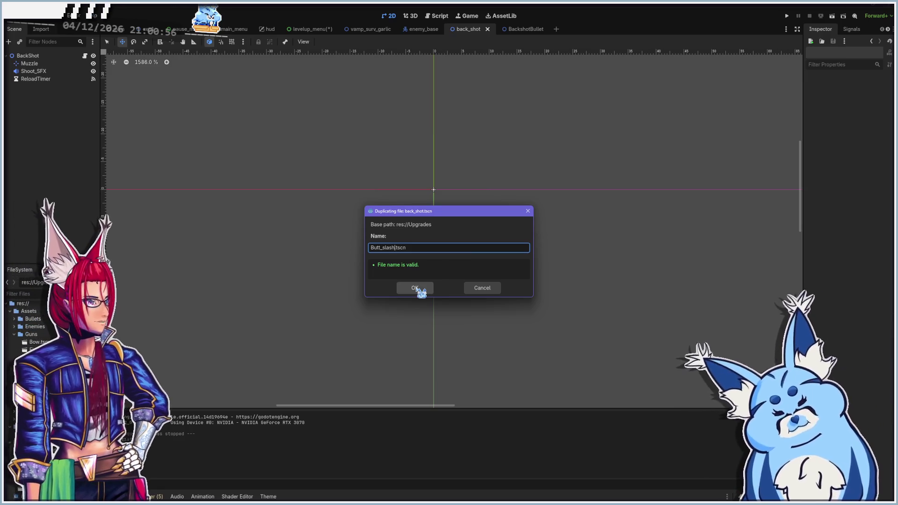
pyautogui.click(416, 287)
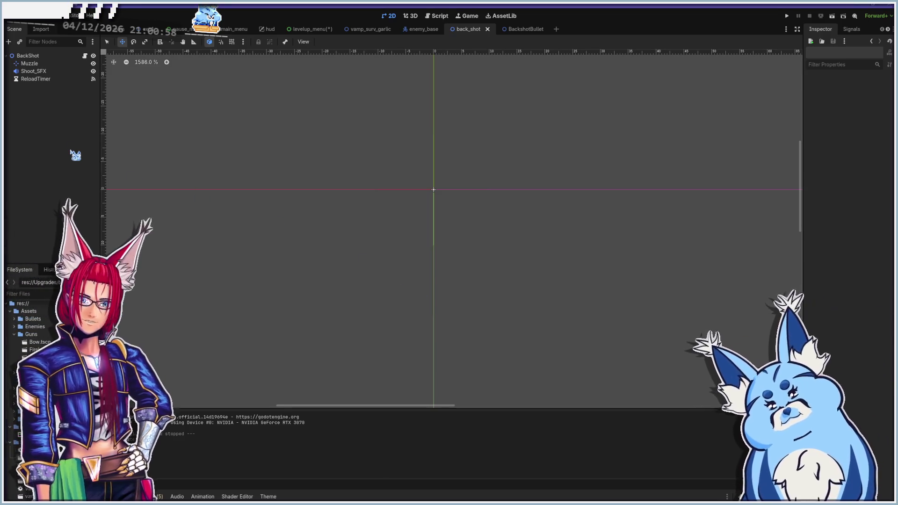
# Open the new Butt_slash scene and start renaming its BackShot root node
pyautogui.click(29, 56)
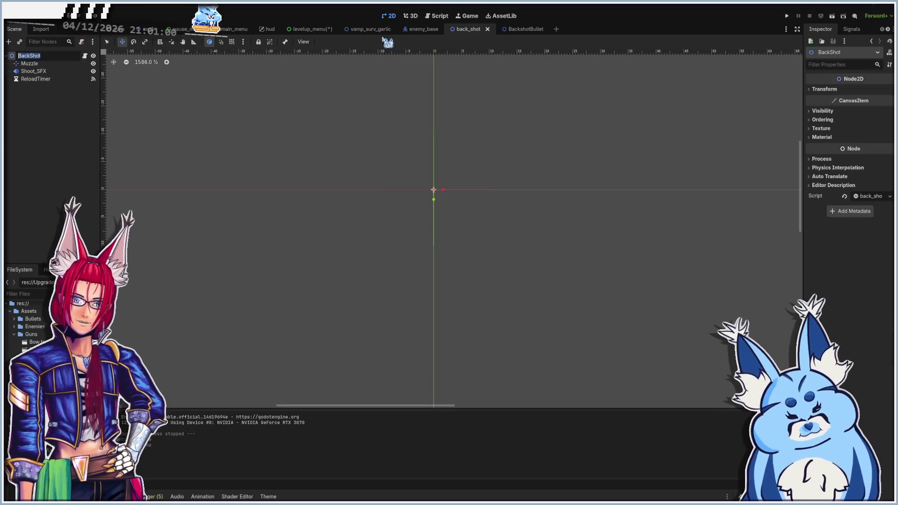
pyautogui.press('Return')
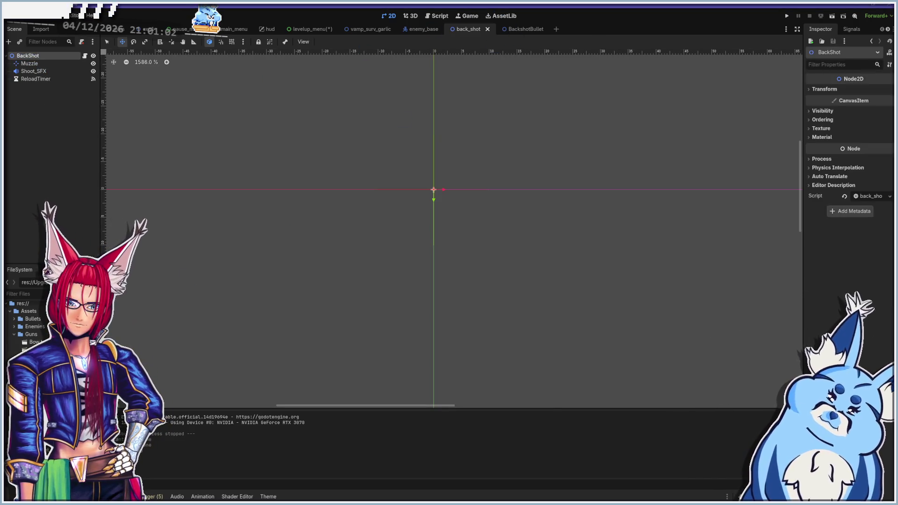
pyautogui.click(45, 56)
pyautogui.click(45, 56)
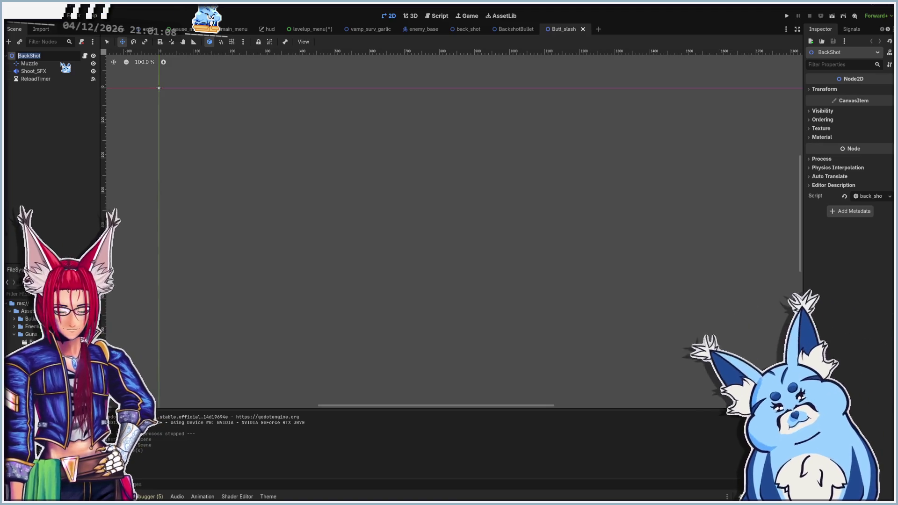
# Rename the root node to ButtSlash and select Muzzle, Shoot_SFX and ReloadTimer
pyautogui.write('ButtSlash')
pyautogui.press('Return')
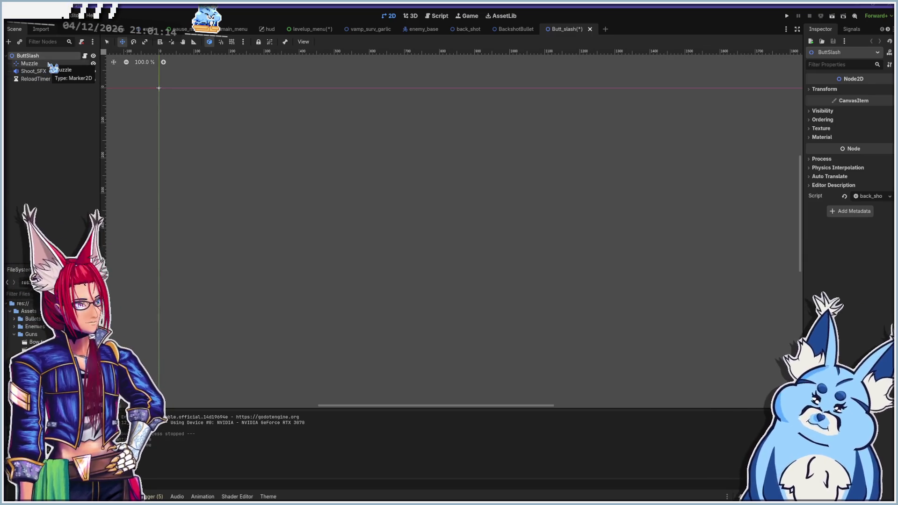
pyautogui.click(49, 64)
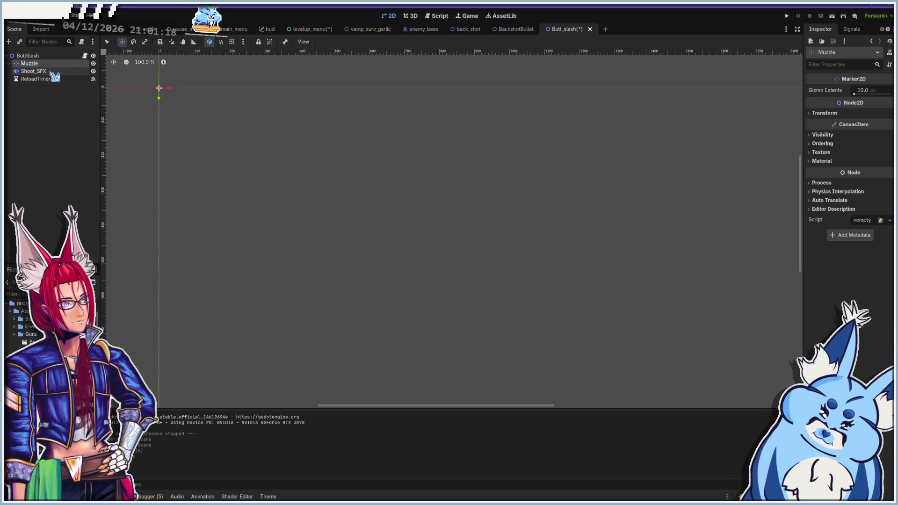
pyautogui.keyDown('shift'); pyautogui.click(51, 78); pyautogui.keyUp('shift')
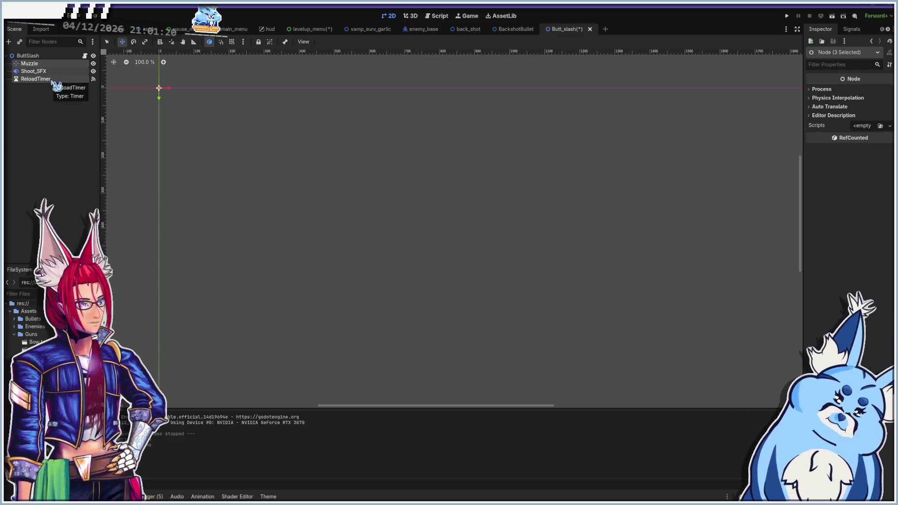
# Delete the three selected child nodes and confirm the removal
pyautogui.rightClick(52, 81)
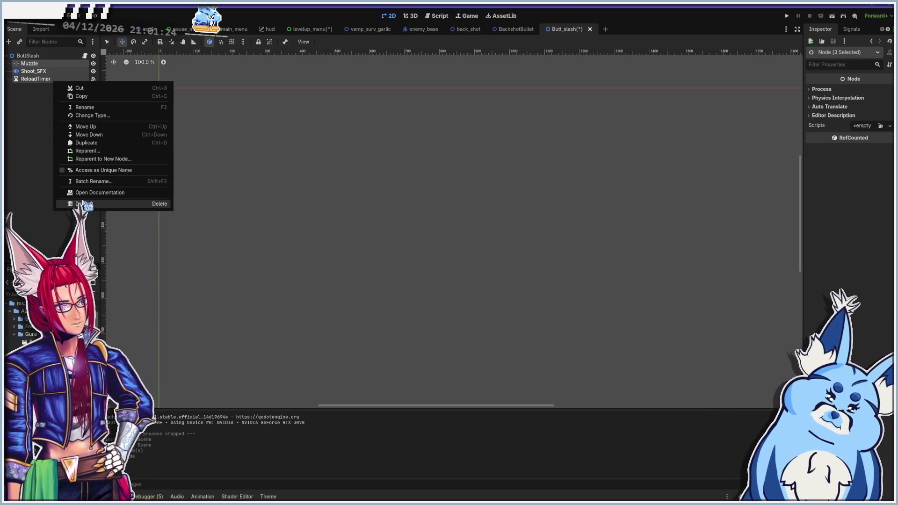
pyautogui.click(82, 204)
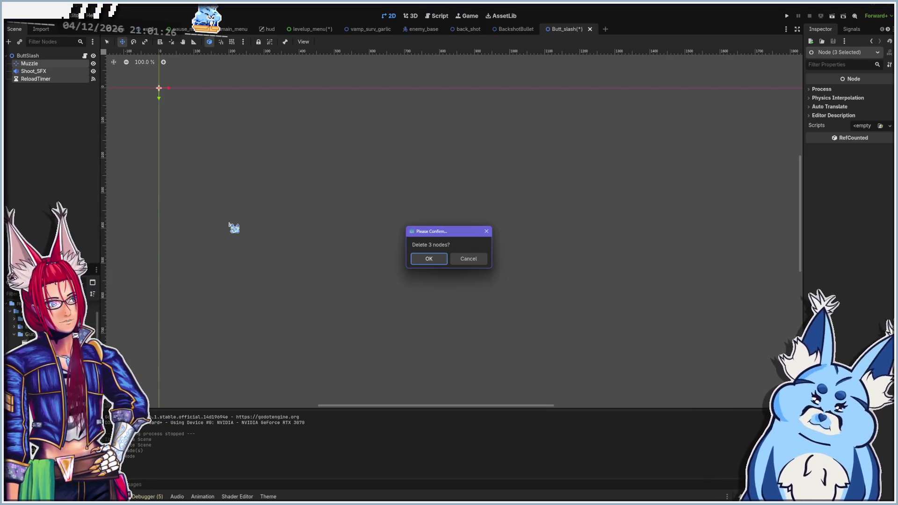
pyautogui.click(417, 258)
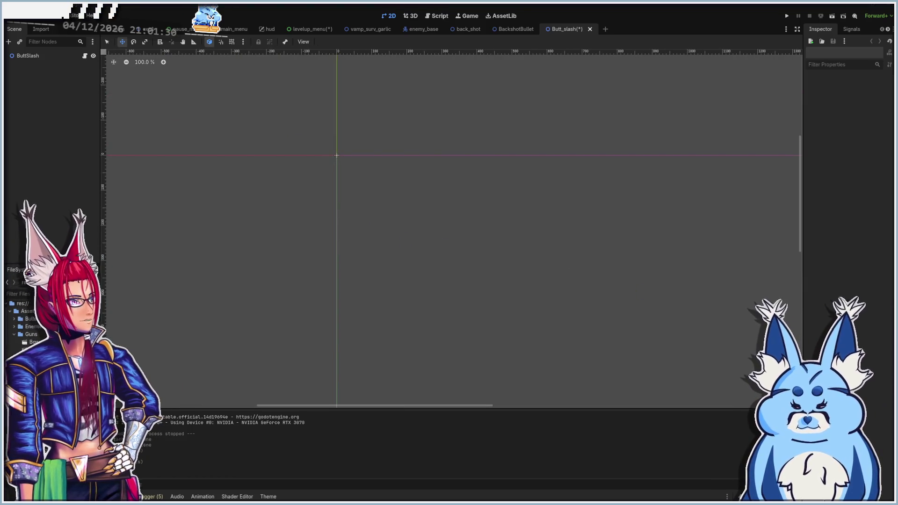
pyautogui.hotkey('alt', 'Tab')
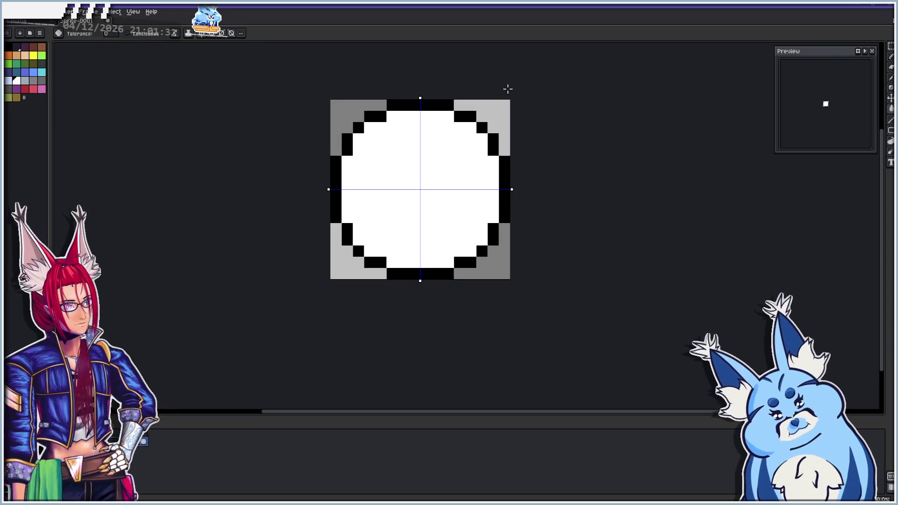
# Create a new 16×16 transparent sprite and centre the zoomed-in canvas
pyautogui.click(14, 12)
pyautogui.click(16, 21)
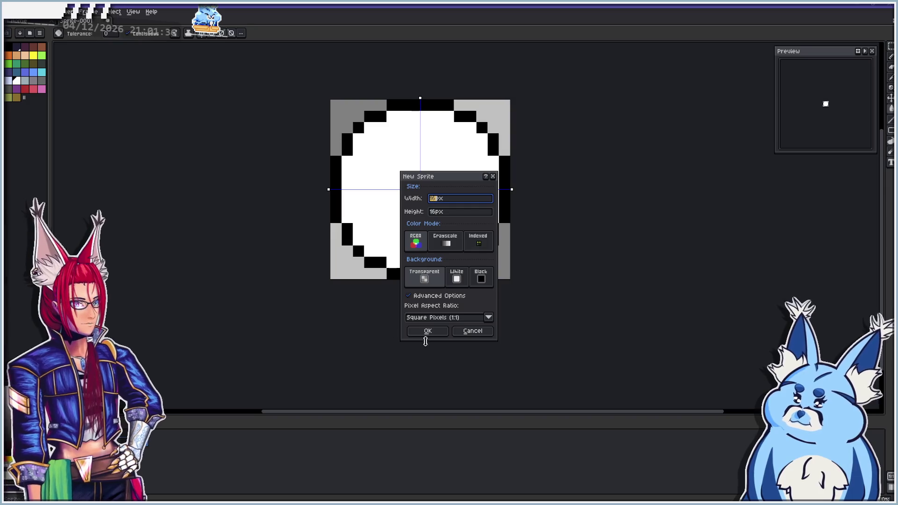
pyautogui.click(426, 330)
pyautogui.scroll(8, 451, 232)
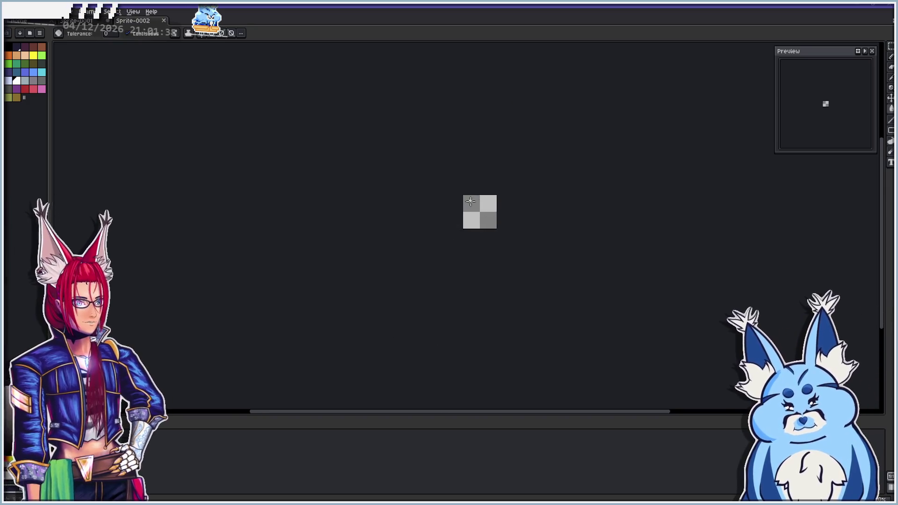
pyautogui.moveTo(520, 258); pyautogui.dragTo(469, 225)
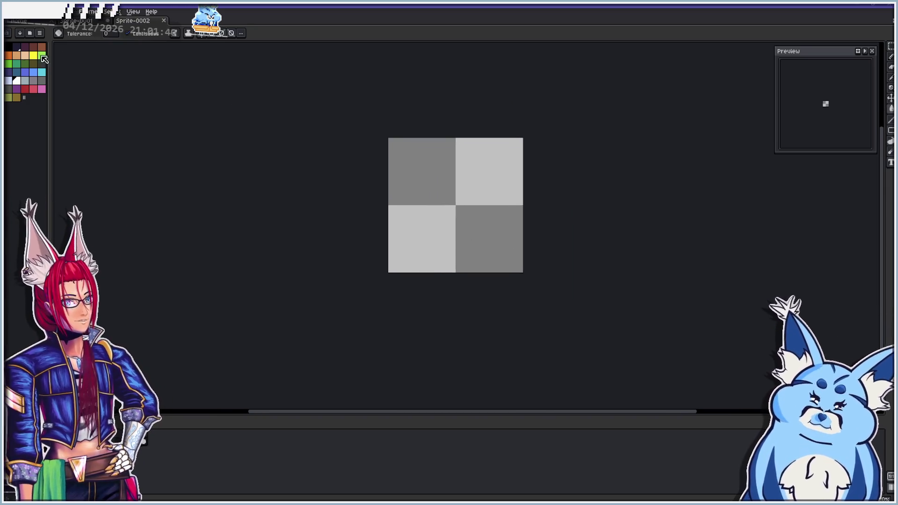
# Enable horizontal symmetry, undo an accidental black fill, and outline the sword's pointed tip
pyautogui.click(197, 33)
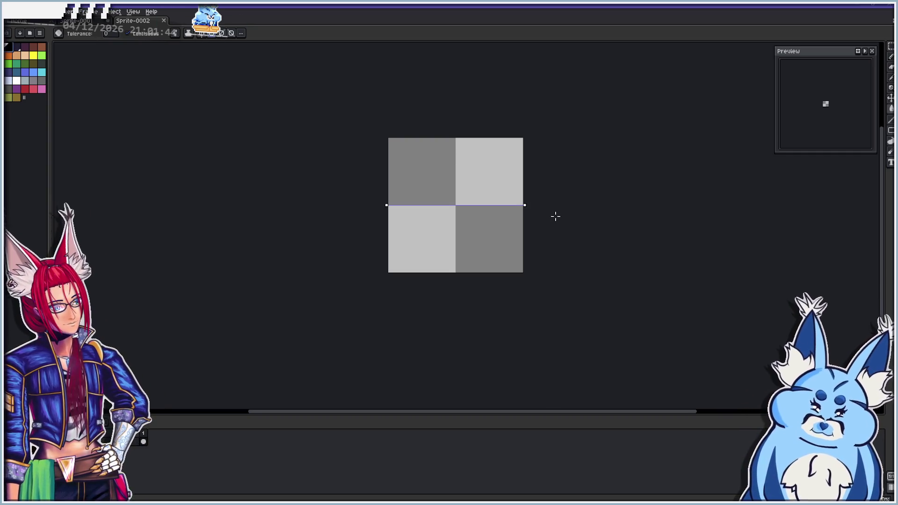
pyautogui.click(520, 213)
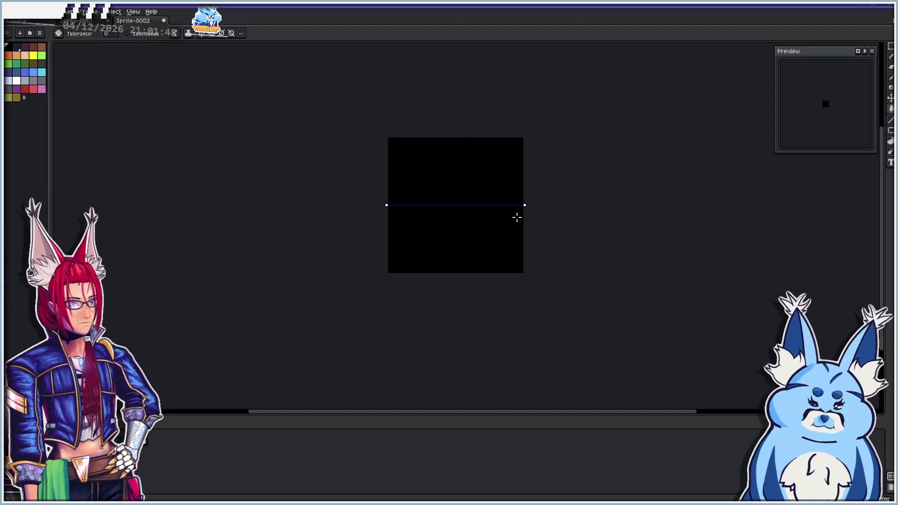
pyautogui.hotkey('ctrl', 'z')
pyautogui.press('b')
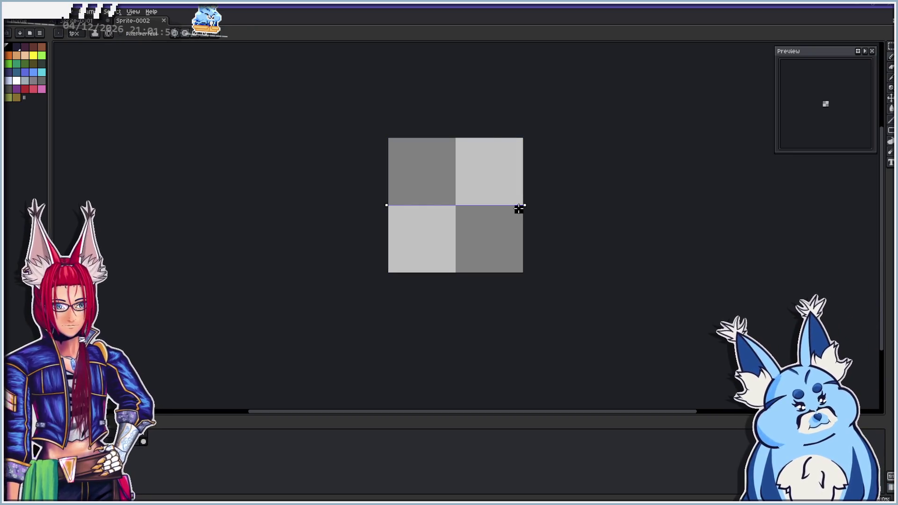
pyautogui.click(519, 209)
pyautogui.moveTo(512, 217)
pyautogui.mouseDown()
pyautogui.moveTo(502, 217)
pyautogui.moveTo(483, 180)
pyautogui.mouseUp()
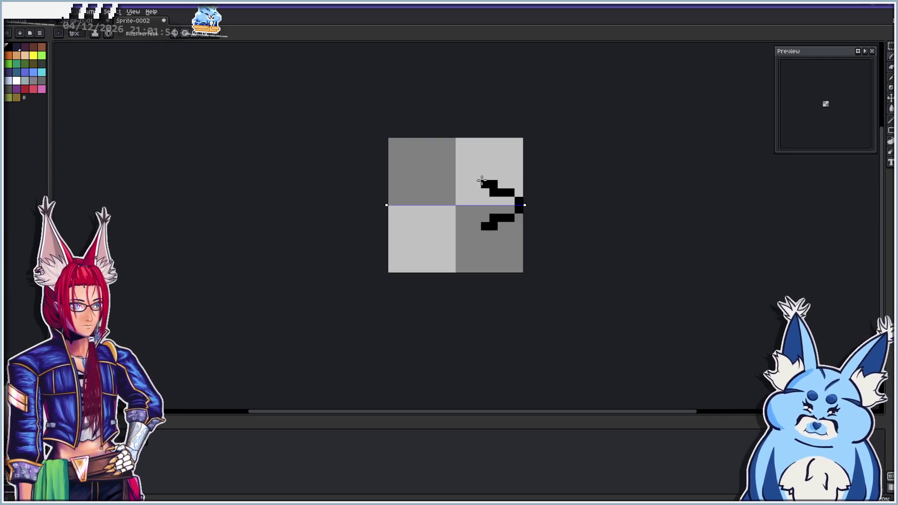
# Extend the blade's mirrored black edges leftward to the end, then pick white
pyautogui.click(476, 192)
pyautogui.click(468, 201)
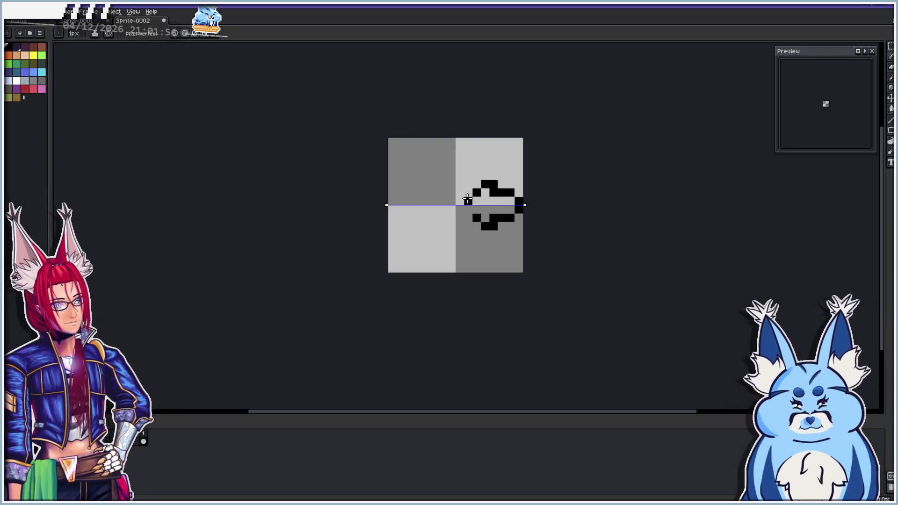
pyautogui.moveTo(470, 192)
pyautogui.mouseDown()
pyautogui.moveTo(393, 201)
pyautogui.moveTo(413, 192)
pyautogui.moveTo(435, 201)
pyautogui.mouseUp()
pyautogui.press('e')
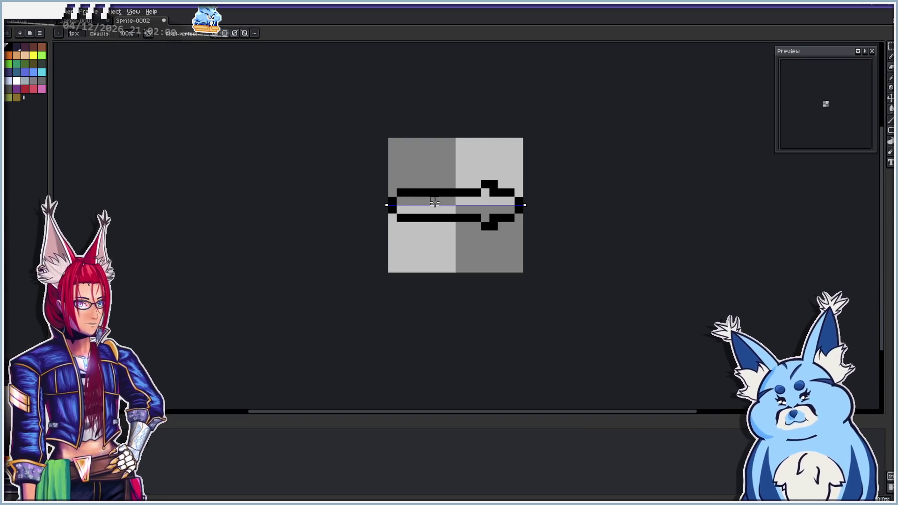
pyautogui.press('b')
pyautogui.click(17, 80)
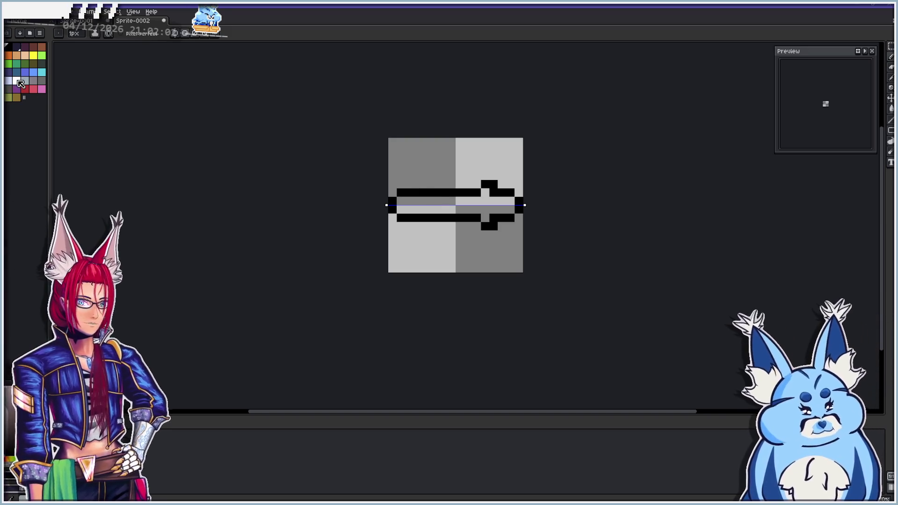
# Fill the sword's interior white and draw a black crossguard near the right end
pyautogui.press('g')
pyautogui.click(431, 205)
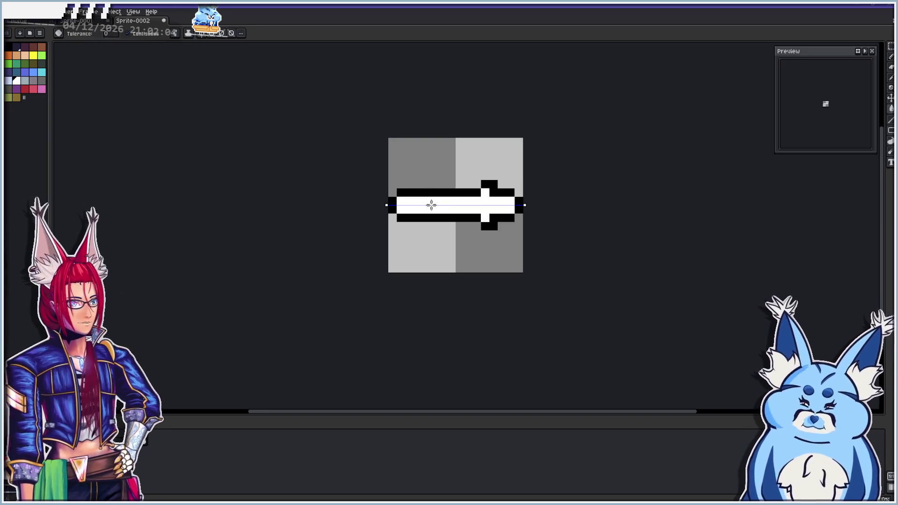
pyautogui.press('b')
pyautogui.moveTo(476, 213)
pyautogui.mouseDown()
pyautogui.moveTo(478, 202)
pyautogui.moveTo(498, 205)
pyautogui.mouseUp()
pyautogui.click(512, 209)
pyautogui.keyDown('alt'); pyautogui.click(511, 206); pyautogui.keyUp('alt')
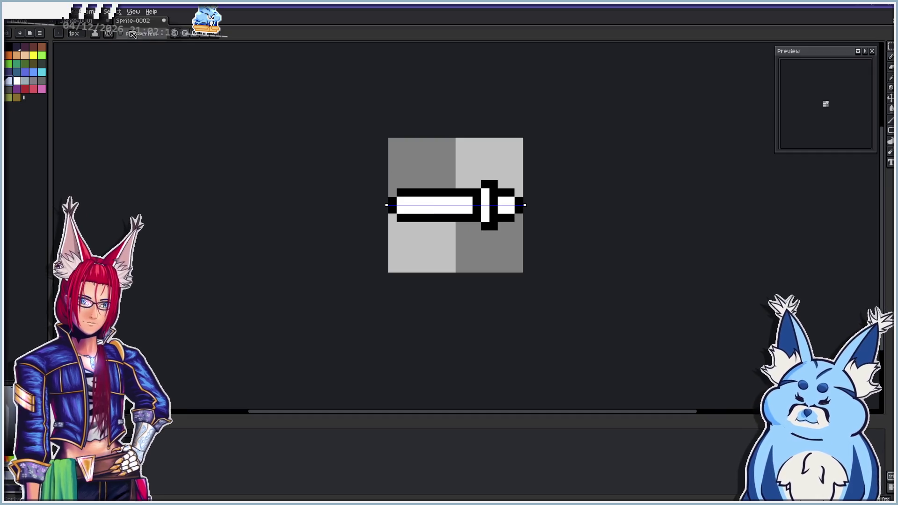
# Turn off symmetry and shade the blade's lower row and hilt light blue
pyautogui.click(182, 34)
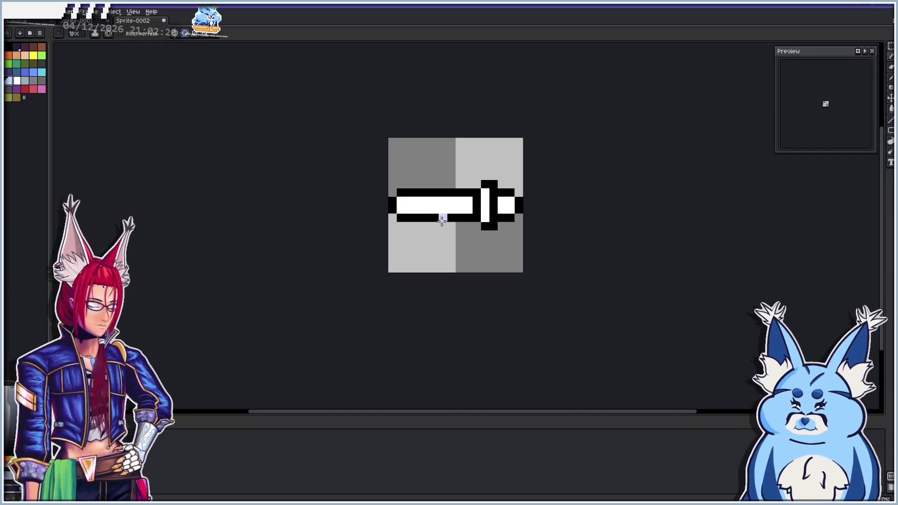
pyautogui.moveTo(406, 209); pyautogui.dragTo(474, 209)
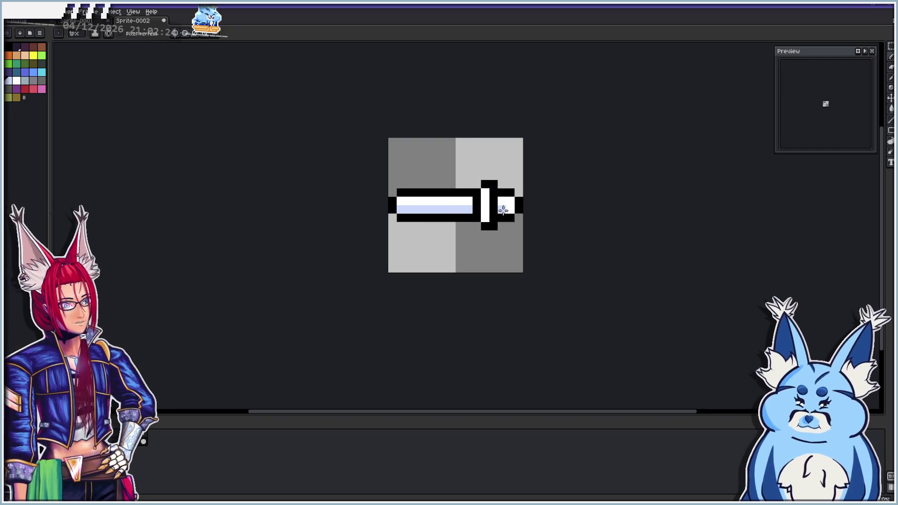
pyautogui.click(493, 209)
pyautogui.click(494, 200)
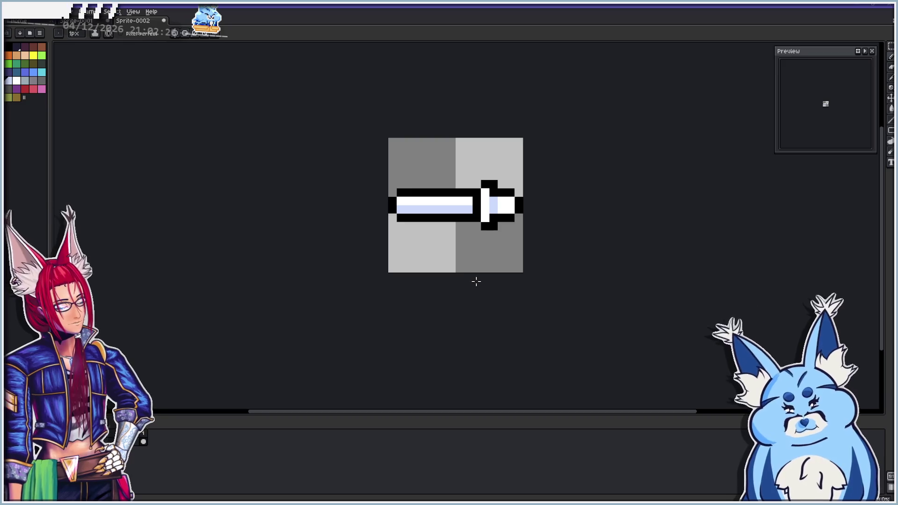
pyautogui.click(476, 209)
pyautogui.click(477, 201)
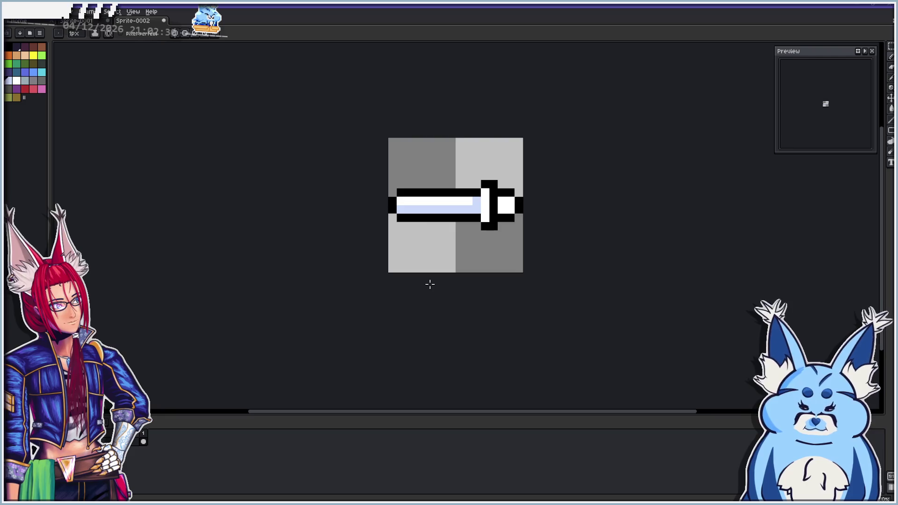
pyautogui.hotkey('ctrl', 'z')
# Shade the lower hilt pixels light blue and widen the crossguard one pixel leftward
pyautogui.moveTo(502, 209); pyautogui.dragTo(510, 210)
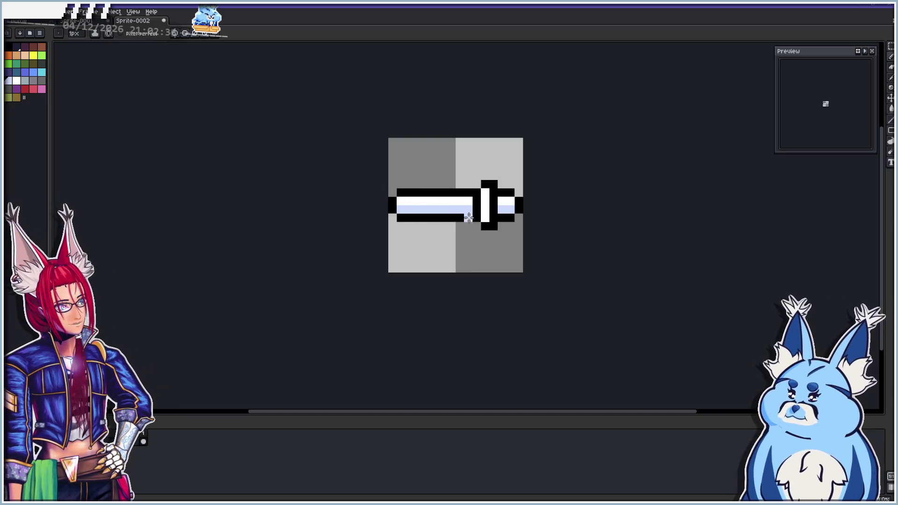
pyautogui.moveTo(477, 225); pyautogui.dragTo(477, 184)
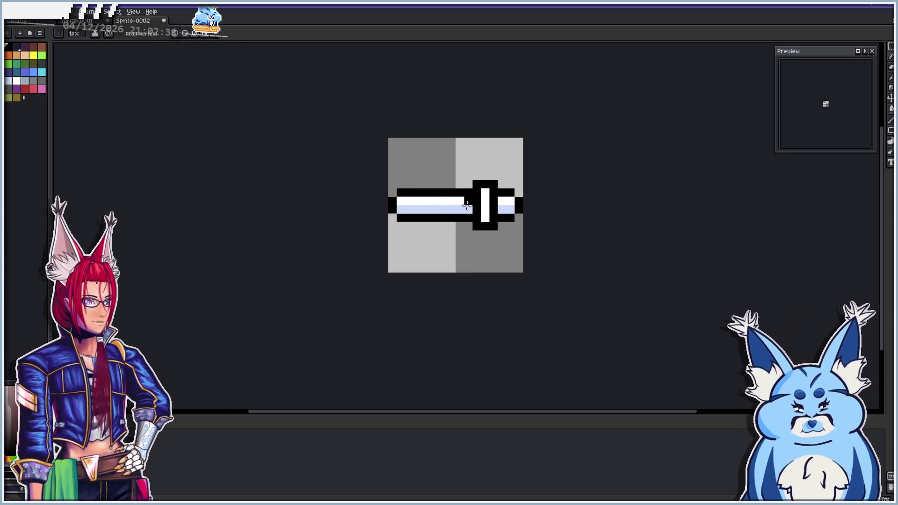
pyautogui.hotkey('ctrl', 'z')
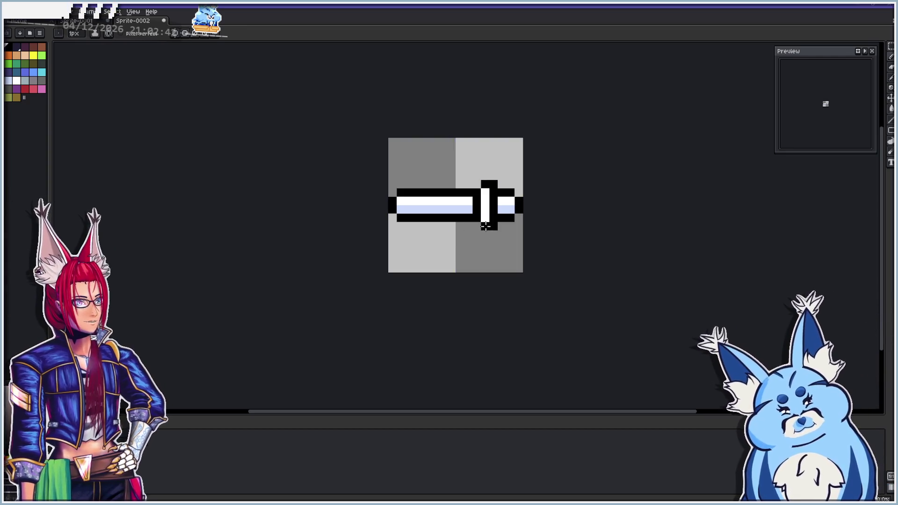
pyautogui.moveTo(477, 226); pyautogui.dragTo(479, 182)
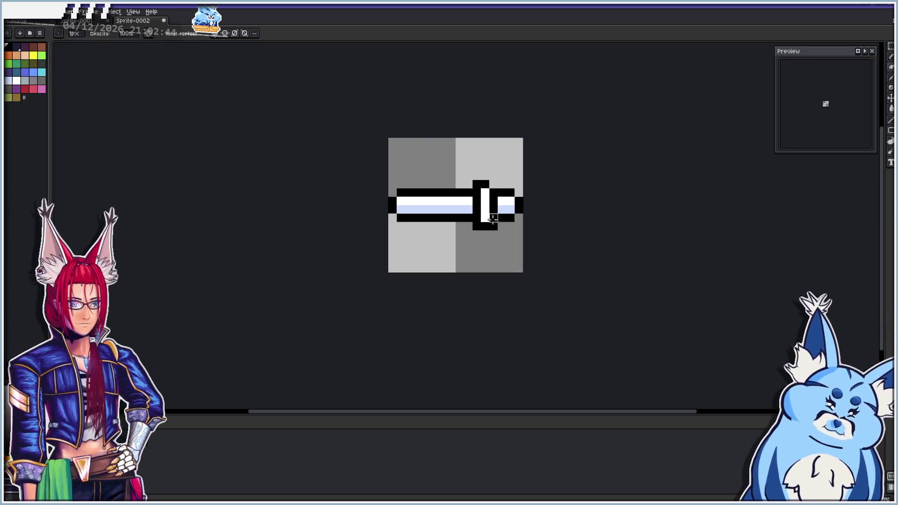
pyautogui.scroll(-2, 472, 239)
# Zoom over the finished sword, hide the interface, and bring up Export File for Sprite-0002.png
pyautogui.scroll(-2, 472, 239)
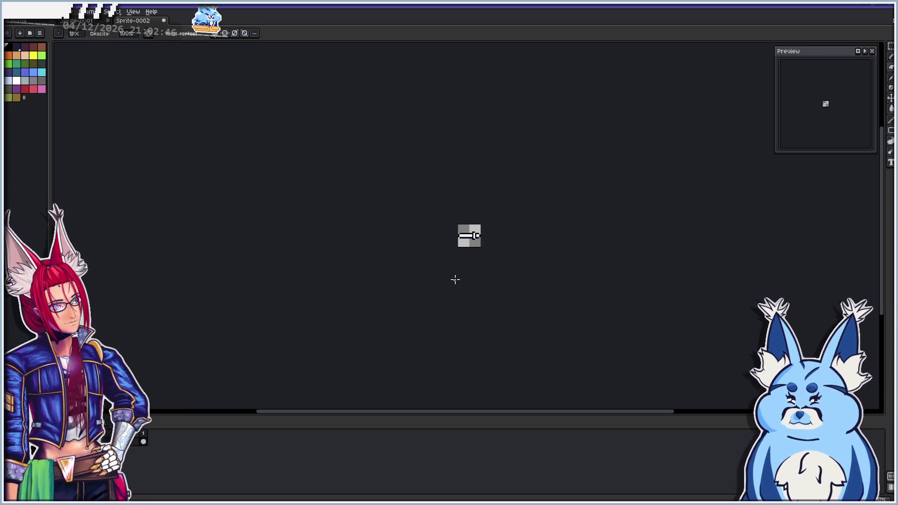
pyautogui.scroll(8, 461, 239)
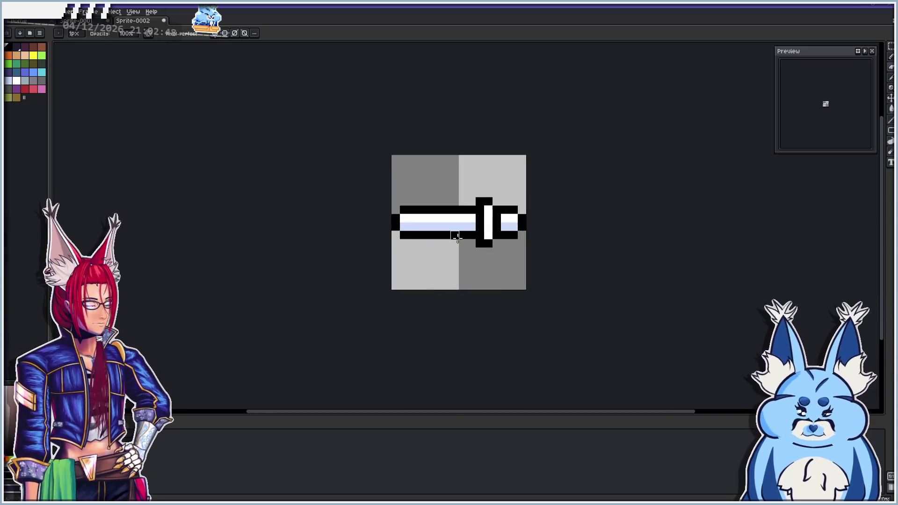
pyautogui.scroll(-1, 458, 238)
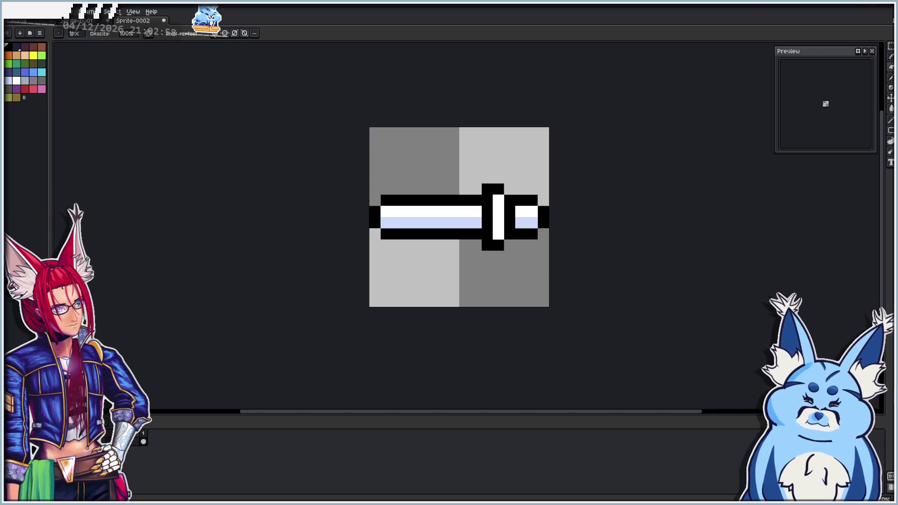
pyautogui.press('F11')
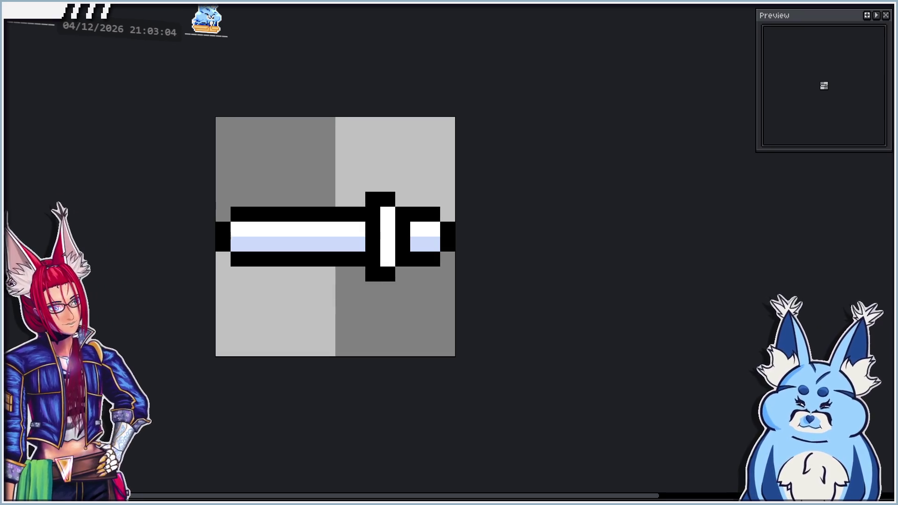
pyautogui.hotkey('ctrl', 'alt', 'shift', 's')
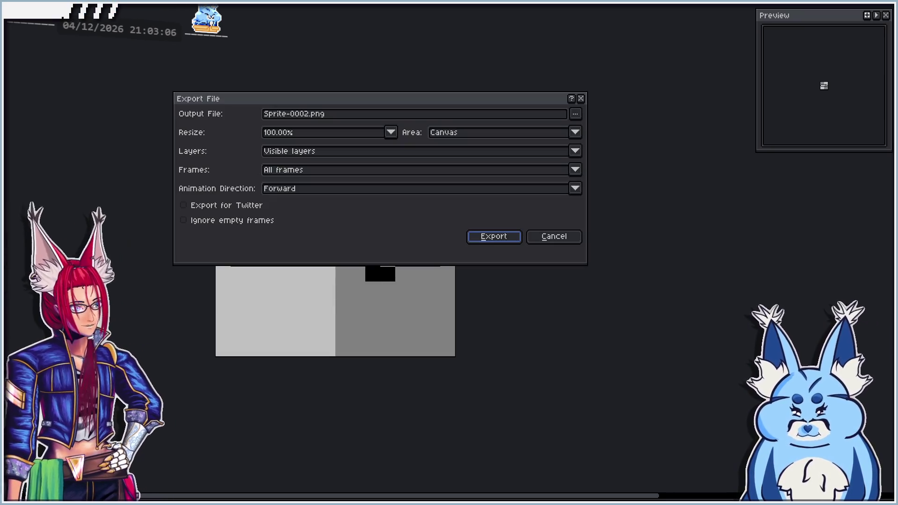
# Export the sword sprite as GodotSword-Back.png, then return to the Godot editor
pyautogui.click(575, 114)
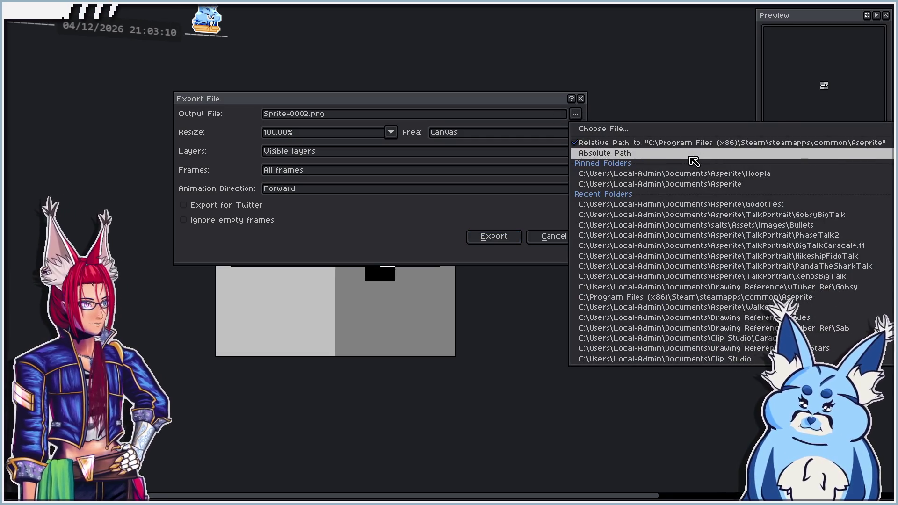
pyautogui.click(695, 184)
pyautogui.click(575, 114)
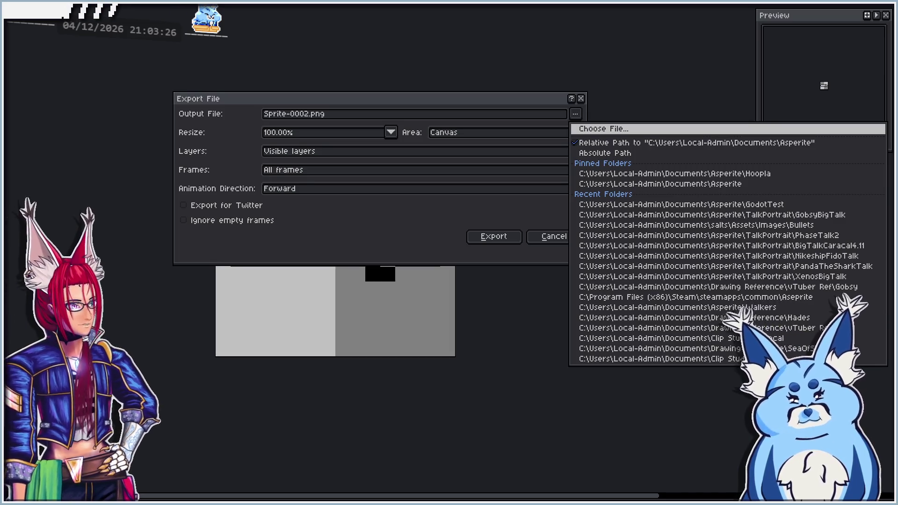
pyautogui.click(648, 205)
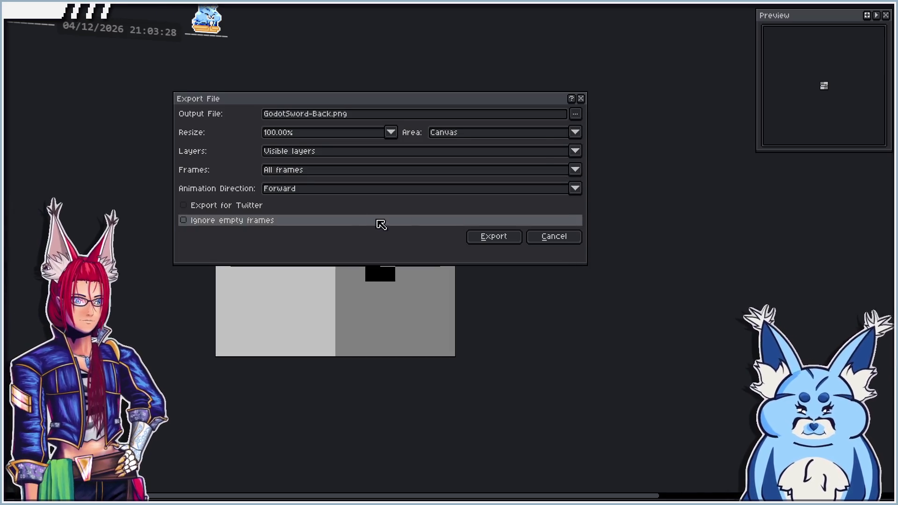
pyautogui.click(494, 237)
pyautogui.scroll(-2, 502, 225)
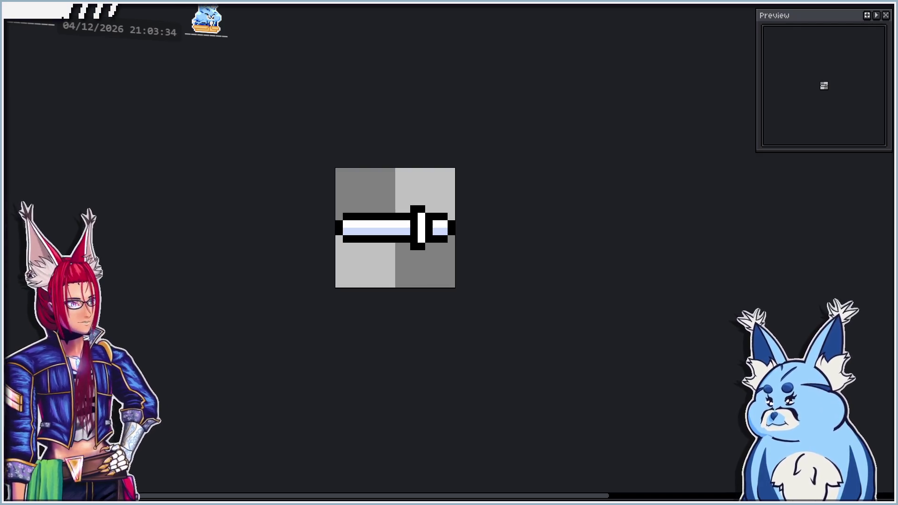
pyautogui.hotkey('alt', 'Tab')
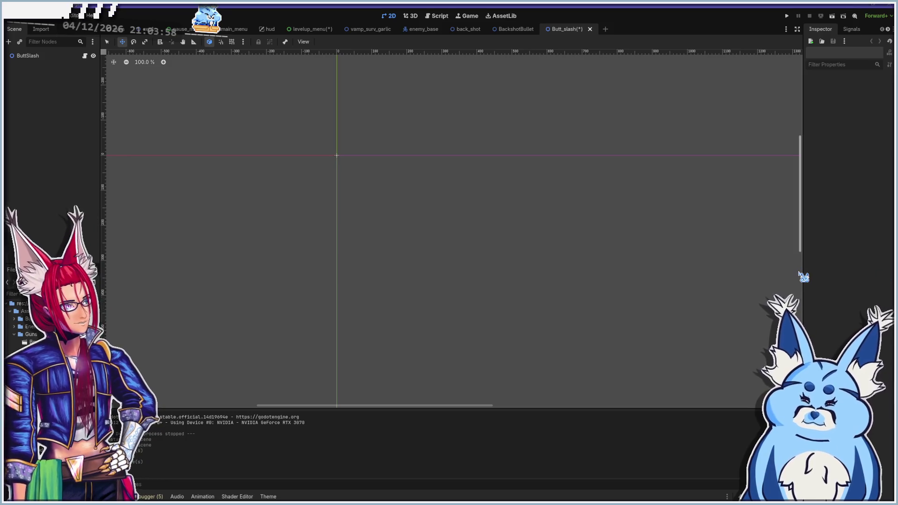
# Zoom and pan the Butt_slash 2D viewport to centre on the scene origin
pyautogui.scroll(1, 299, 140)
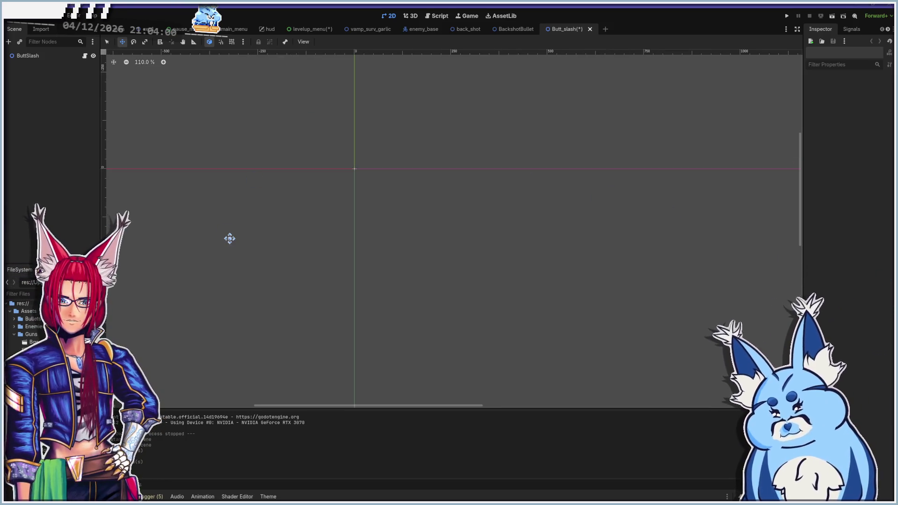
pyautogui.moveTo(323, 170); pyautogui.dragTo(394, 237)
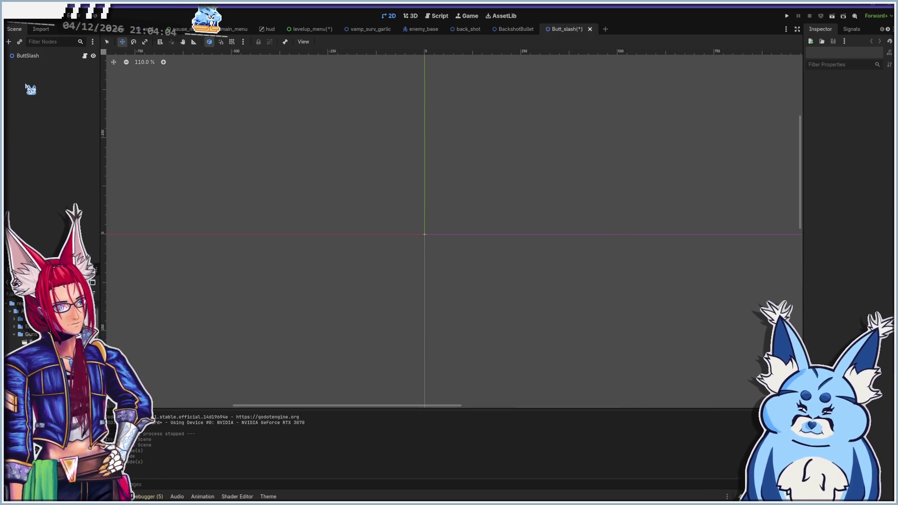
# Add a Sprite2D child node under the ButtSlash root
pyautogui.hotkey('ctrl', 'a')
pyautogui.write('textu')
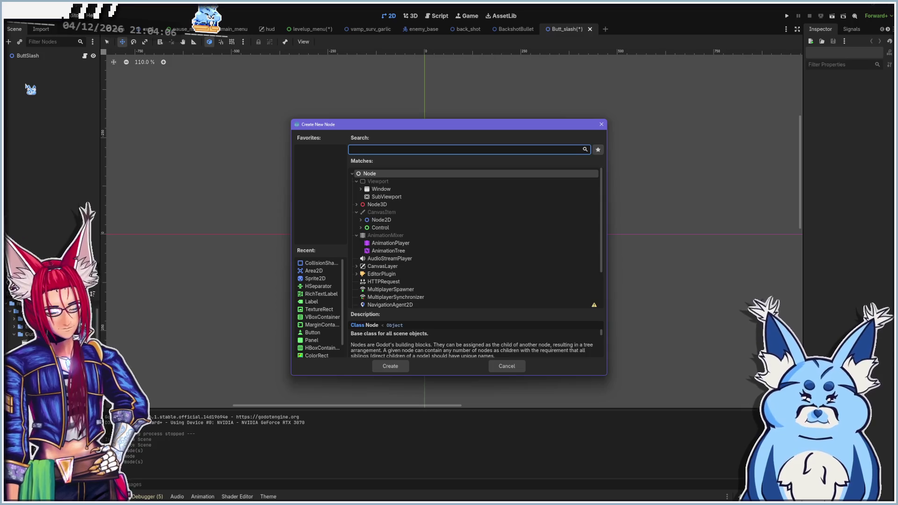
pyautogui.press('BackSpace')
pyautogui.press('BackSpace')
pyautogui.press('BackSpace')
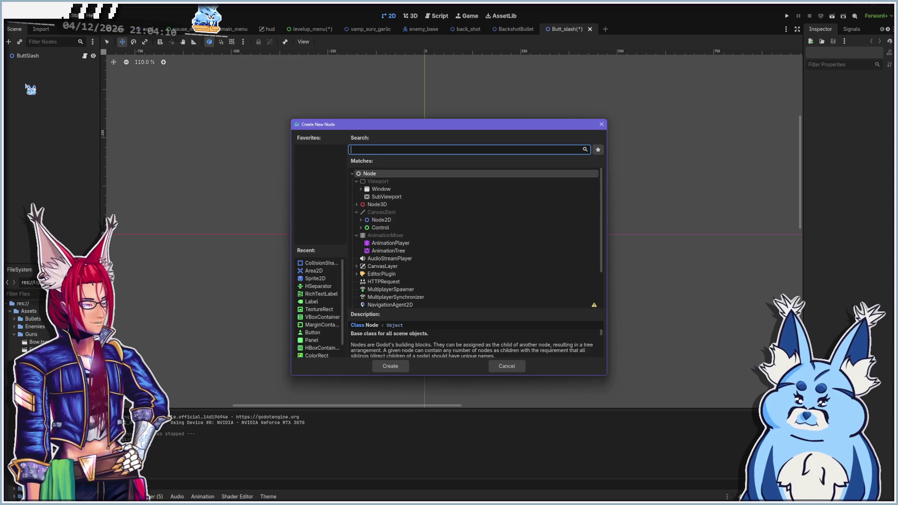
pyautogui.write('sprite')
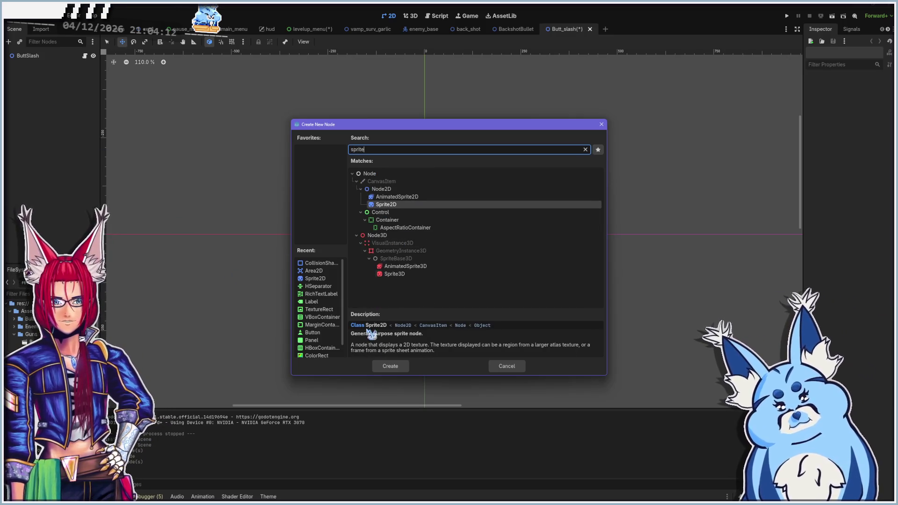
pyautogui.click(390, 366)
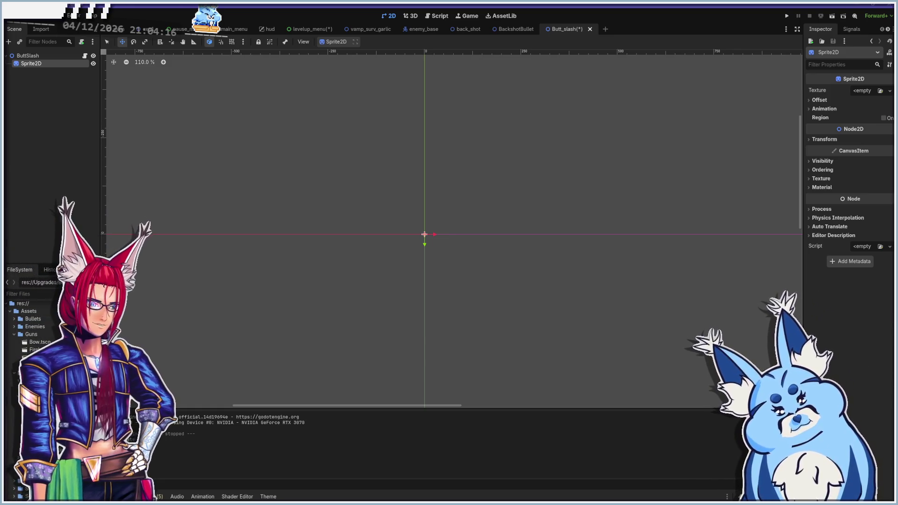
# Give the Sprite2D the GodotSword-Back.png texture and move it left to (-17, 0)
pyautogui.moveTo(38, 388)
pyautogui.mouseDown()
pyautogui.moveTo(374, 343)
pyautogui.moveTo(862, 91)
pyautogui.mouseUp()
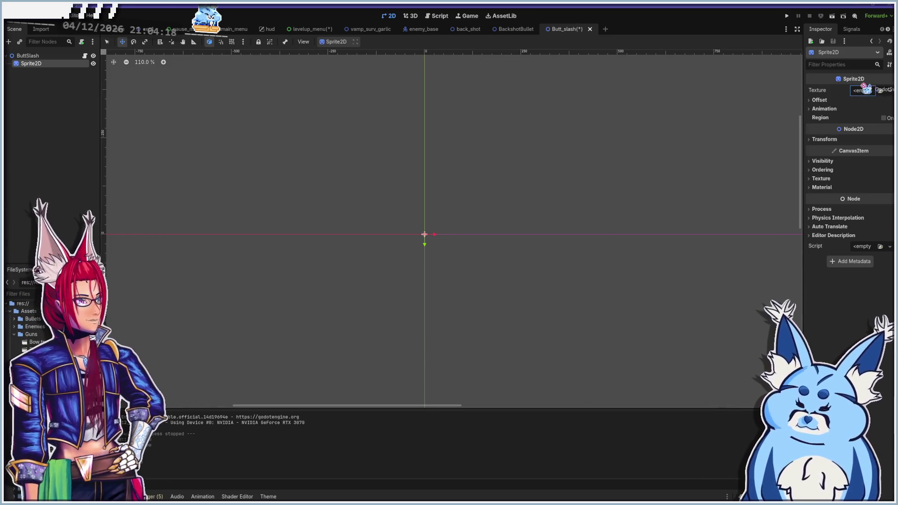
pyautogui.scroll(10, 421, 215)
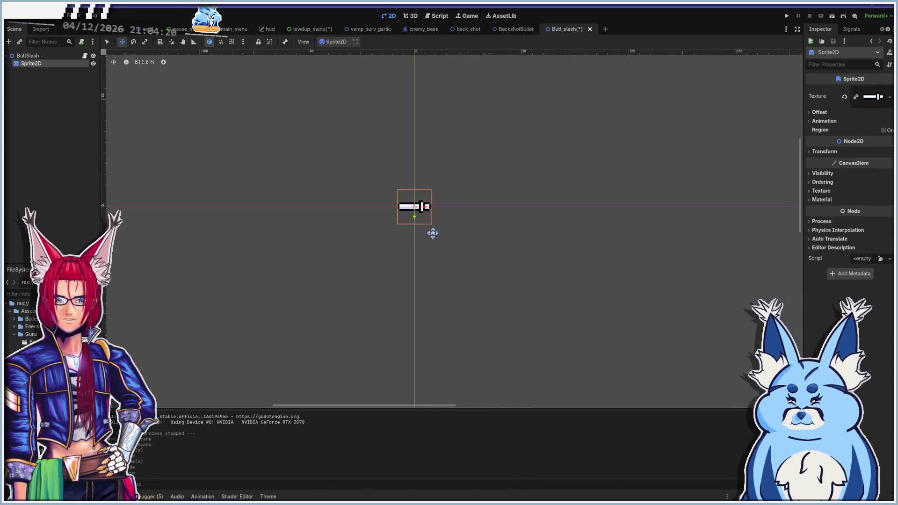
pyautogui.scroll(4, 420, 206)
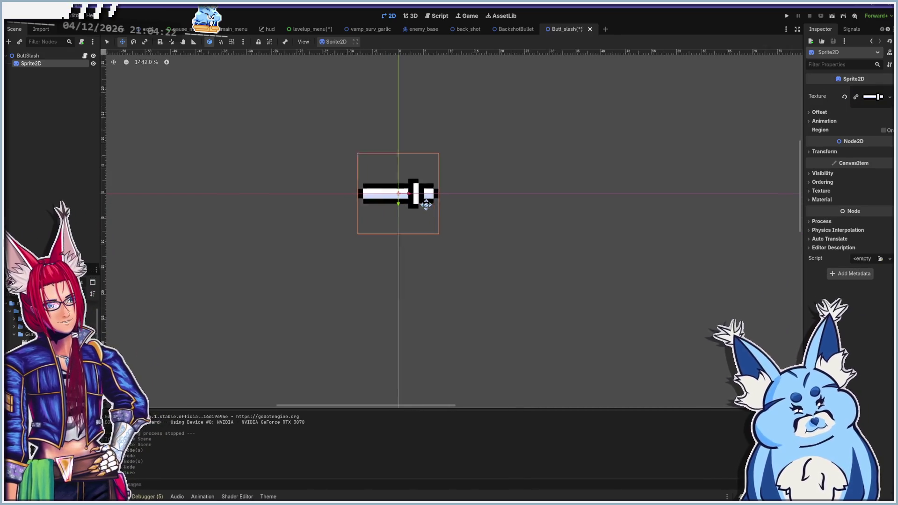
pyautogui.moveTo(421, 195); pyautogui.dragTo(328, 202)
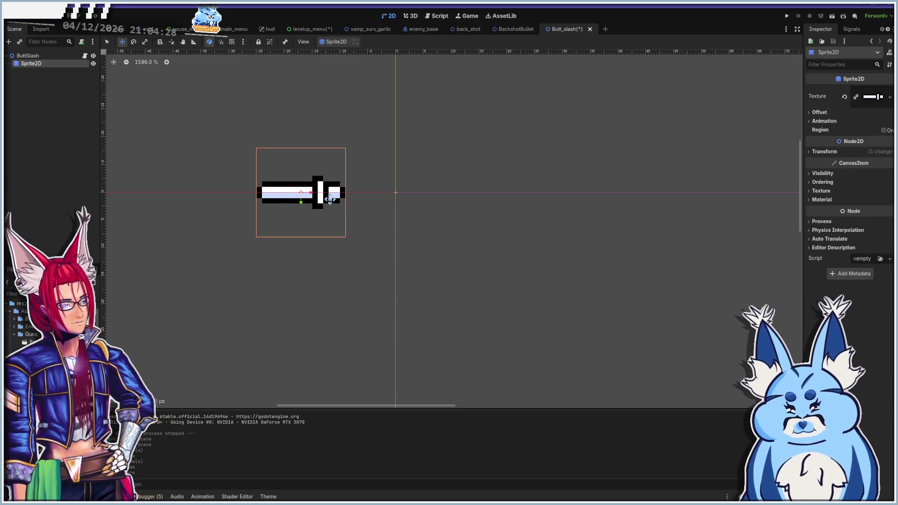
pyautogui.scroll(-5, 485, 209)
pyautogui.scroll(1, 423, 187)
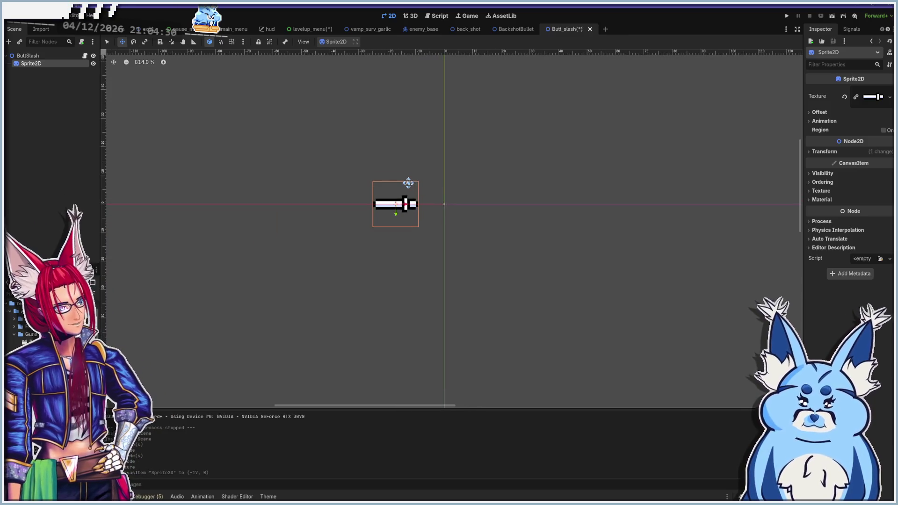
pyautogui.scroll(3, 408, 183)
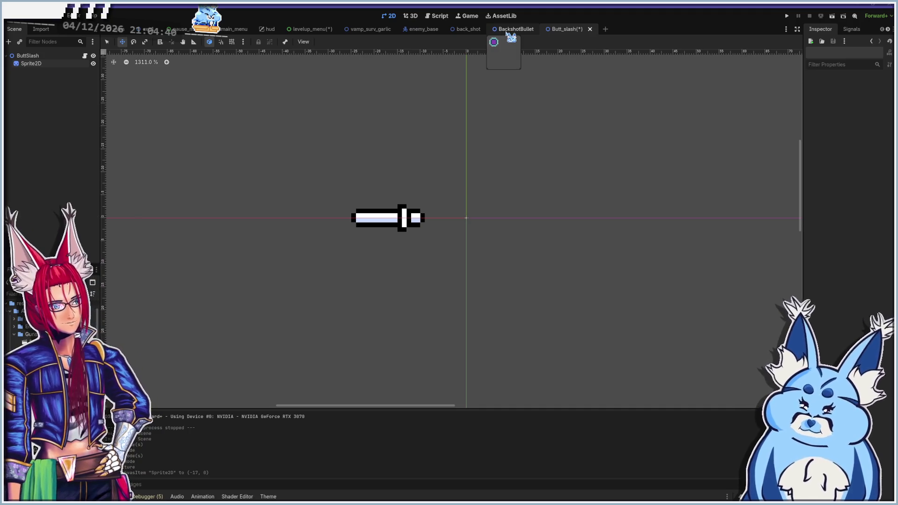
# Check the BackshotBullet scene for reference and return to the Butt_slash scene
pyautogui.click(507, 32)
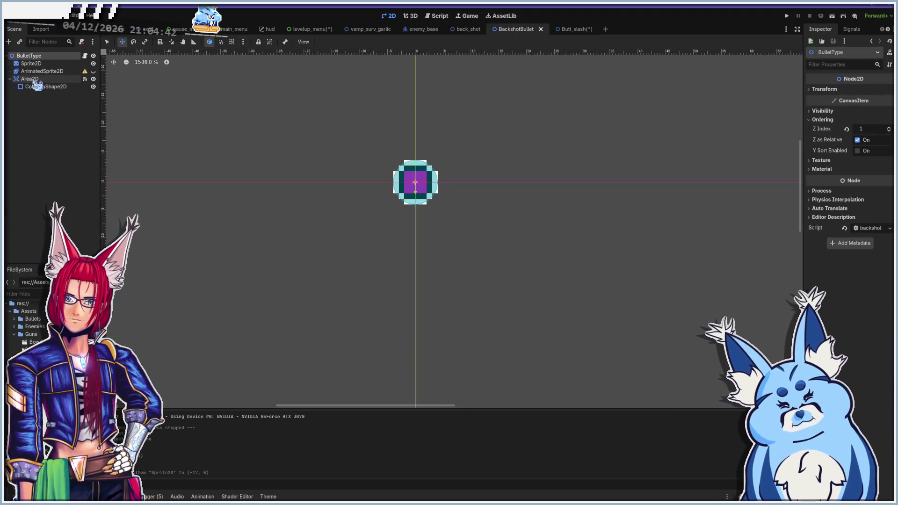
pyautogui.click(551, 31)
pyautogui.hotkey('ctrl', 'a')
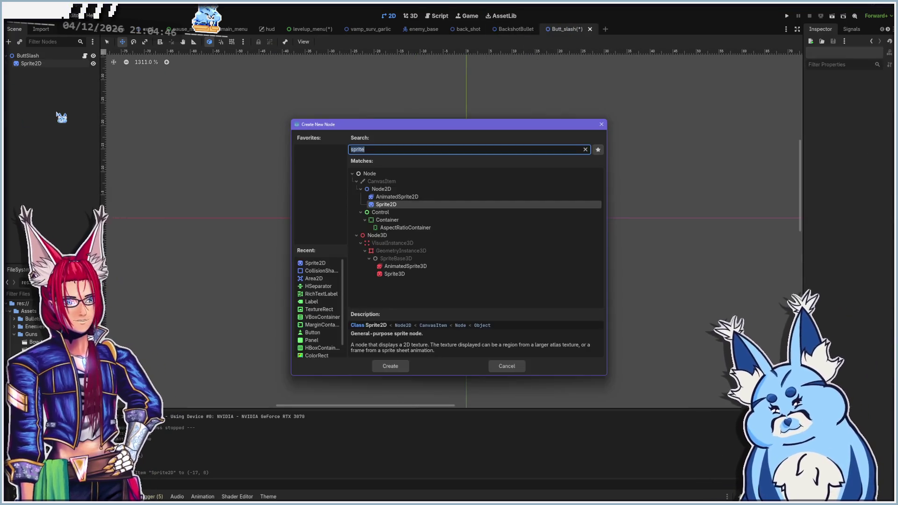
# Add an Area2D node under ButtSlash
pyautogui.write('area')
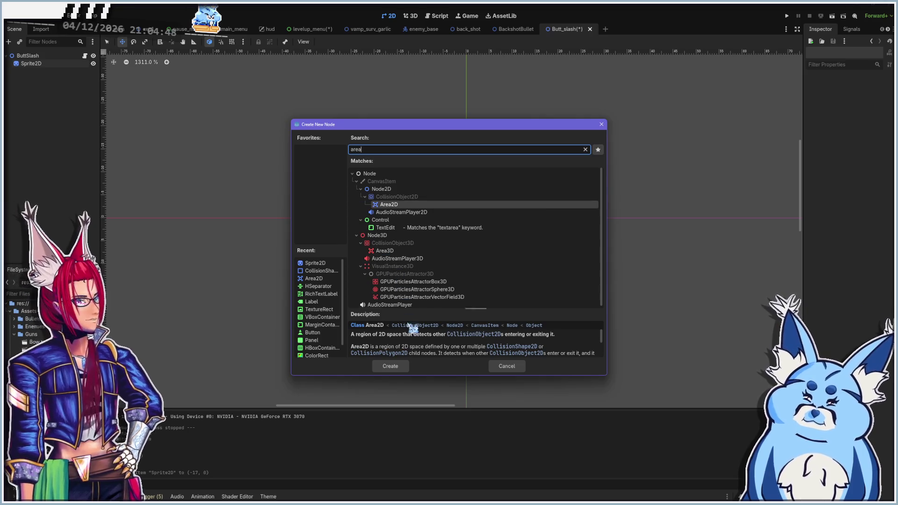
pyautogui.click(380, 367)
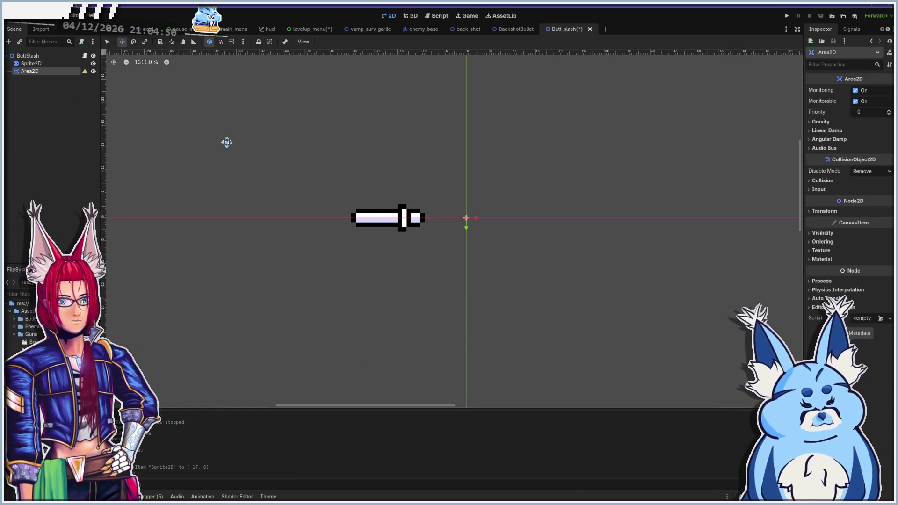
pyautogui.click(48, 124)
# Add a CollisionShape2D and give it a new RectangleShape2D shape
pyautogui.hotkey('ctrl', 'a')
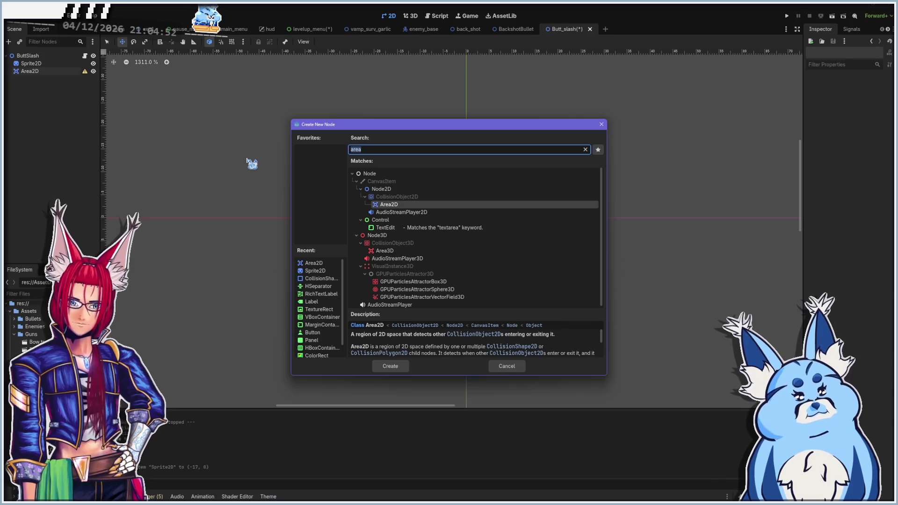
pyautogui.write('coll')
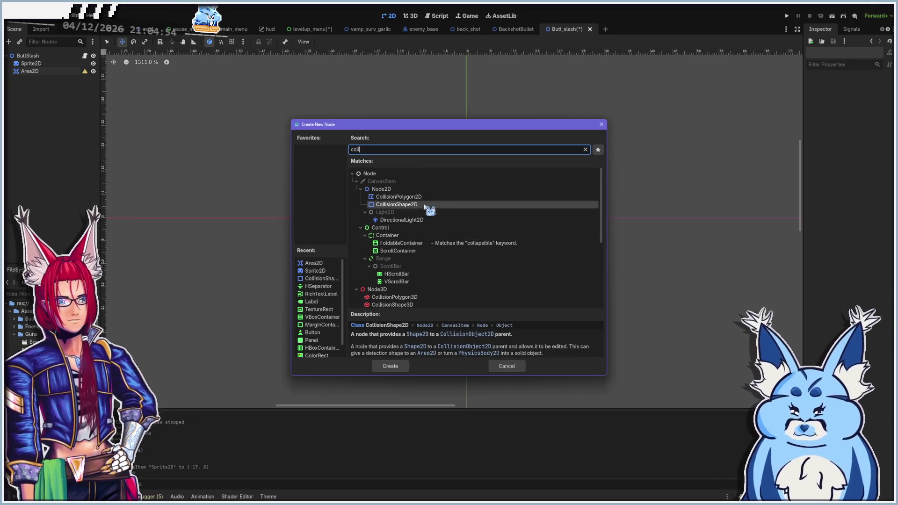
pyautogui.click(390, 366)
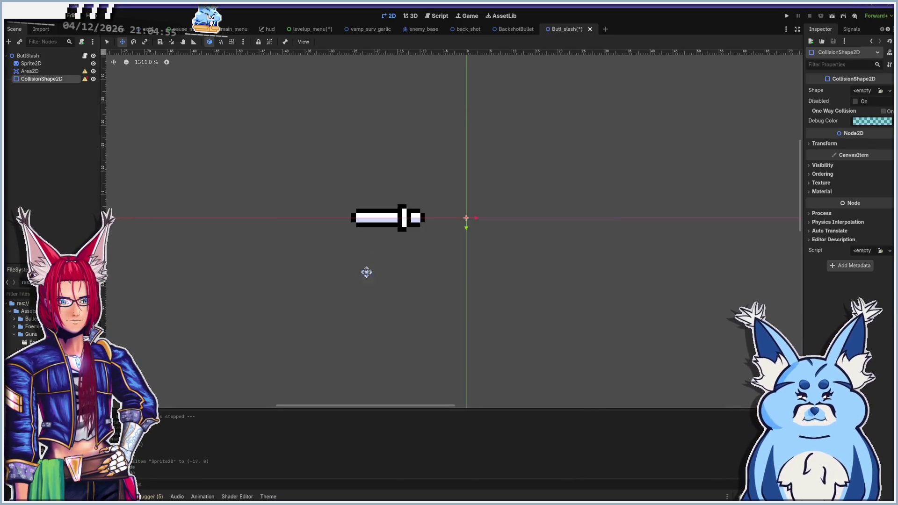
pyautogui.click(863, 91)
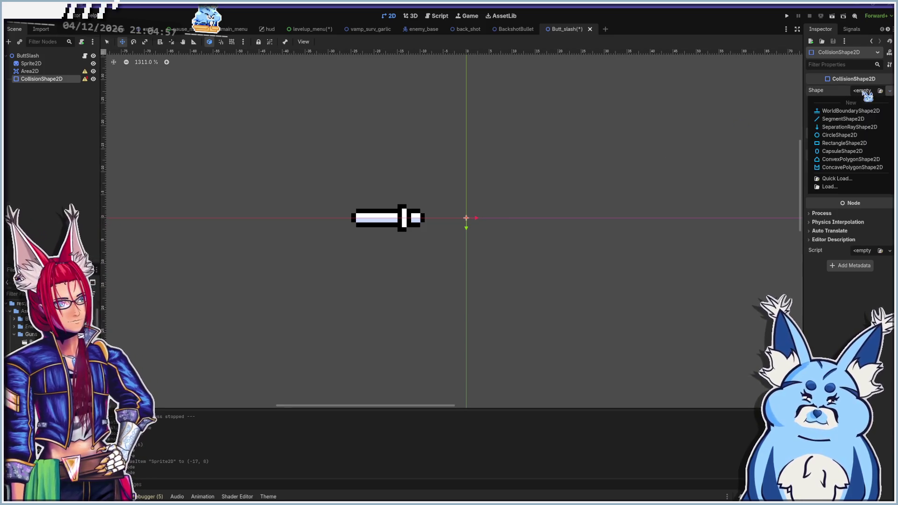
pyautogui.click(842, 143)
pyautogui.click(29, 71)
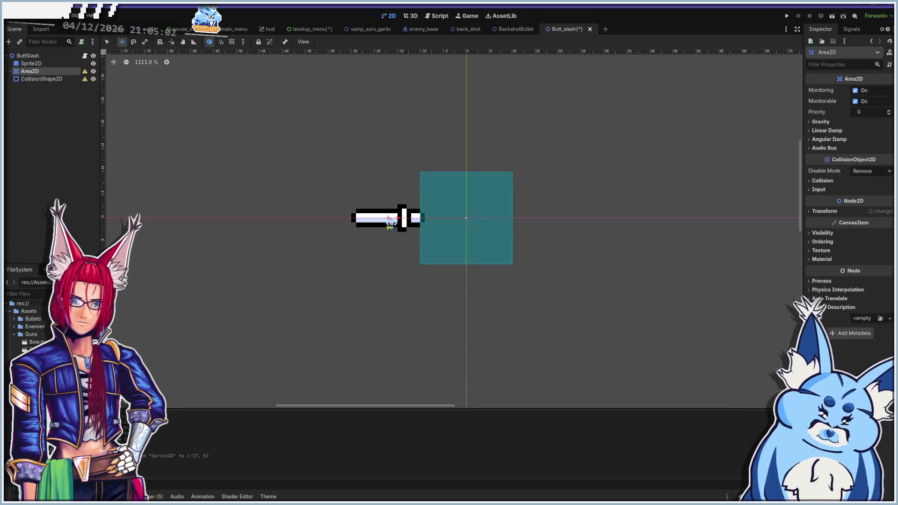
# Parent the CollisionShape2D under Area2D and move the area left over the sword
pyautogui.moveTo(466, 224); pyautogui.dragTo(466, 228)
pyautogui.click(29, 81)
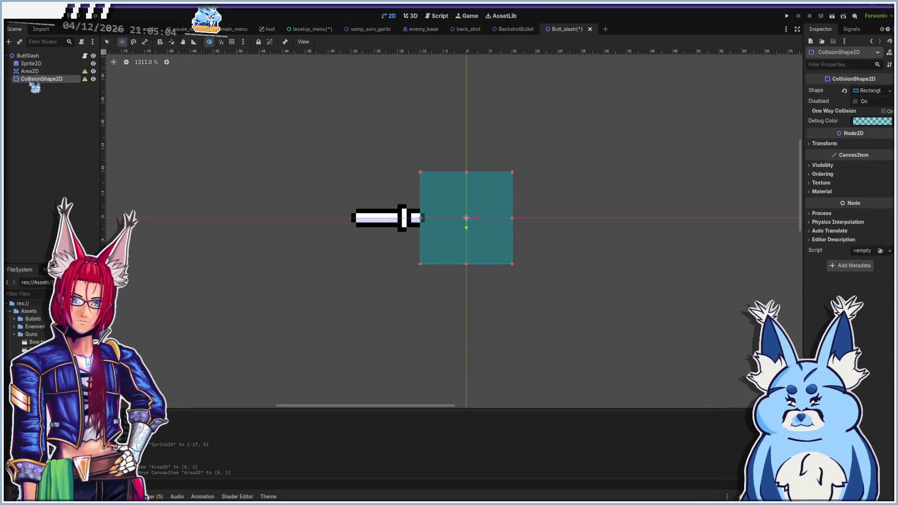
pyautogui.moveTo(32, 77); pyautogui.dragTo(30, 71)
pyautogui.click(29, 71)
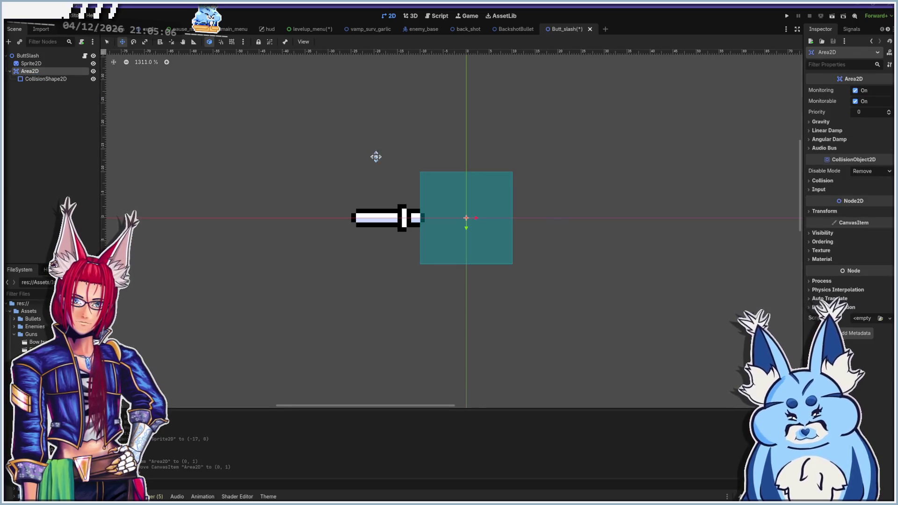
pyautogui.moveTo(467, 218); pyautogui.dragTo(361, 220)
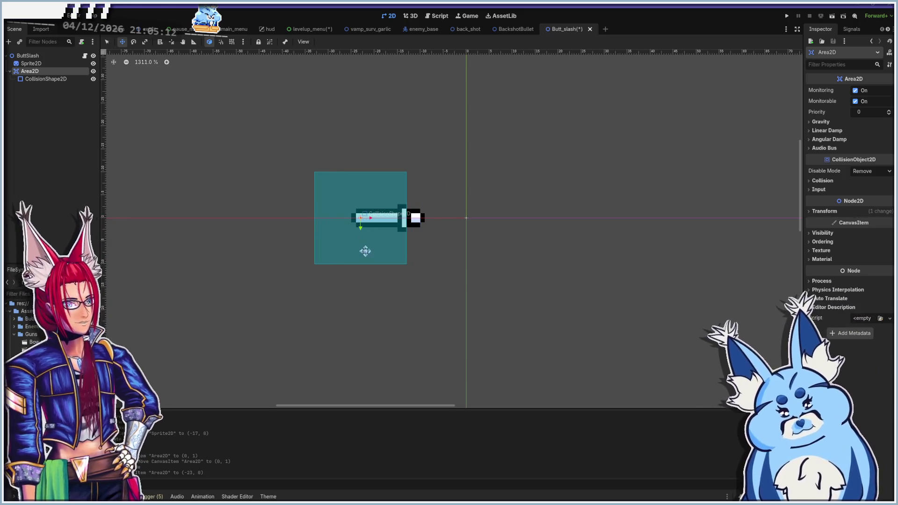
# Resize the collision rectangle to the sword's height and trim its left edge to the blade tip
pyautogui.click(365, 251)
pyautogui.scroll(3, 312, 234)
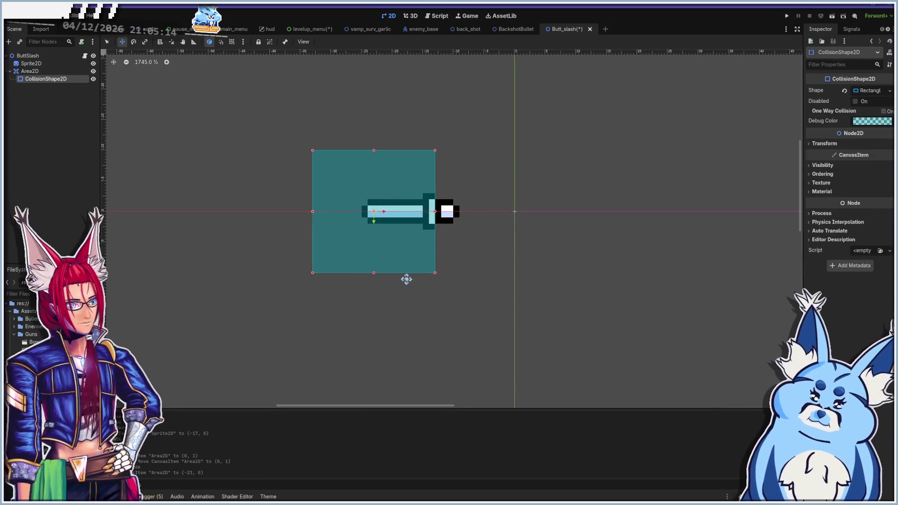
pyautogui.moveTo(372, 274); pyautogui.dragTo(372, 229)
pyautogui.moveTo(313, 214)
pyautogui.mouseDown()
pyautogui.moveTo(365, 214)
pyautogui.moveTo(338, 218)
pyautogui.mouseUp()
pyautogui.scroll(3, 357, 213)
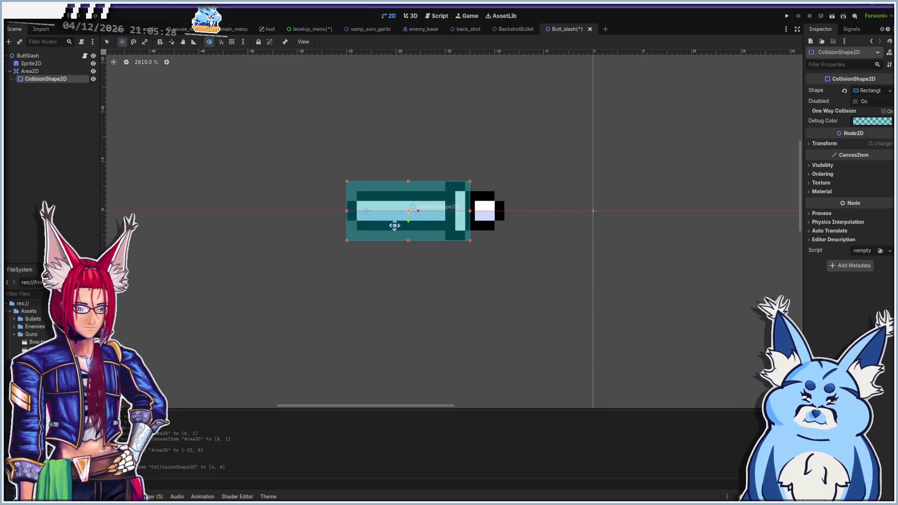
pyautogui.scroll(-3, 400, 223)
pyautogui.scroll(4, 404, 217)
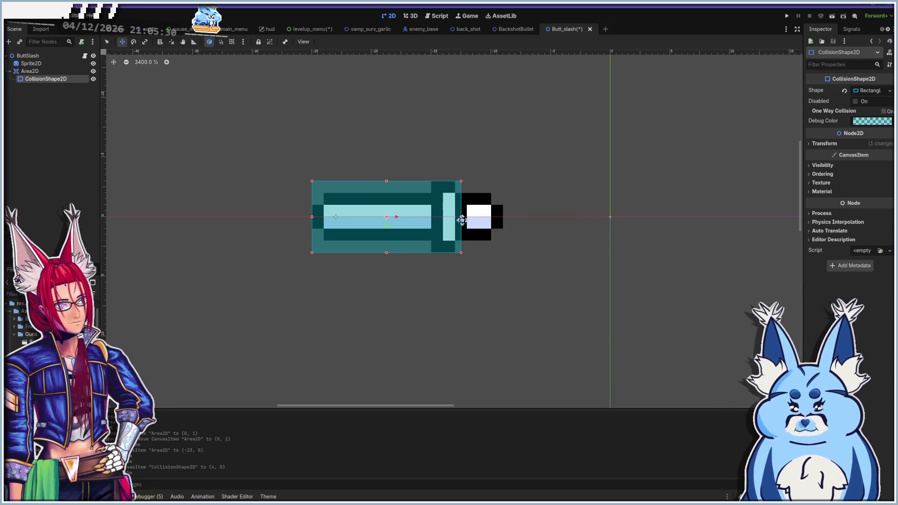
pyautogui.scroll(-5, 462, 220)
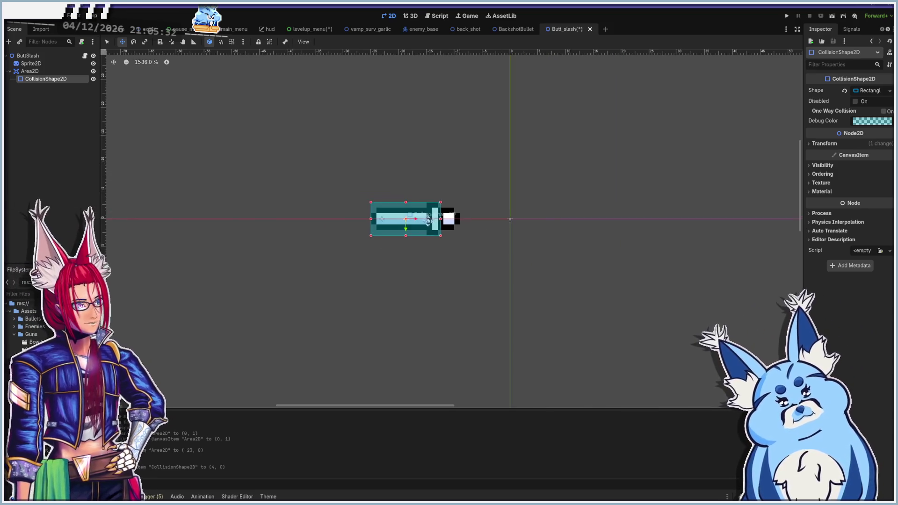
pyautogui.scroll(-2, 439, 221)
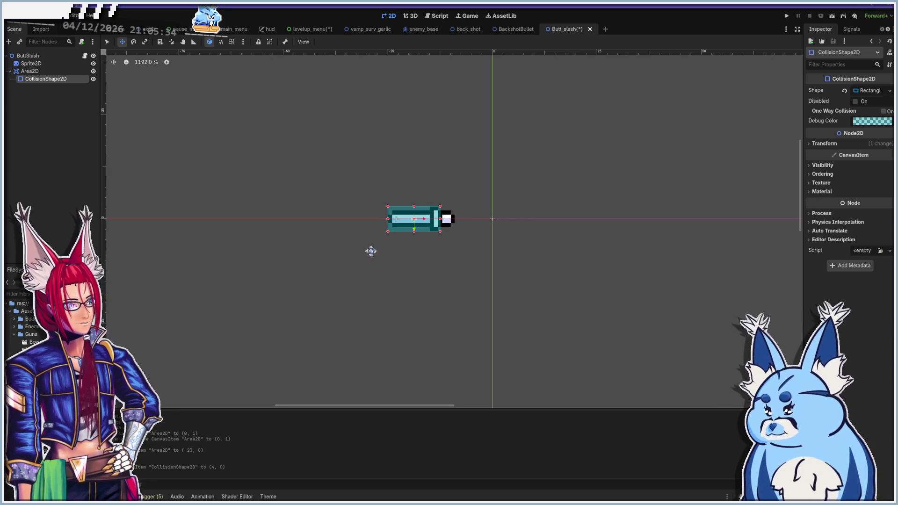
pyautogui.scroll(-1, 417, 220)
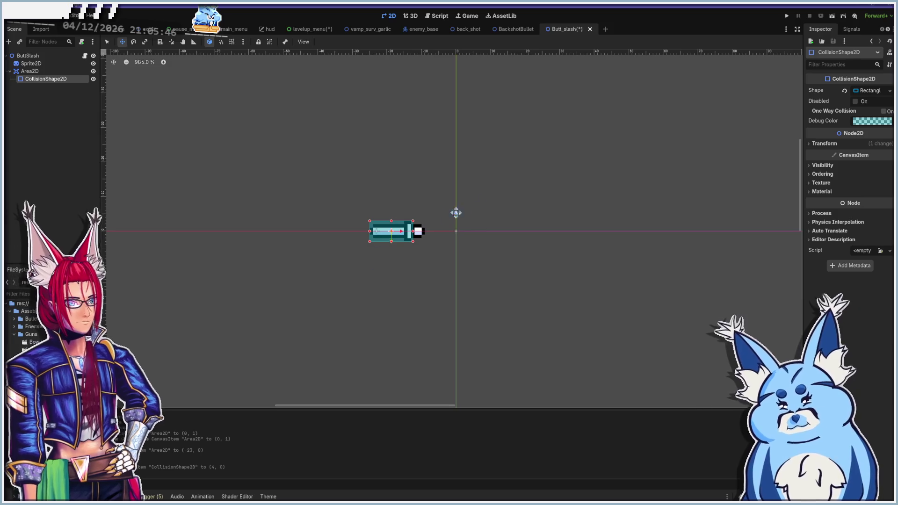
# Save the scene and rename the CollisionShape2D node to Hurtbox
pyautogui.hotkey('ctrl', 's')
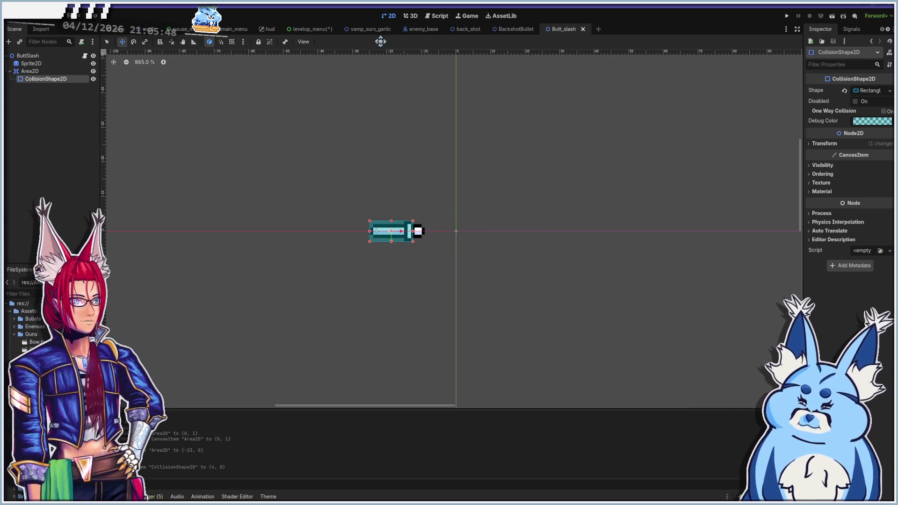
pyautogui.doubleClick(56, 80)
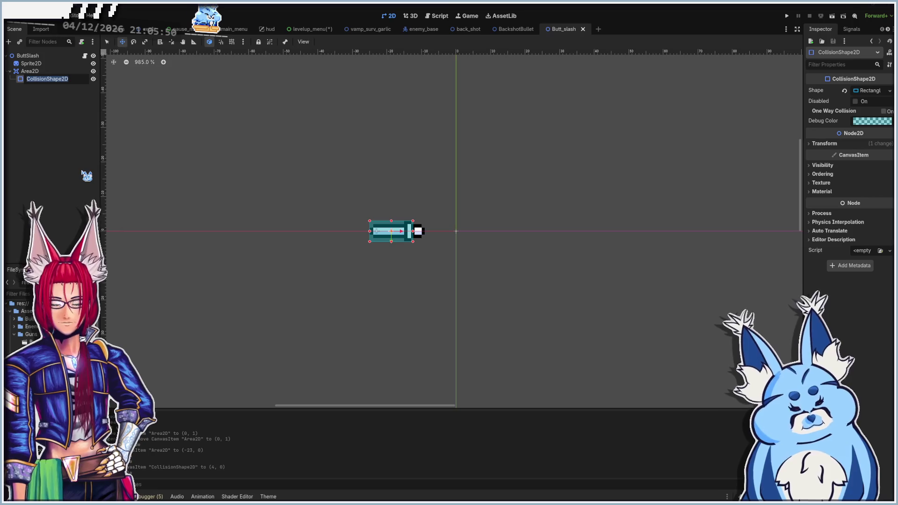
pyautogui.write('Hurtb')
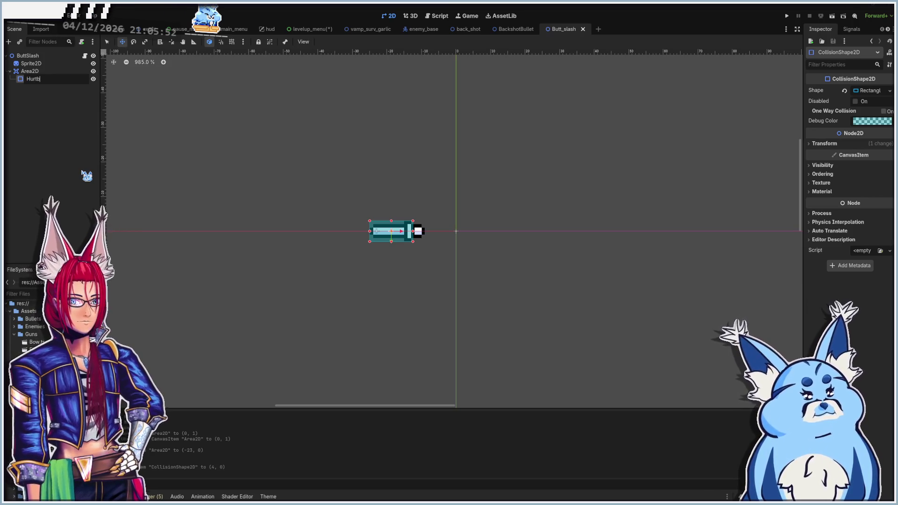
pyautogui.write('ox')
pyautogui.press('Return')
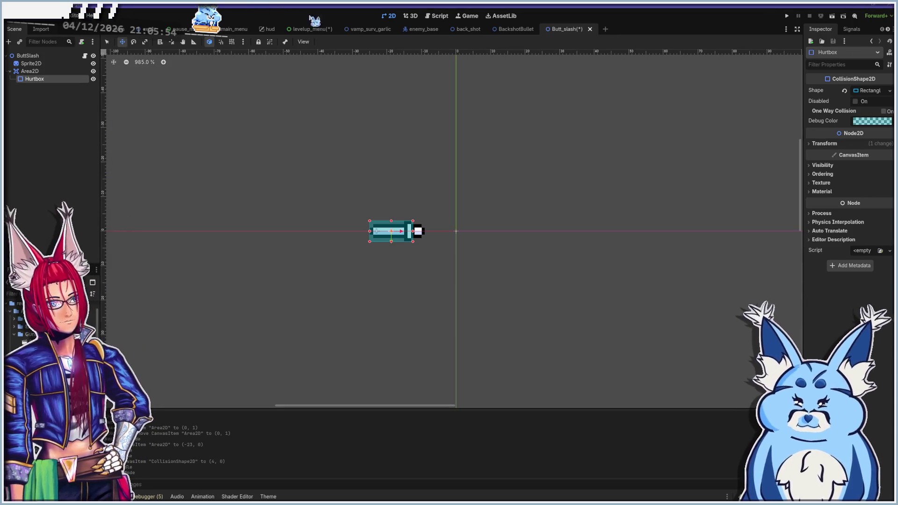
pyautogui.click(439, 16)
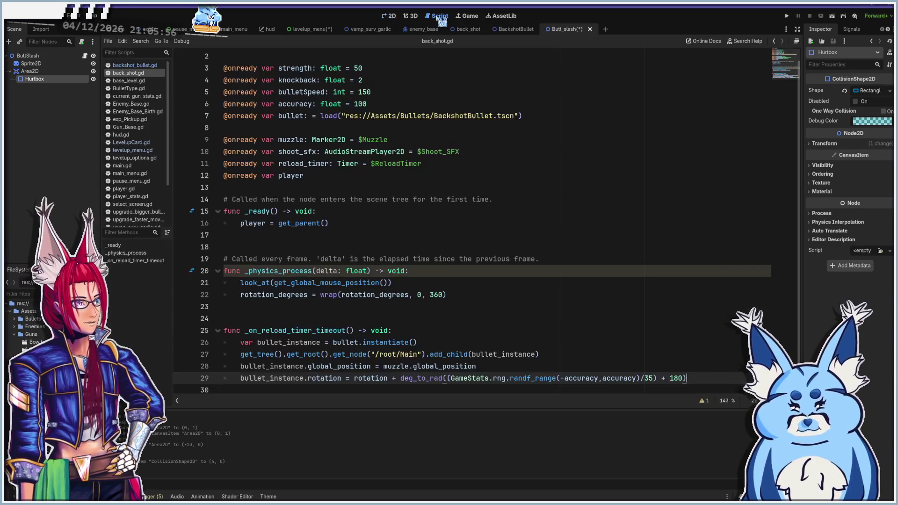
# Detach back_shot.gd from ButtSlash and attach a new res://Upgrades/butt_slash.gd script
pyautogui.scroll(1, 323, 164)
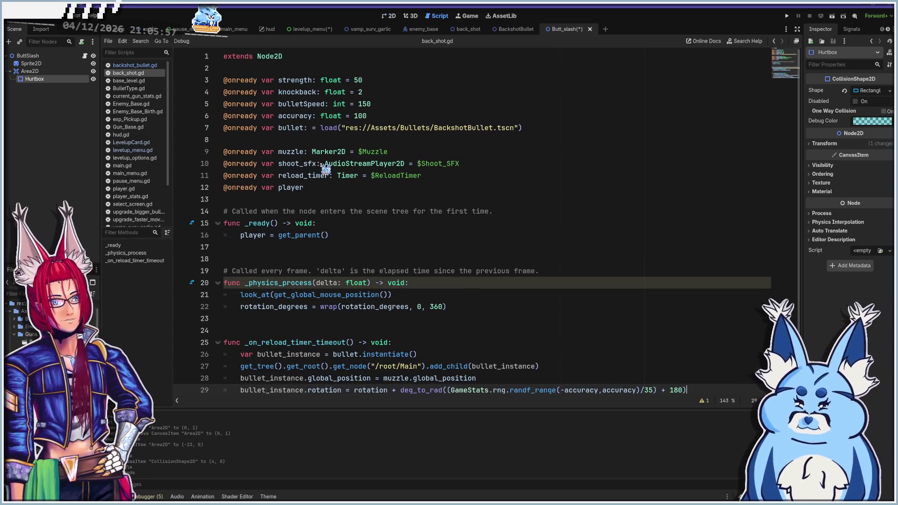
pyautogui.click(21, 56)
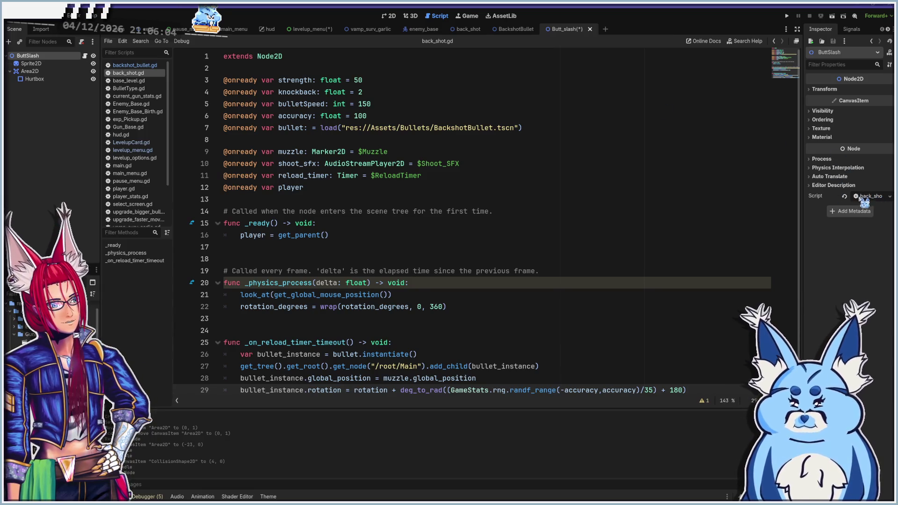
pyautogui.click(882, 198)
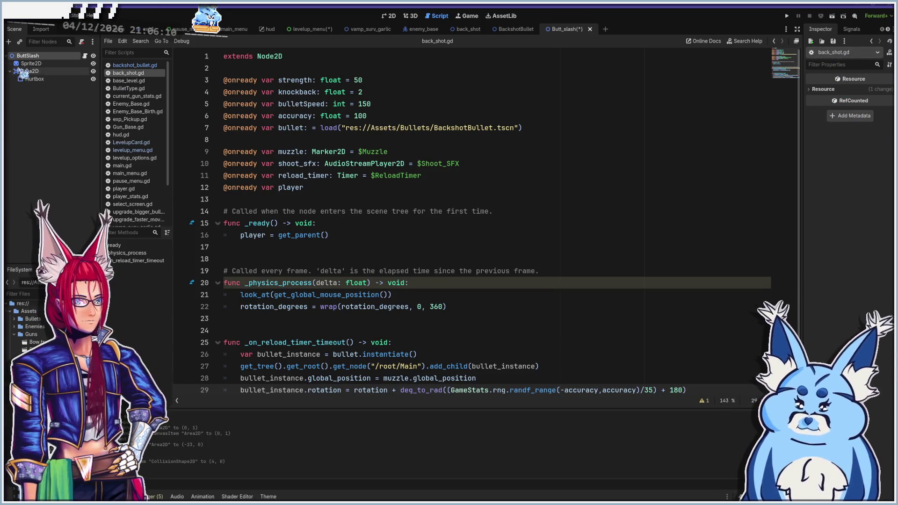
pyautogui.click(33, 56)
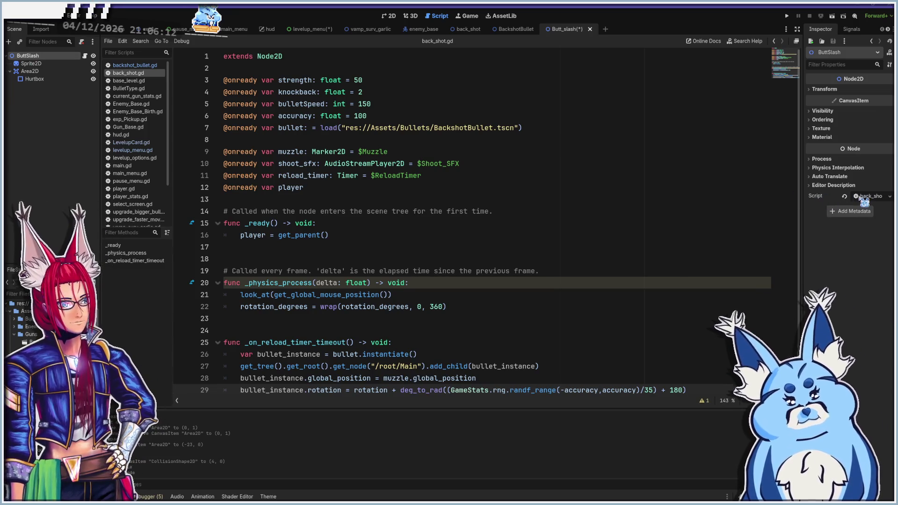
pyautogui.click(844, 196)
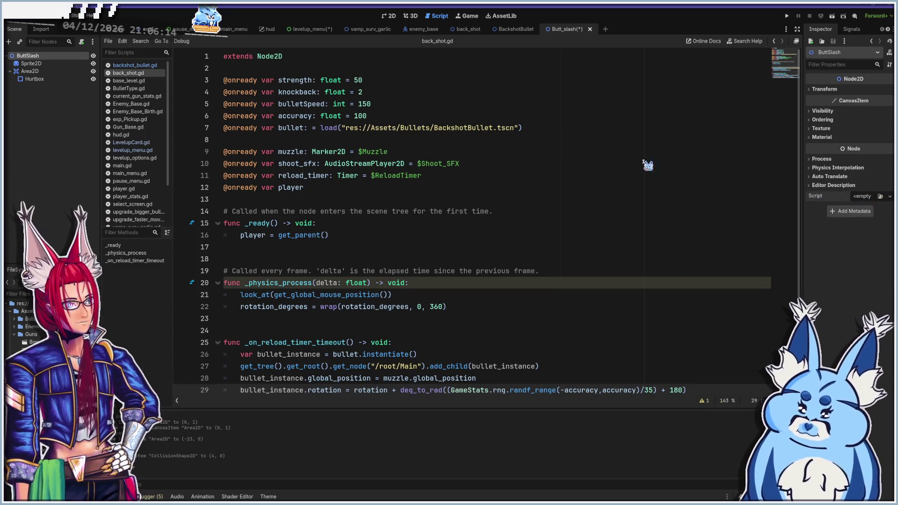
pyautogui.click(82, 42)
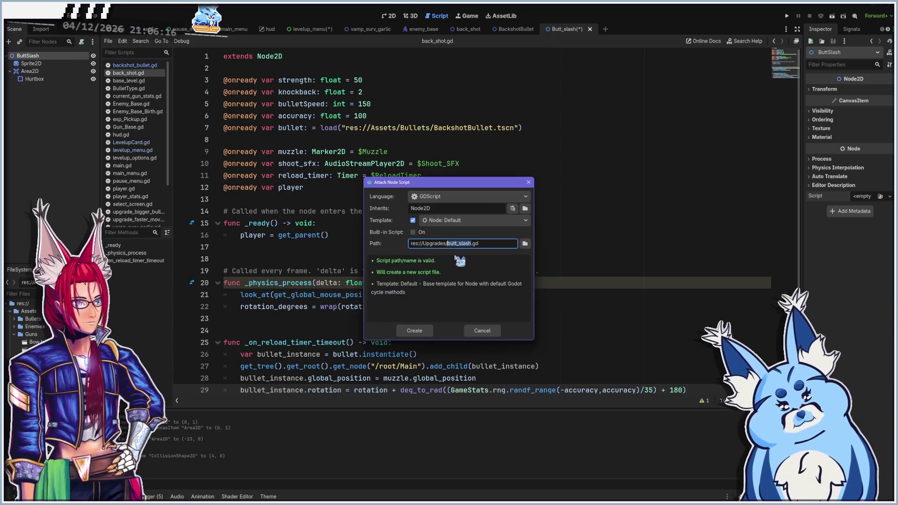
pyautogui.click(419, 330)
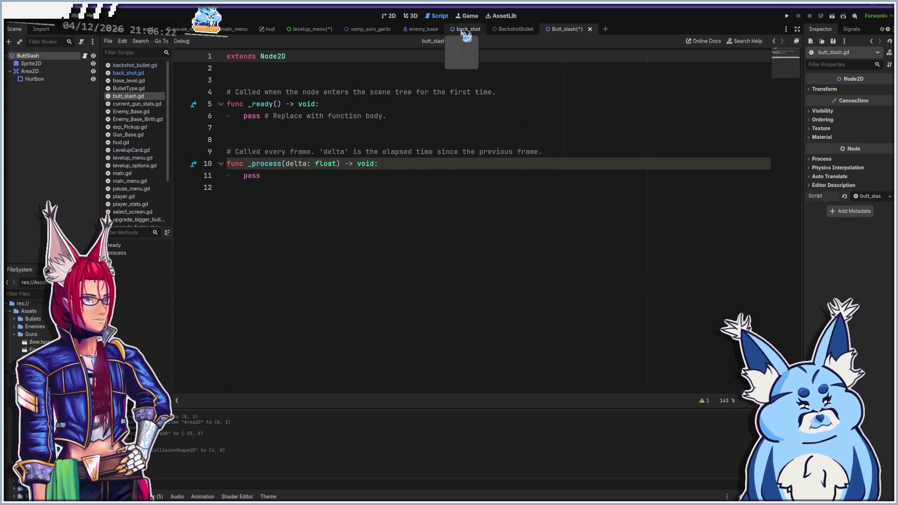
pyautogui.click(467, 31)
pyautogui.moveTo(361, 178)
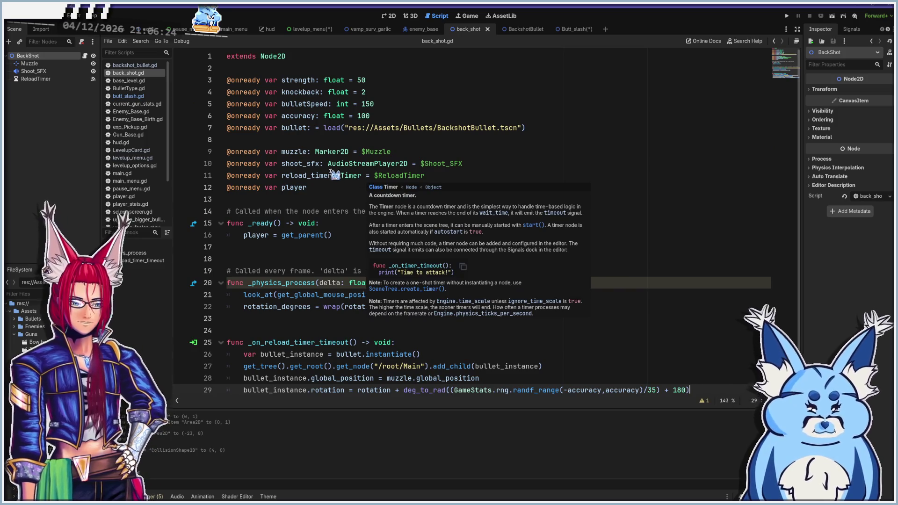
pyautogui.click(342, 163)
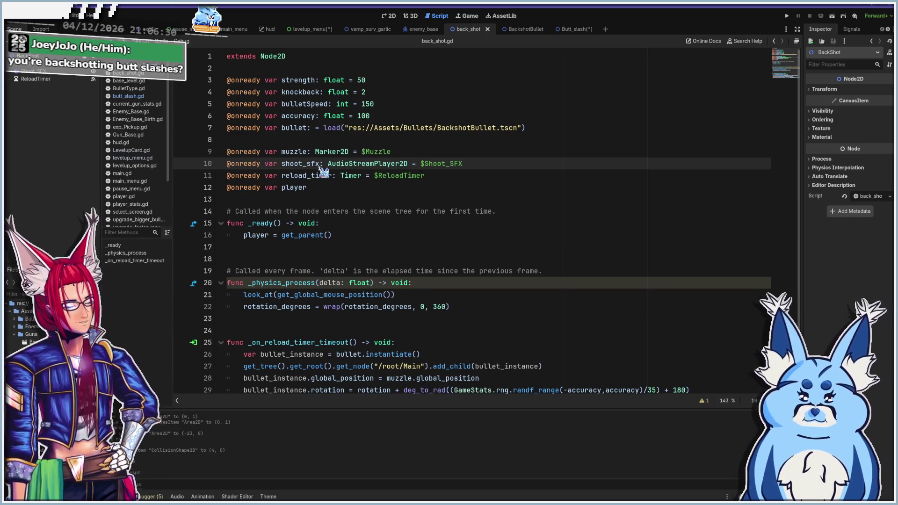
pyautogui.scroll(-1, 319, 168)
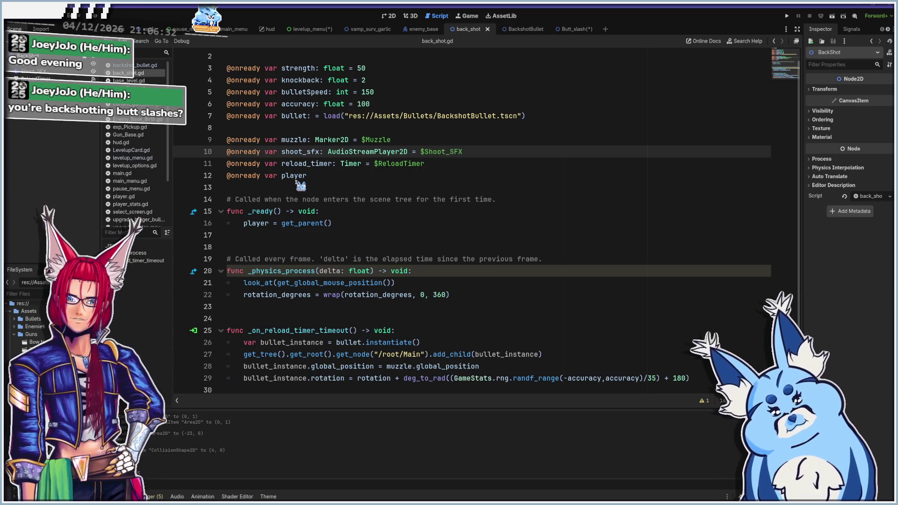
pyautogui.moveTo(244, 226); pyautogui.dragTo(346, 226)
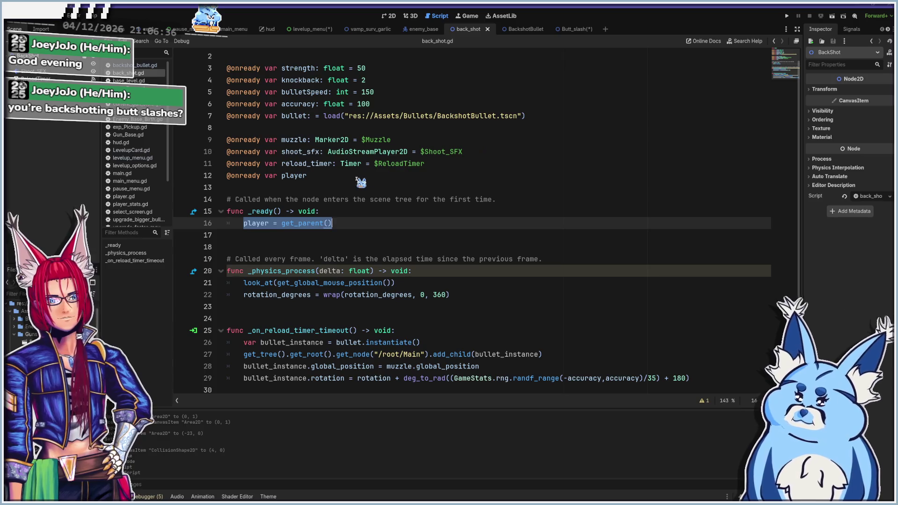
pyautogui.click(358, 177)
pyautogui.hotkey('shift', 'Home')
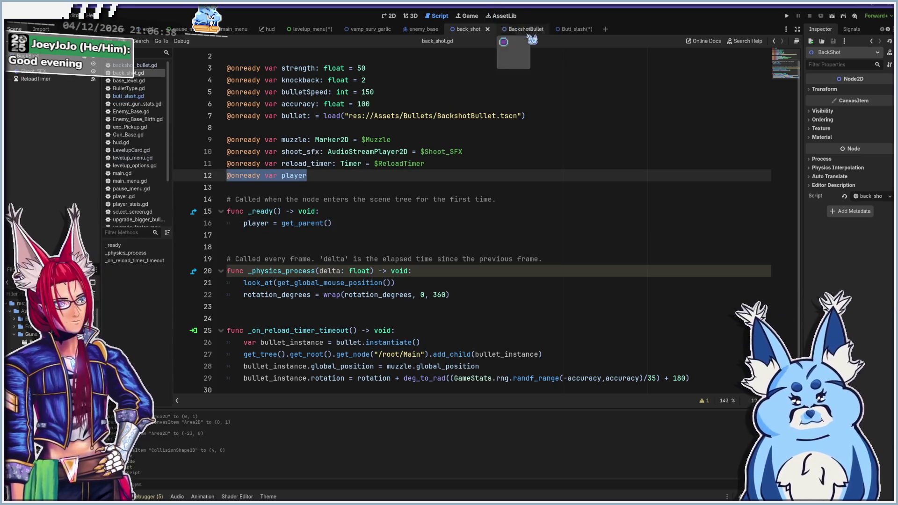
# Paste the player variable onto line 2 of butt_slash.gd and add an area_2d reference to $Area2D
pyautogui.click(573, 29)
pyautogui.click(339, 67)
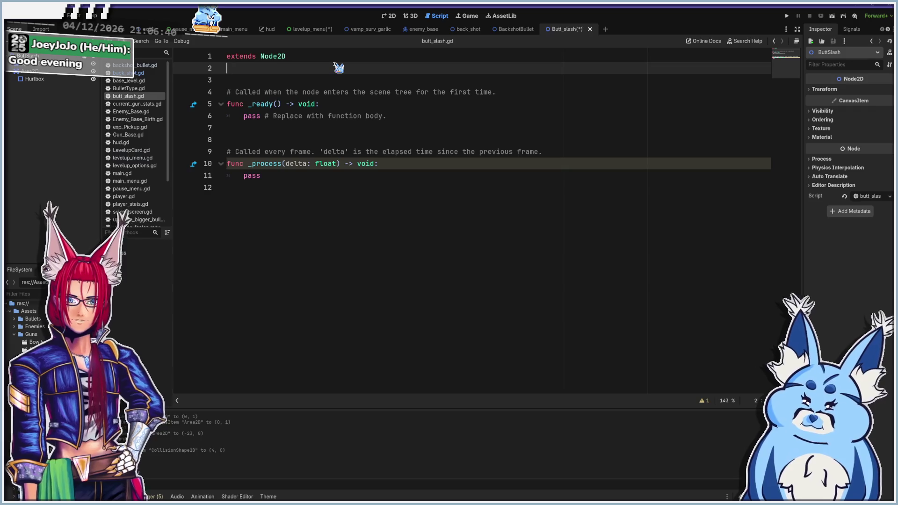
pyautogui.hotkey('ctrl', 'v')
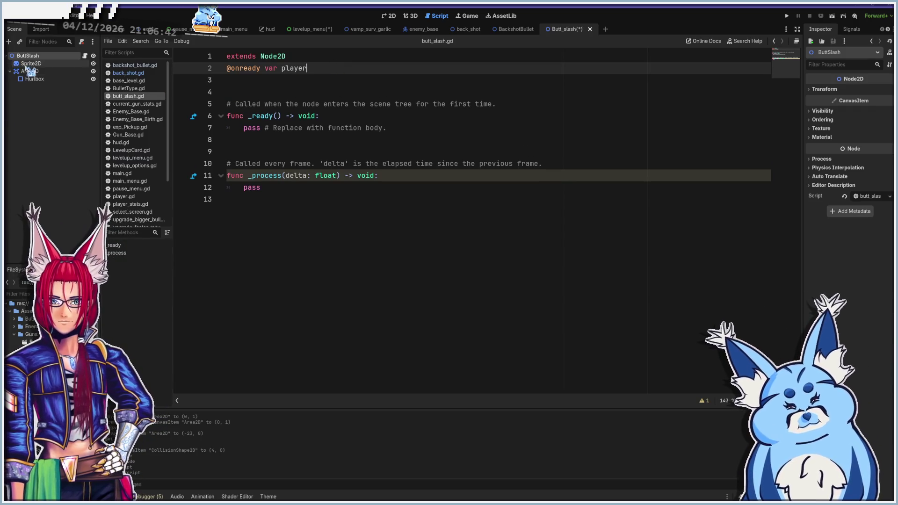
pyautogui.moveTo(29, 71); pyautogui.dragTo(244, 83)
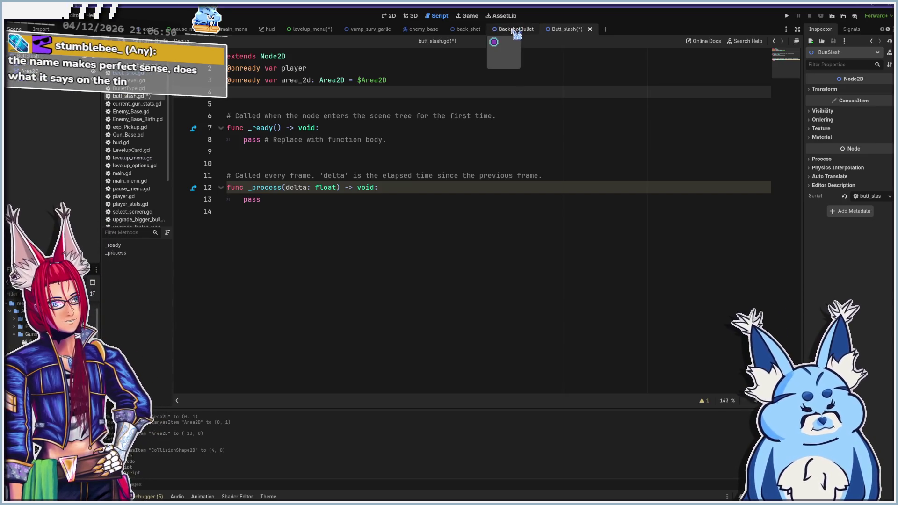
pyautogui.click(516, 30)
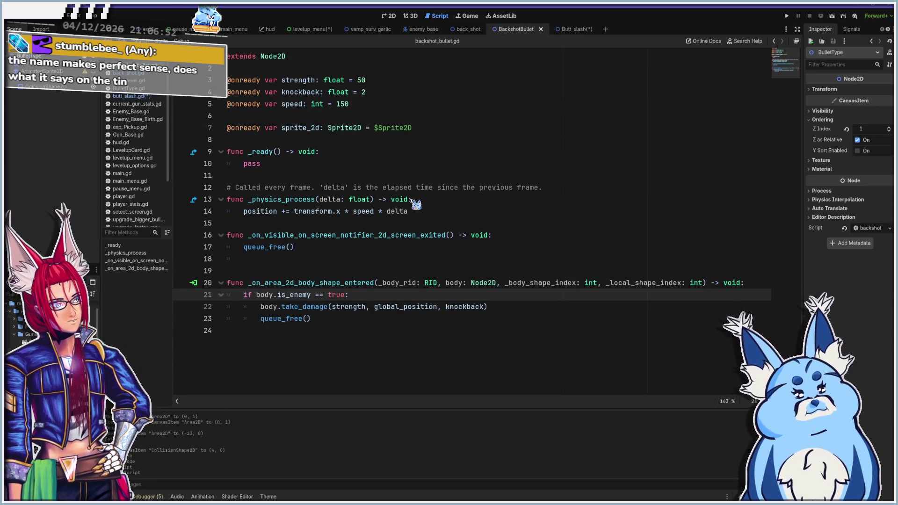
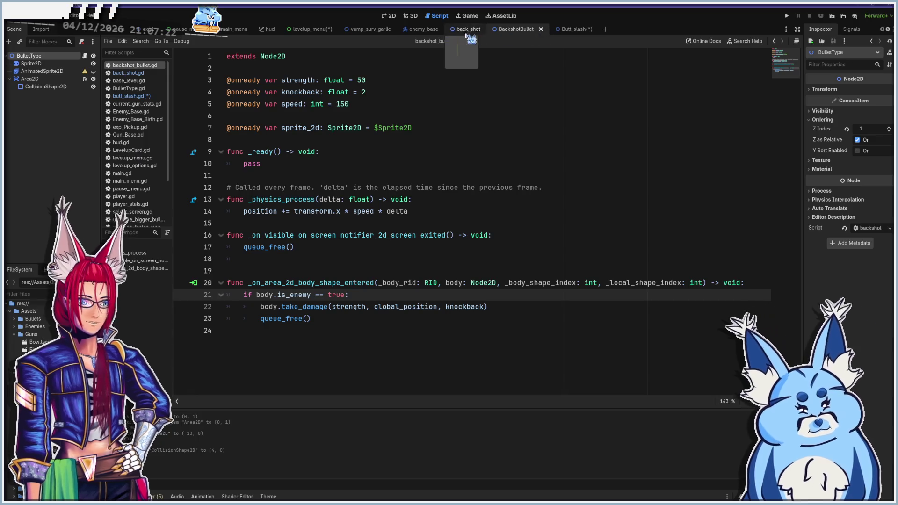
# Close BackshotBullet, copy back_shot.gd's mouse-aiming lines 21–22, and bring up butt_slash.gd
pyautogui.click(541, 30)
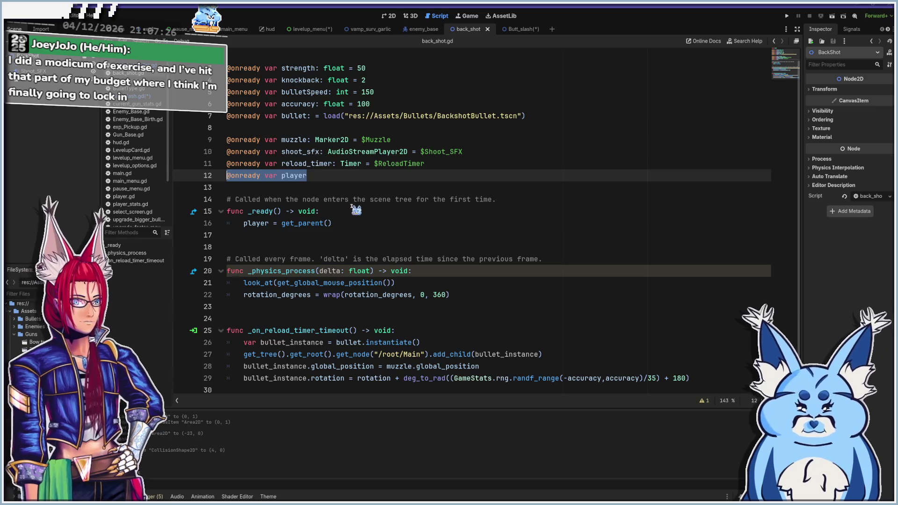
pyautogui.click(296, 282)
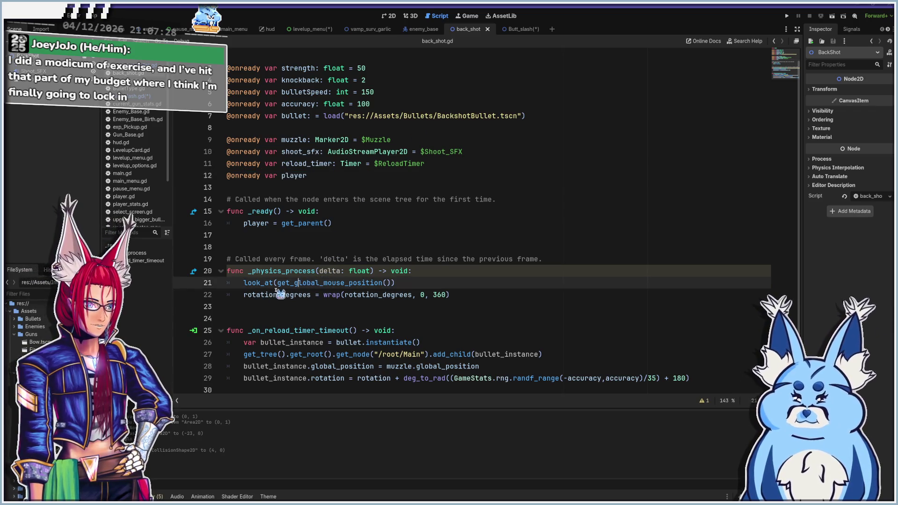
pyautogui.moveTo(478, 296); pyautogui.dragTo(205, 287)
pyautogui.hotkey('ctrl', 'c')
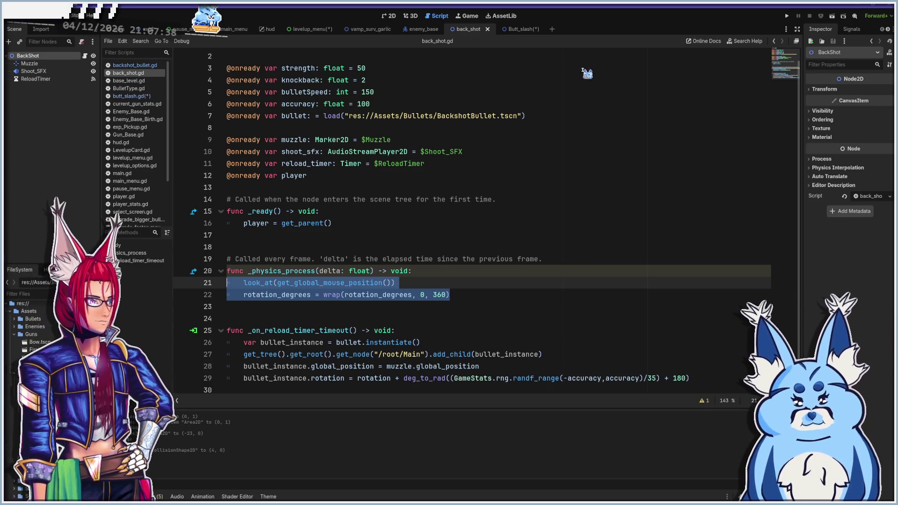
pyautogui.click(517, 30)
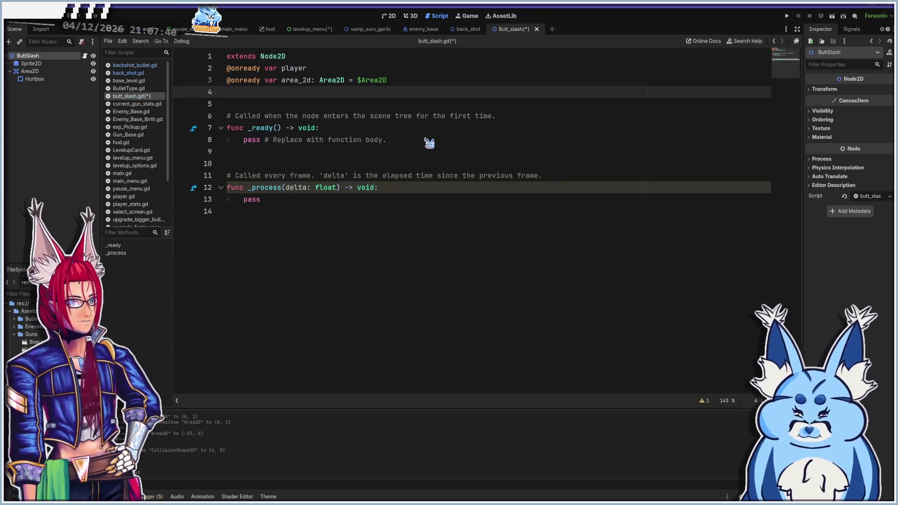
# Paste the look_at and rotation_degrees aiming lines into butt_slash.gd's _process function
pyautogui.moveTo(429, 142); pyautogui.dragTo(248, 147)
pyautogui.click(262, 200)
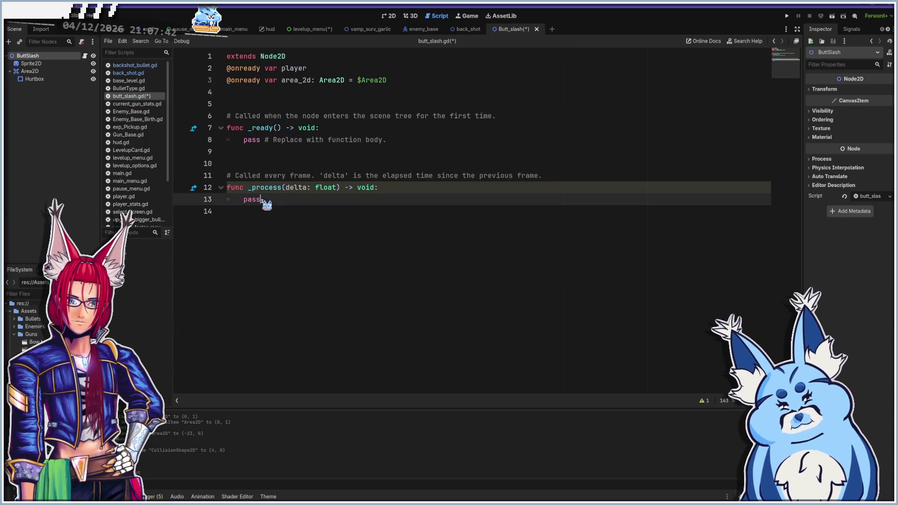
pyautogui.hotkey('ctrl', 'v')
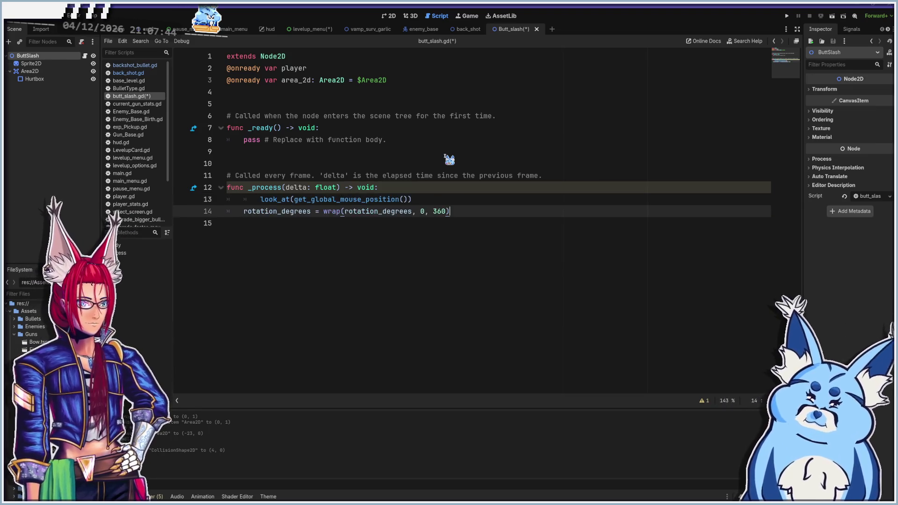
pyautogui.hotkey('shift', 'Tab')
# Rename the function to _physics_process with an underscored _delta parameter
pyautogui.click(248, 187)
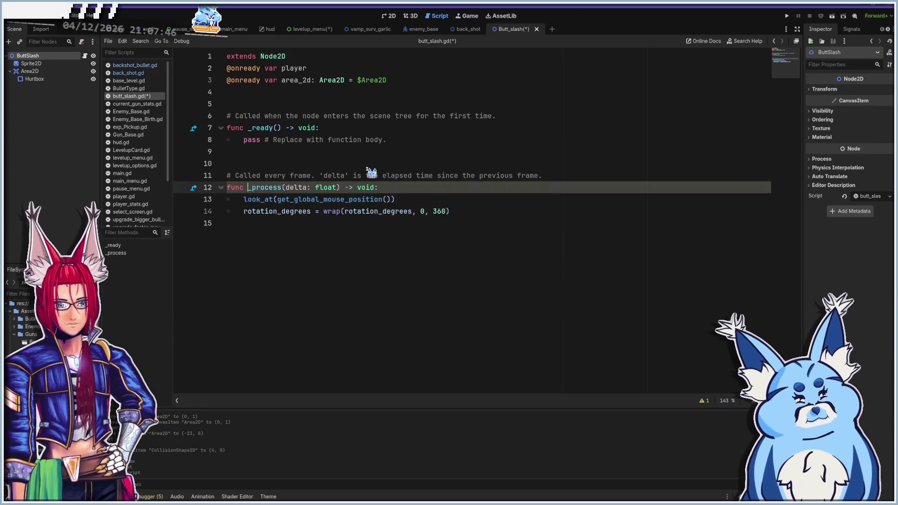
pyautogui.write('physics_')
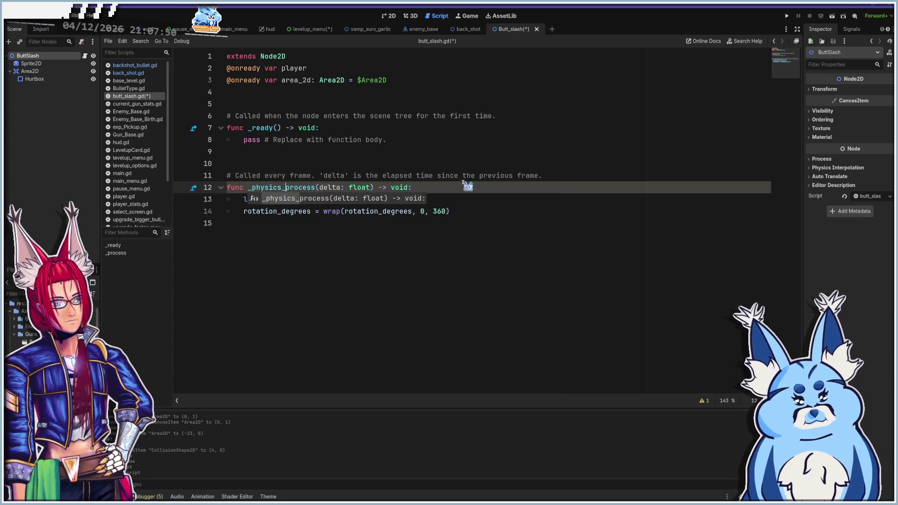
pyautogui.click(524, 202)
pyautogui.click(518, 212)
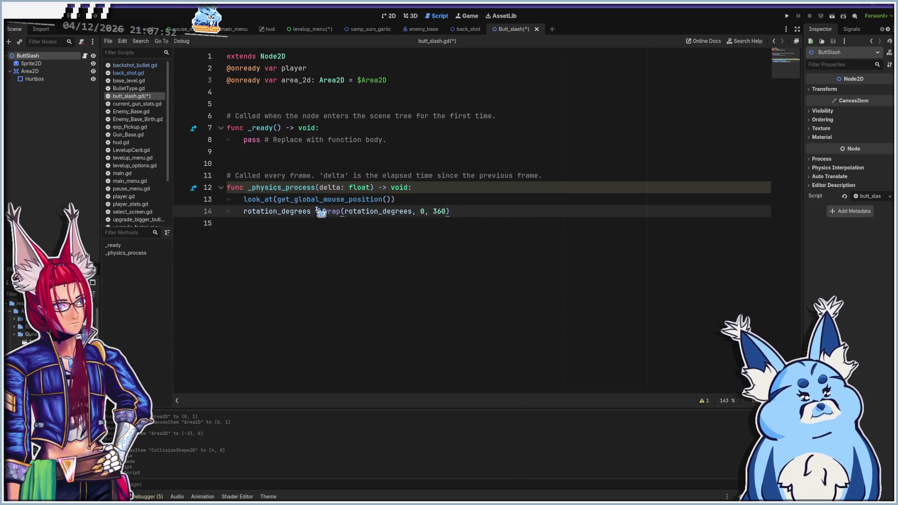
pyautogui.click(321, 187)
pyautogui.write('_')
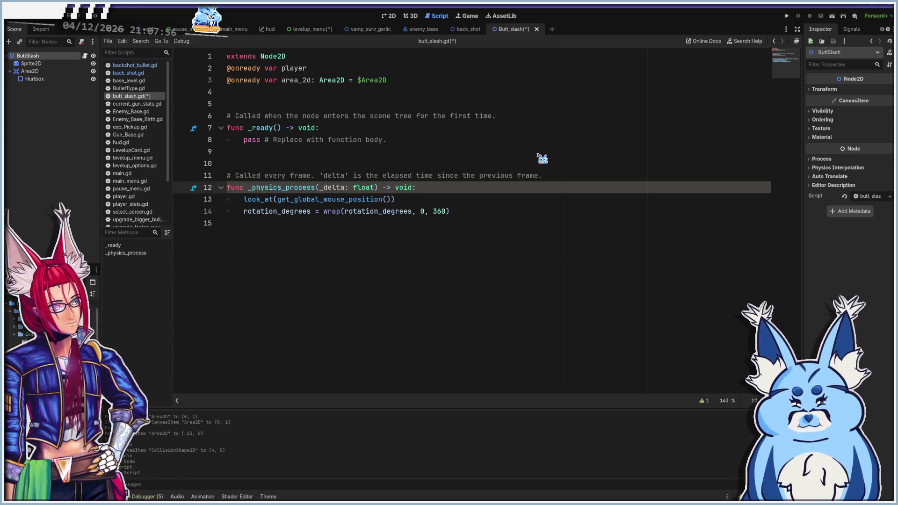
pyautogui.click(524, 211)
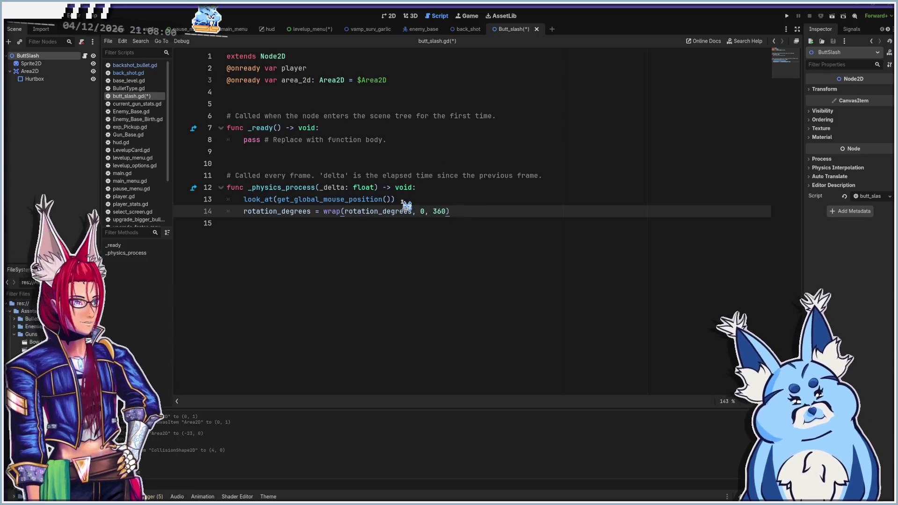
pyautogui.click(30, 72)
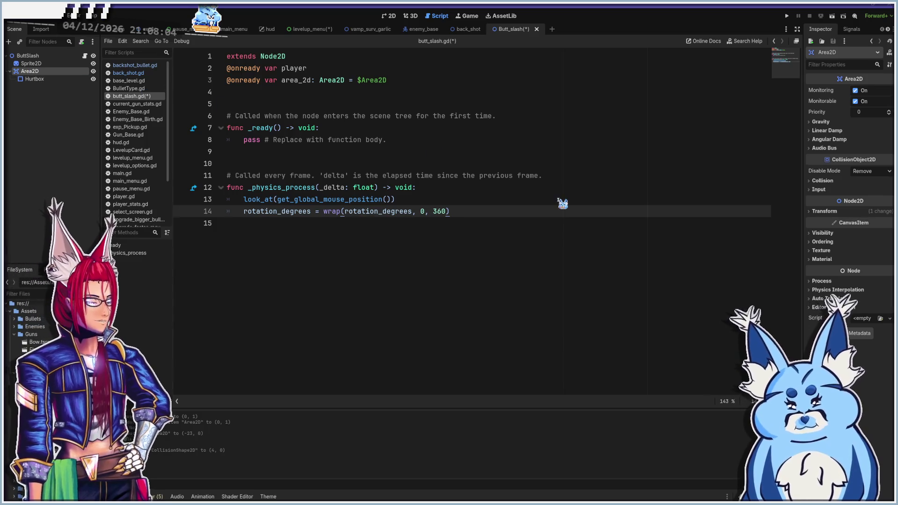
# Show the Area2D's signals in the Node dock and read the body_entered and area_entered docs
pyautogui.click(852, 29)
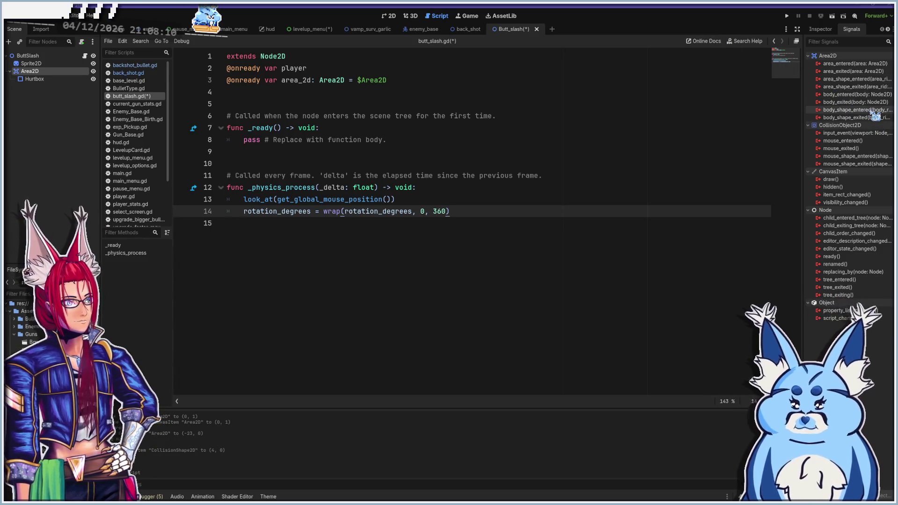
pyautogui.moveTo(857, 115)
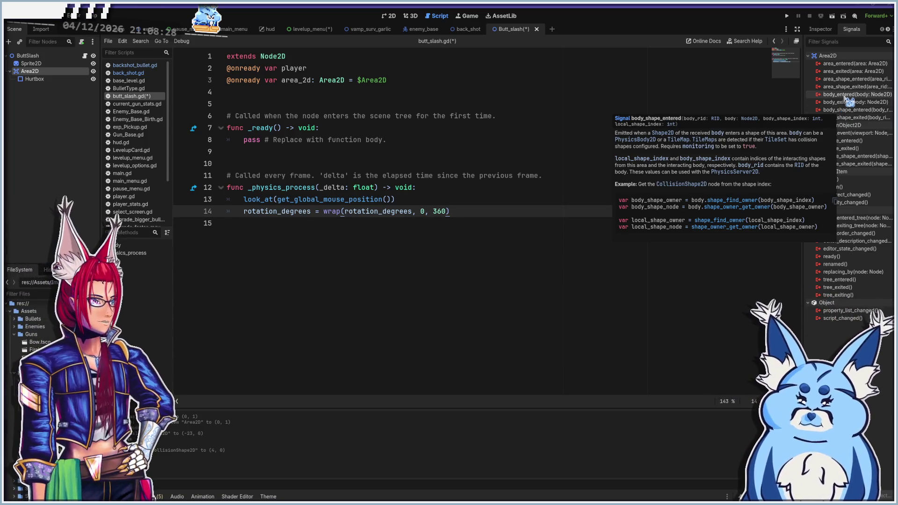
pyautogui.moveTo(848, 100)
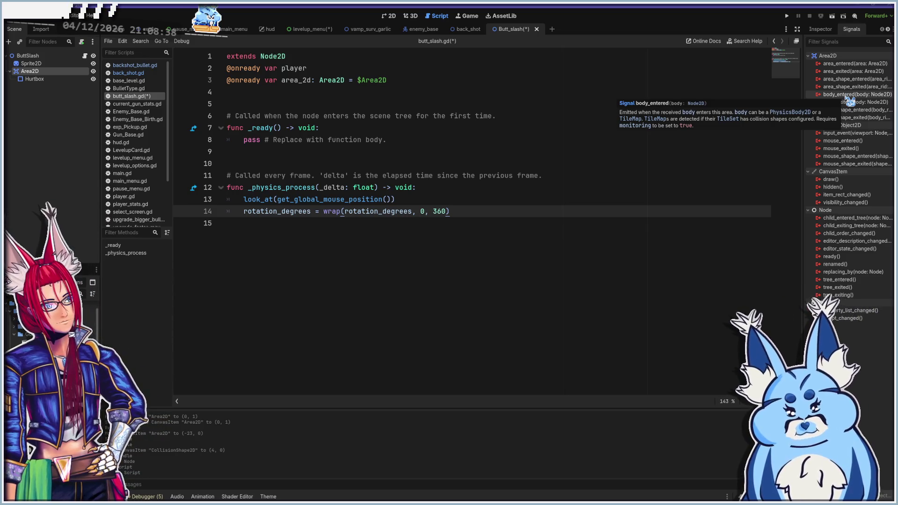
pyautogui.moveTo(851, 83)
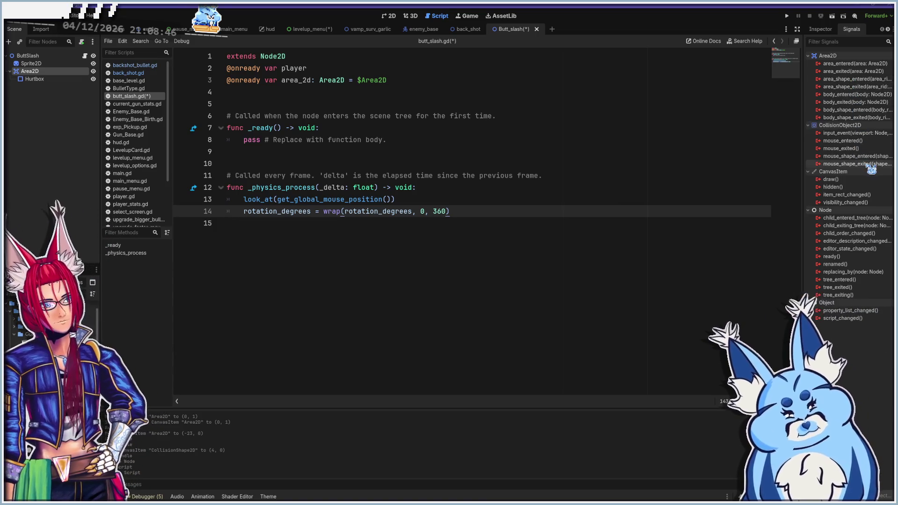
pyautogui.moveTo(871, 169)
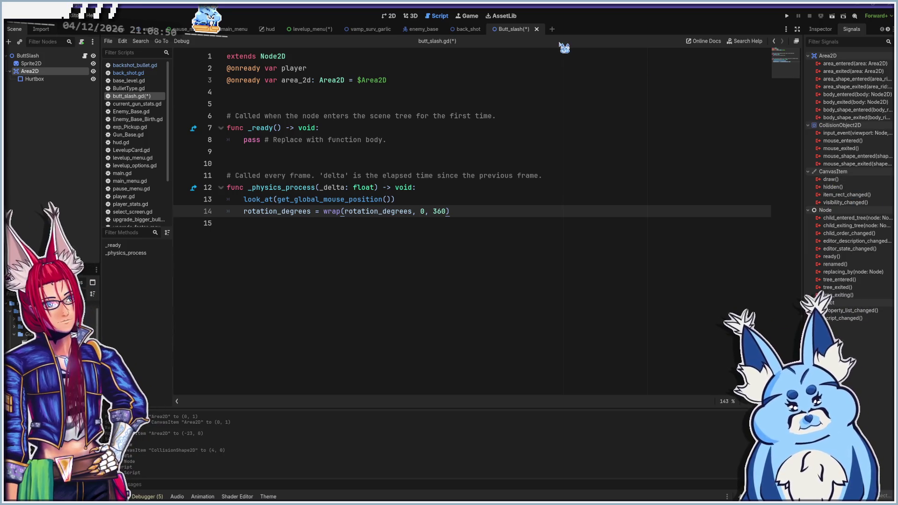
pyautogui.click(423, 29)
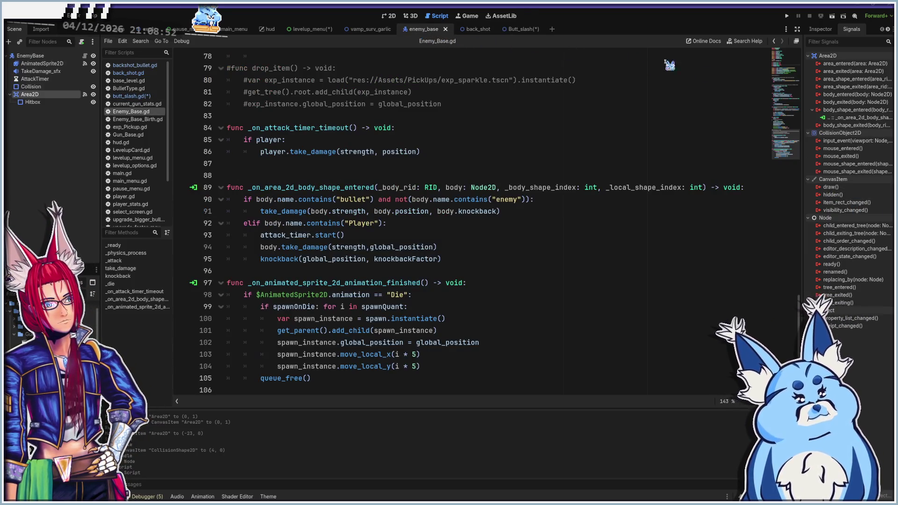
pyautogui.moveTo(868, 114)
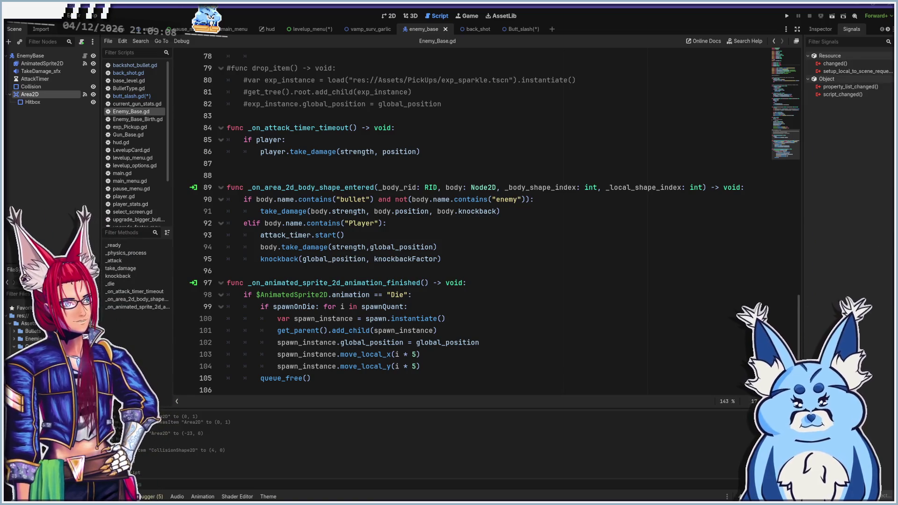
pyautogui.click(29, 95)
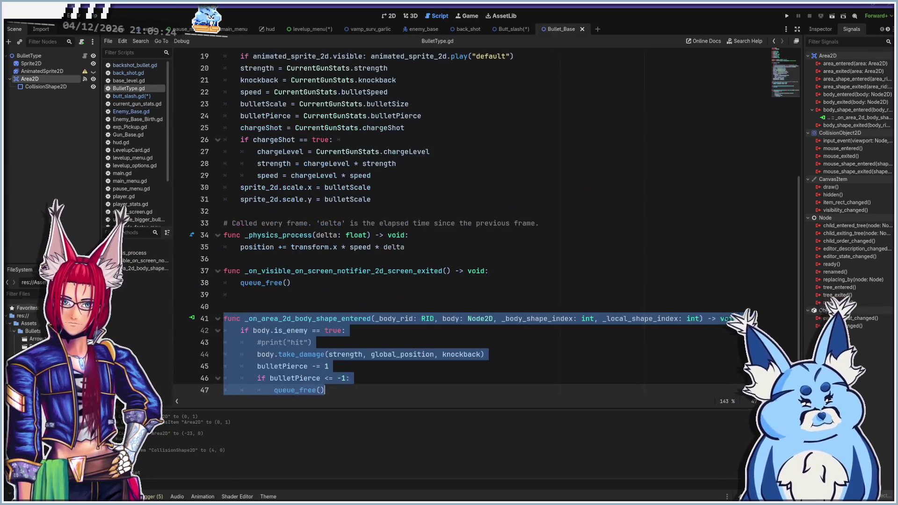
pyautogui.doubleClick(865, 116)
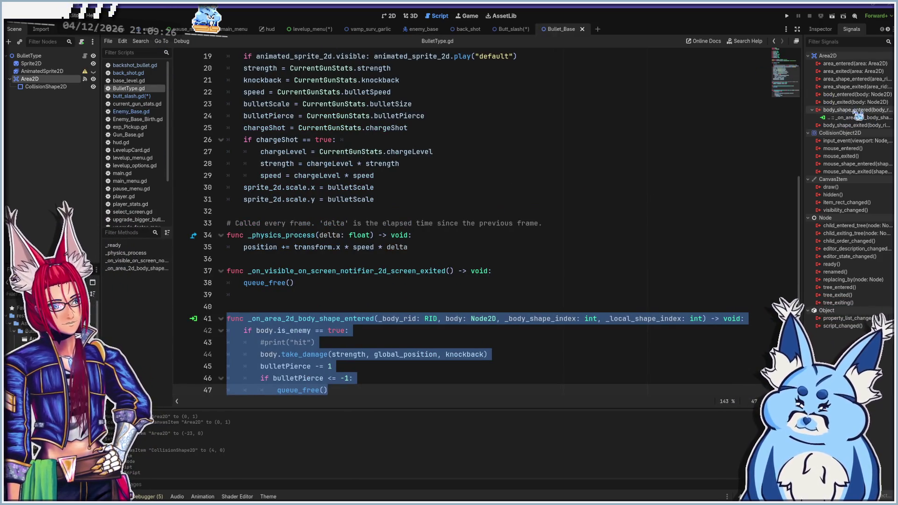
pyautogui.click(582, 30)
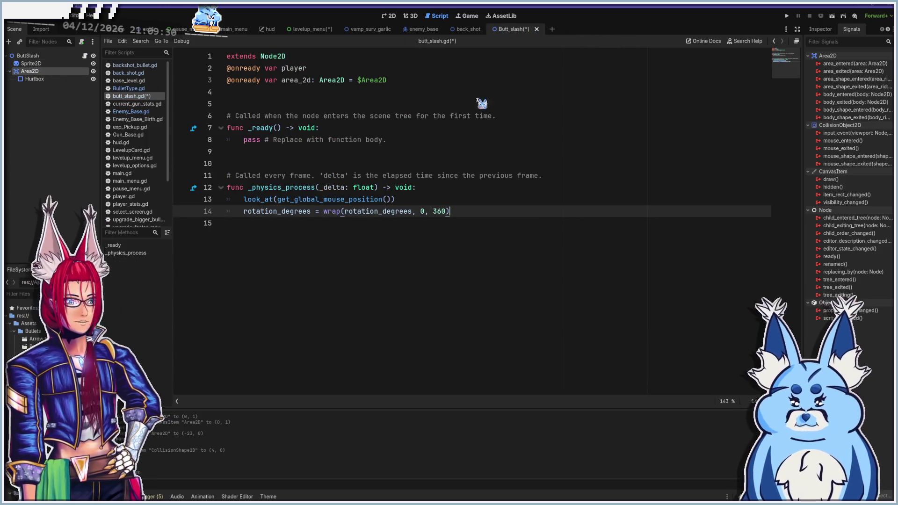
pyautogui.doubleClick(856, 110)
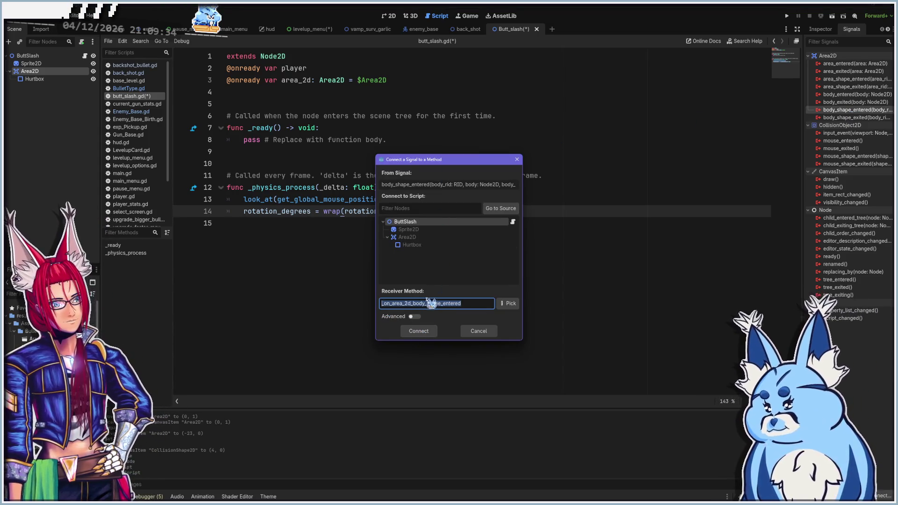
# Confirm the signal connection and paste BulletType.gd's hit logic (lines 42–47) into the new handler
pyautogui.click(419, 332)
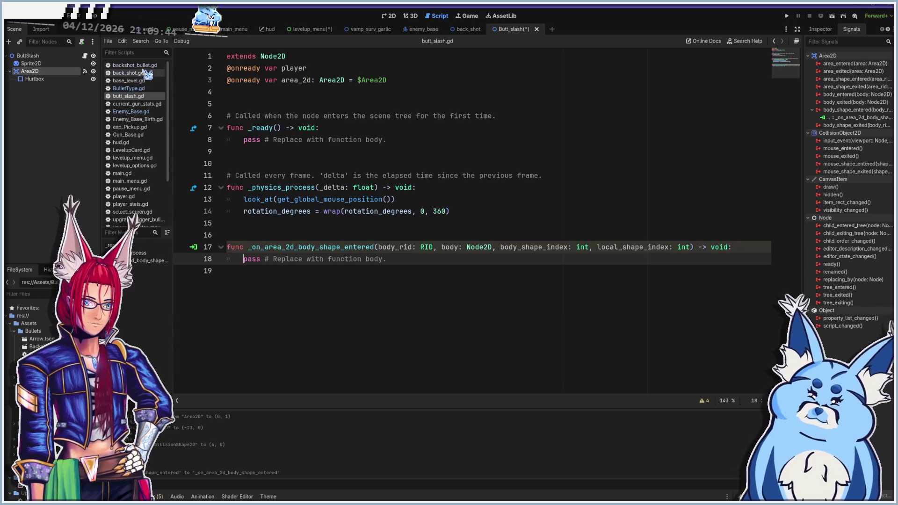
pyautogui.click(141, 89)
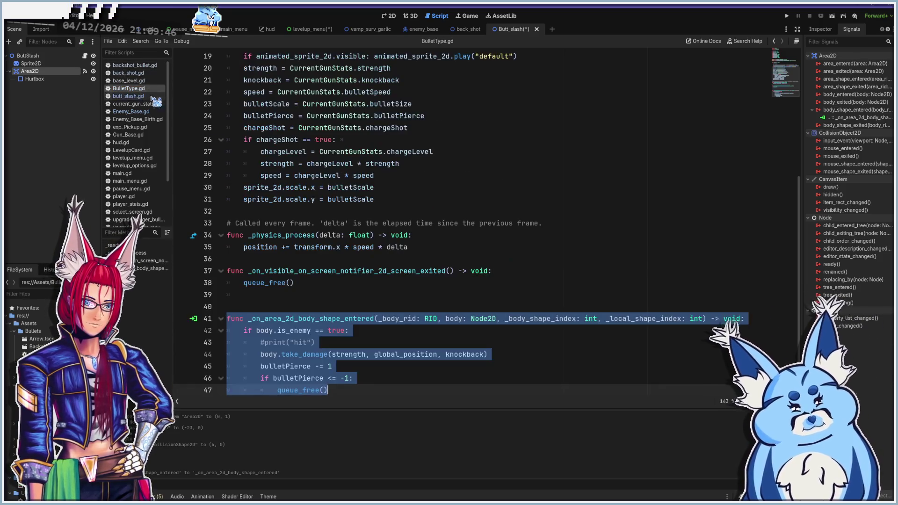
pyautogui.moveTo(244, 319)
pyautogui.mouseDown()
pyautogui.moveTo(486, 344)
pyautogui.moveTo(342, 379)
pyautogui.moveTo(361, 381)
pyautogui.mouseUp()
pyautogui.hotkey('ctrl', 'c')
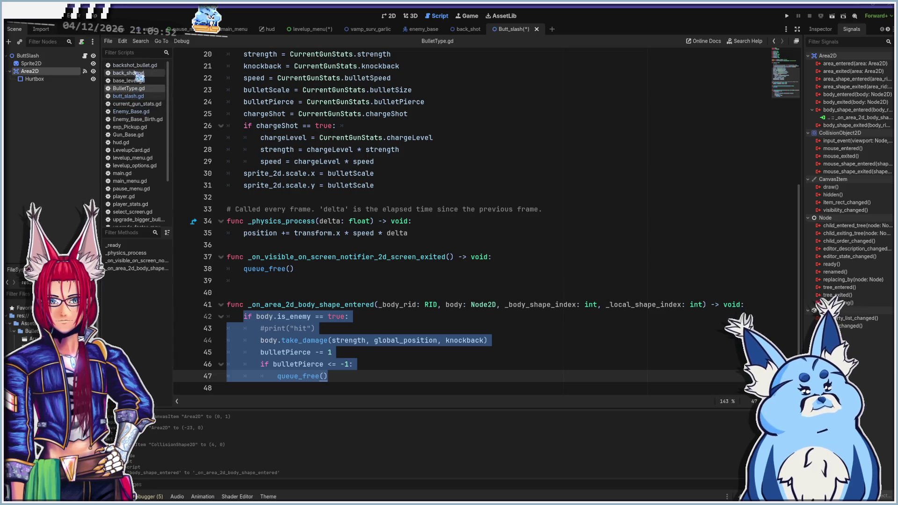
pyautogui.click(140, 97)
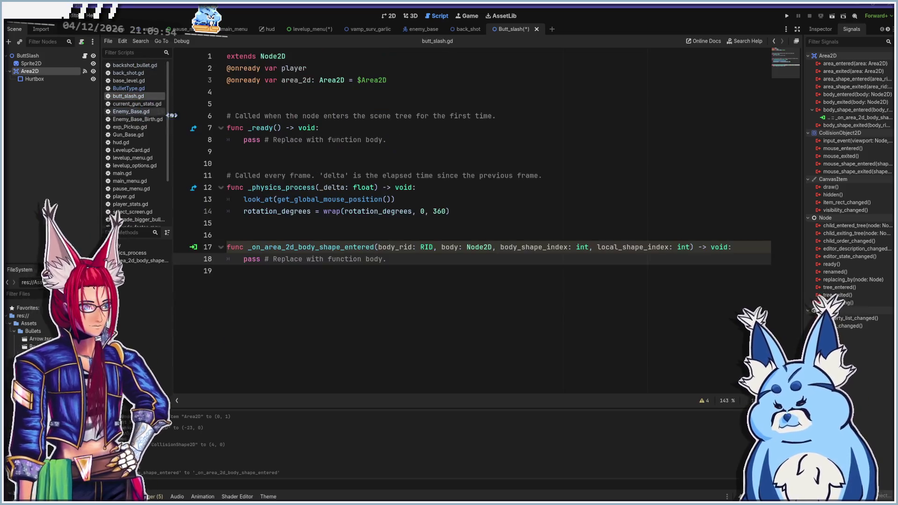
pyautogui.hotkey('shift', 'End')
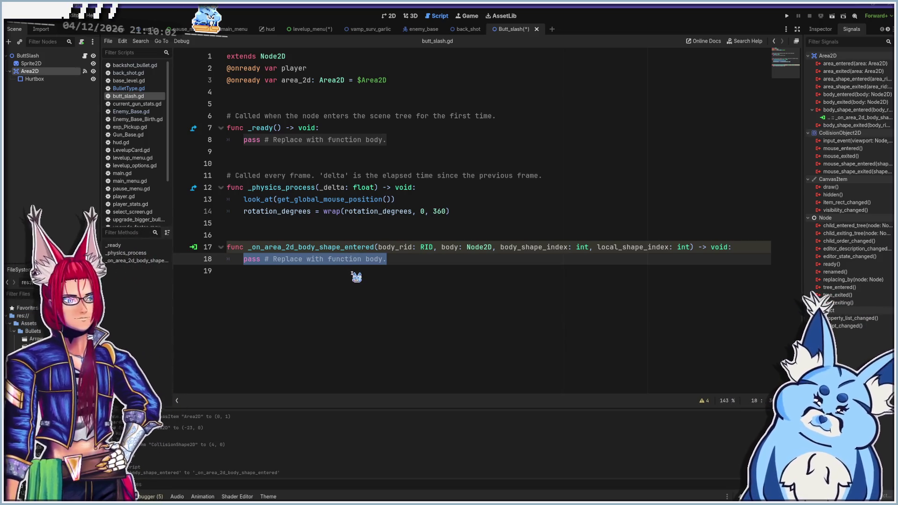
pyautogui.hotkey('ctrl', 'v')
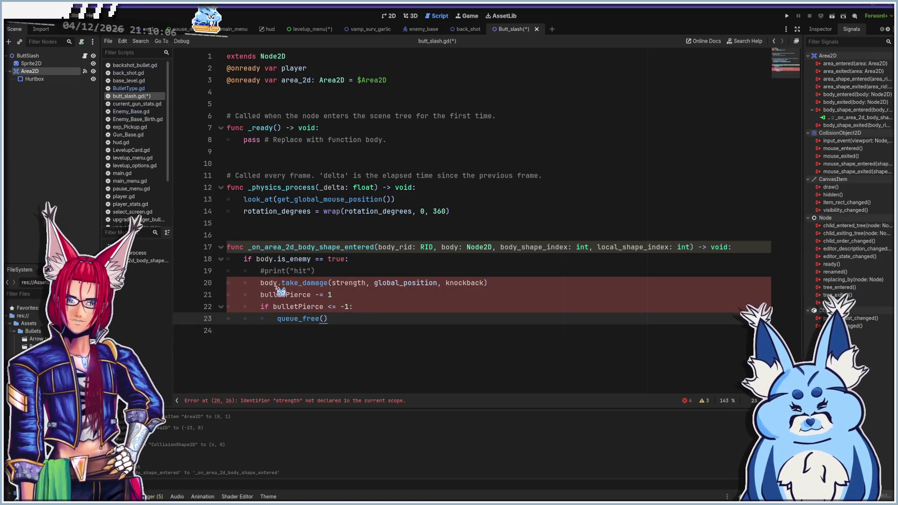
# Insert a blank line after the area_2d declaration for a new variable
pyautogui.click(258, 283)
pyautogui.click(260, 284)
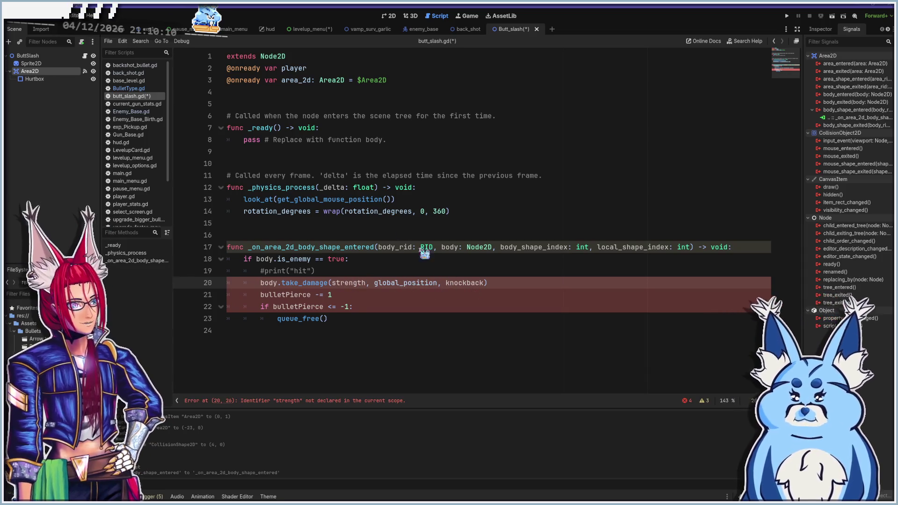
pyautogui.click(280, 91)
pyautogui.press('Return')
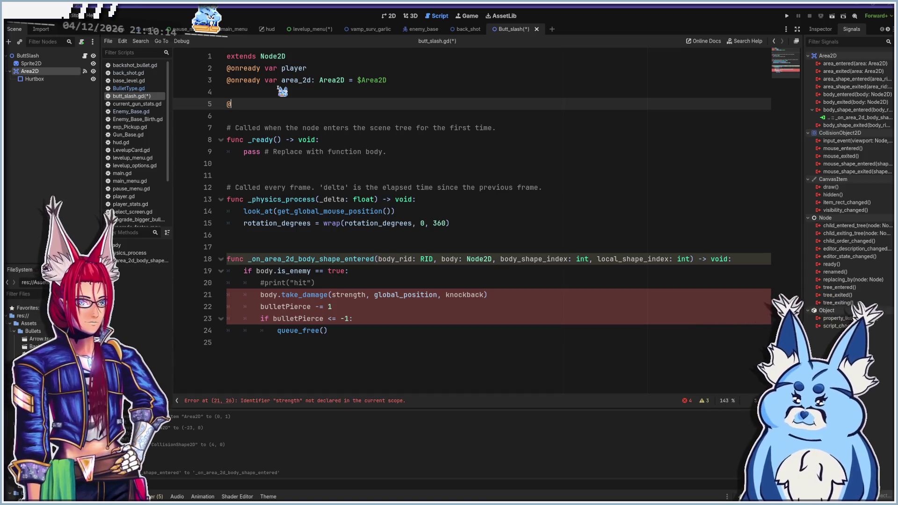
pyautogui.write('onready var')
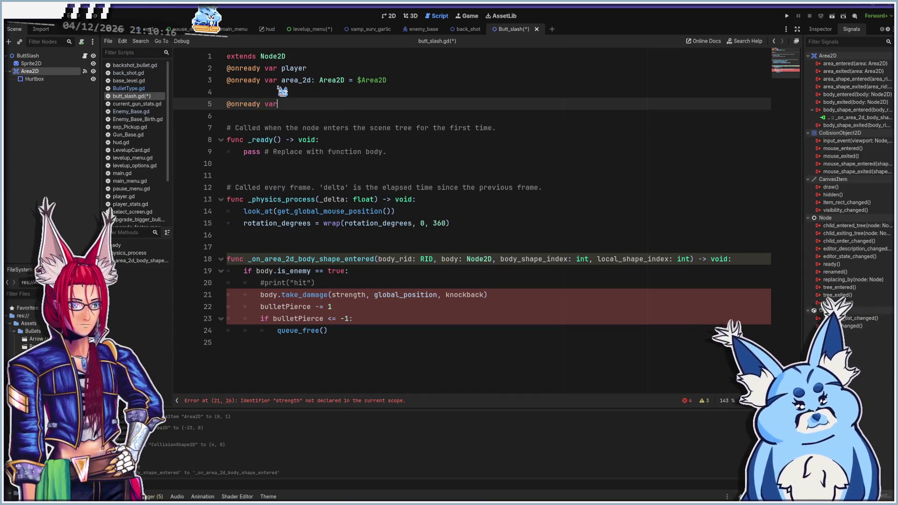
pyautogui.write(' strength: ')
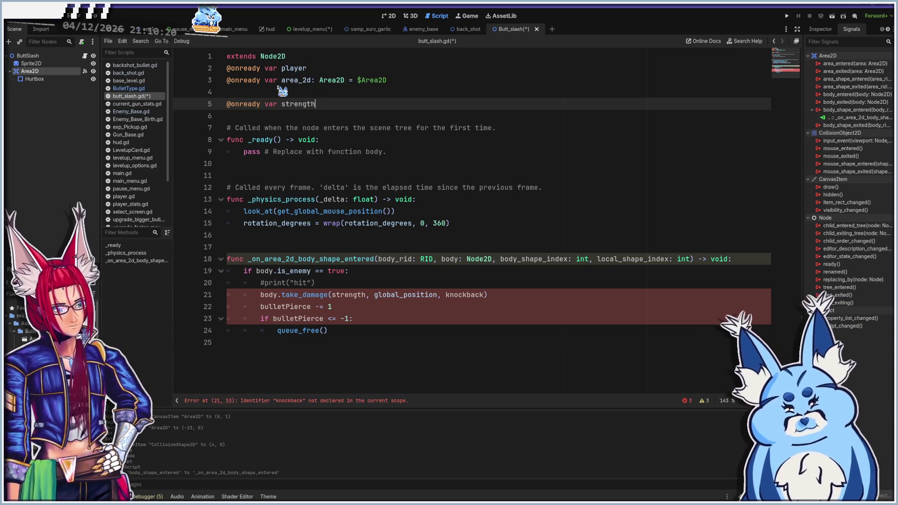
pyautogui.write('int =')
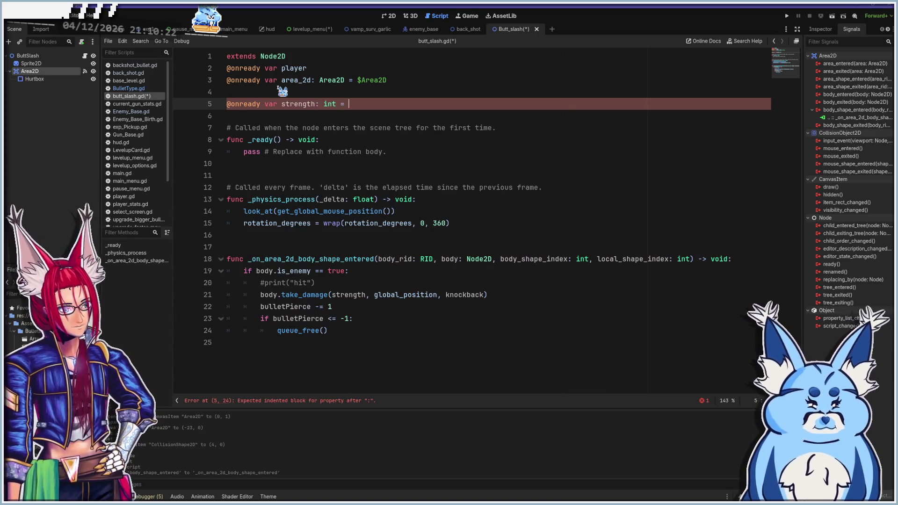
pyautogui.press('Left')
pyautogui.press('Left')
pyautogui.press('Left')
pyautogui.press('Escape')
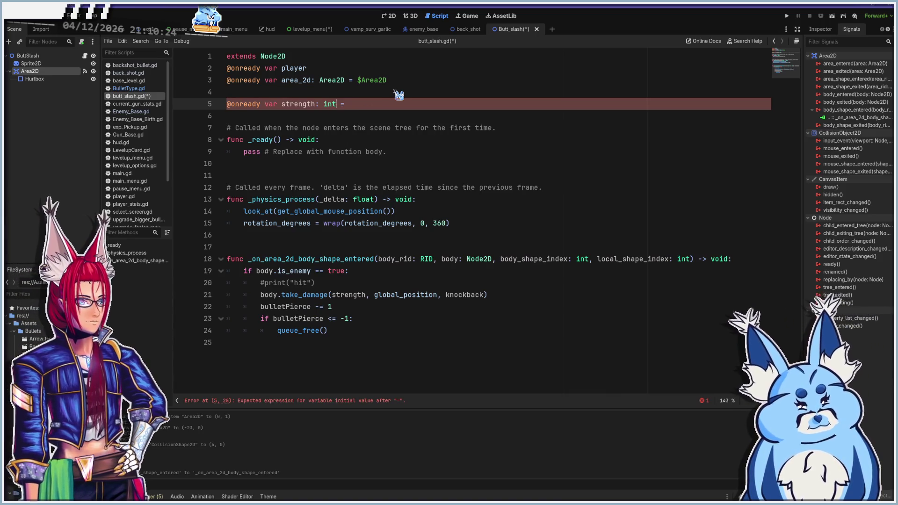
pyautogui.press('BackSpace')
pyautogui.press('BackSpace')
pyautogui.write('float')
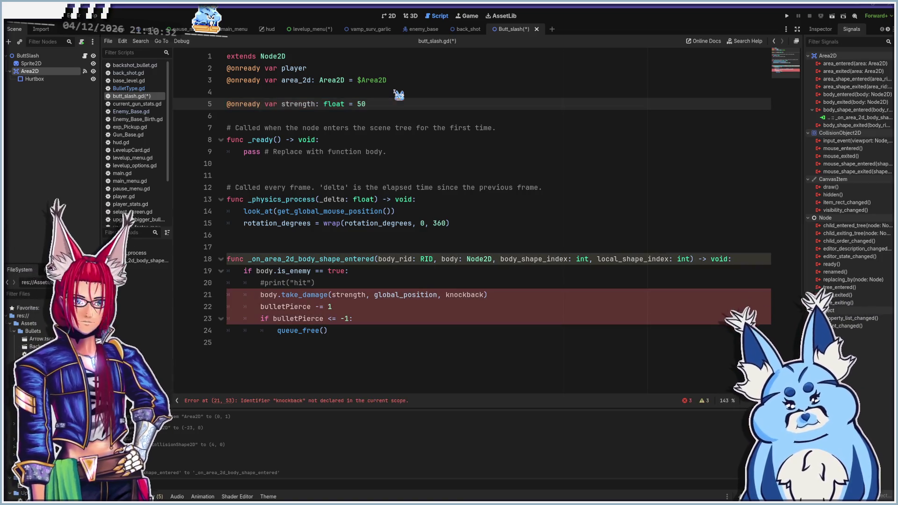
pyautogui.press('Return')
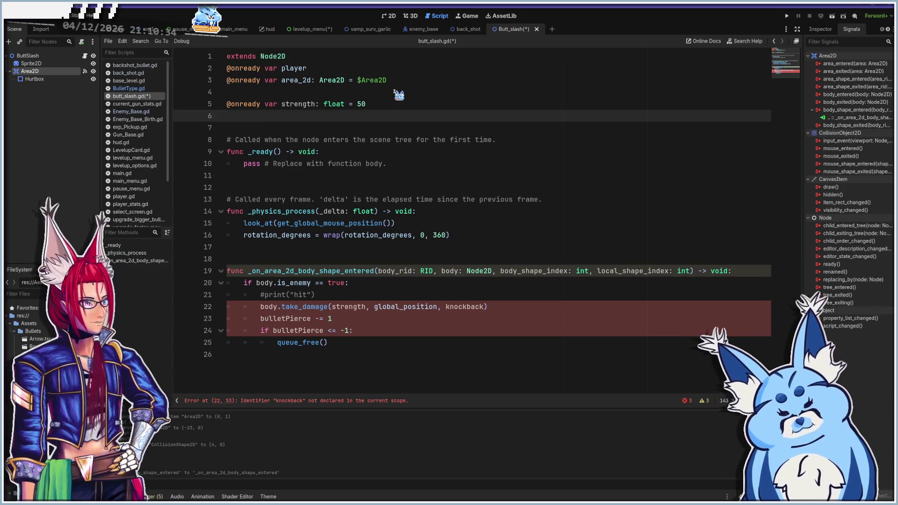
pyautogui.write('nready')
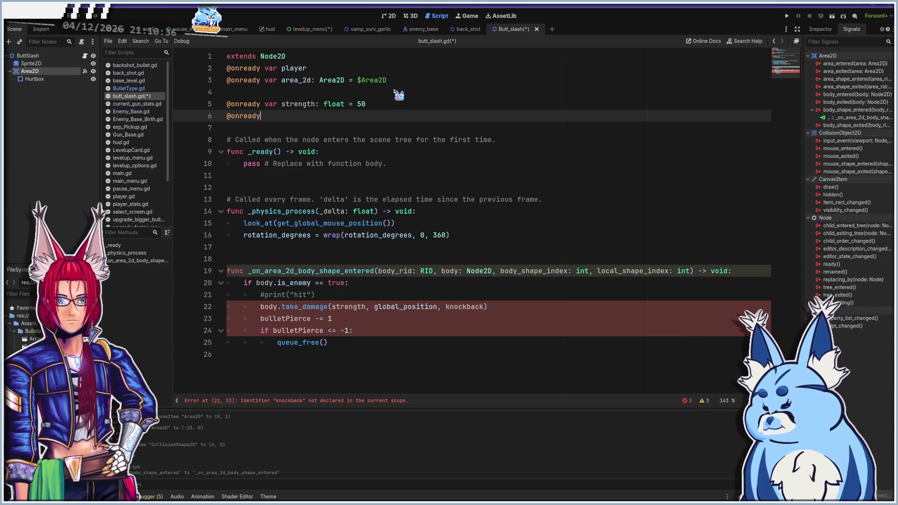
pyautogui.write(' var k')
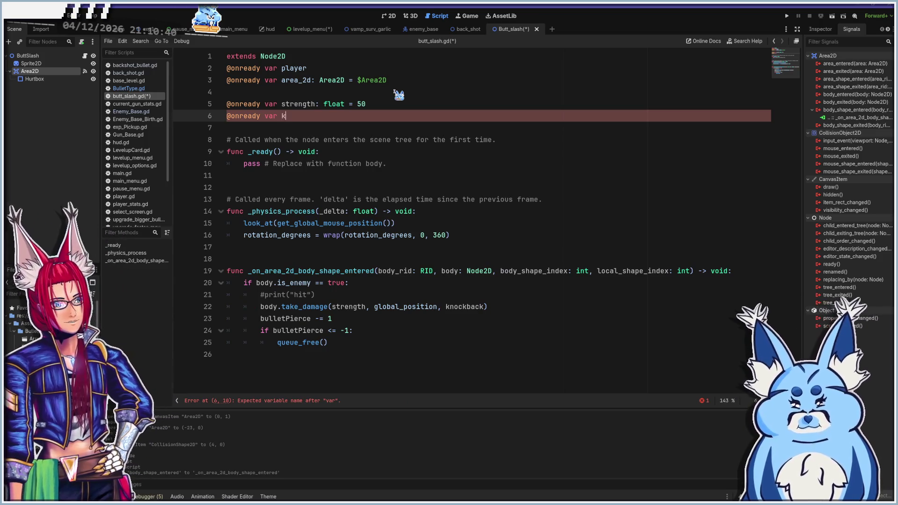
pyautogui.write('nockback')
pyautogui.click(468, 270)
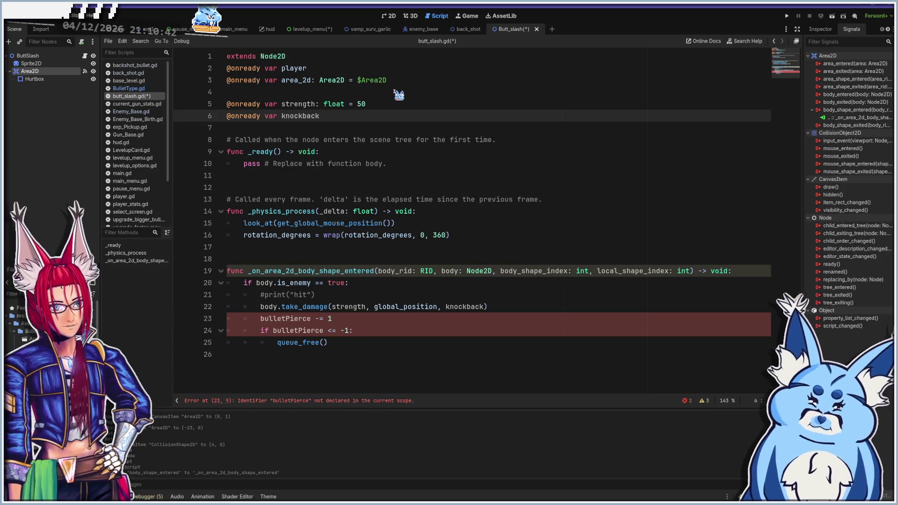
pyautogui.write(': float ')
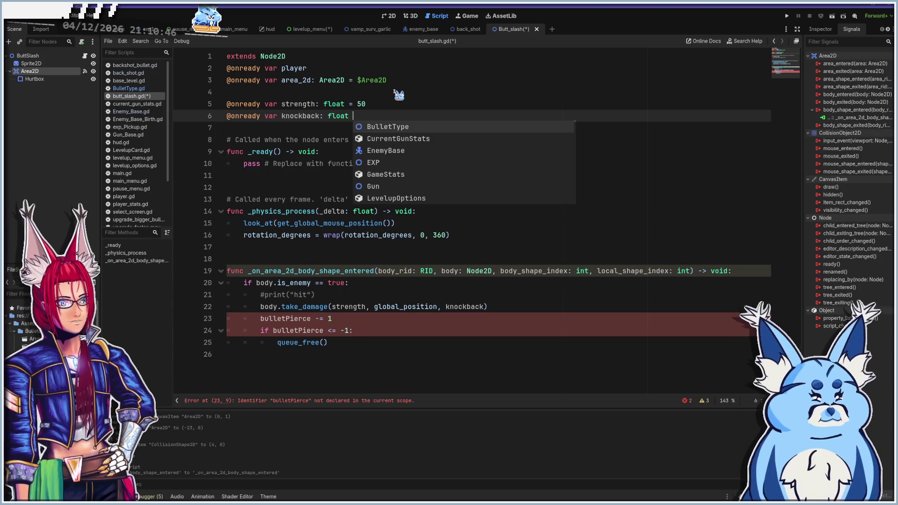
pyautogui.write('=')
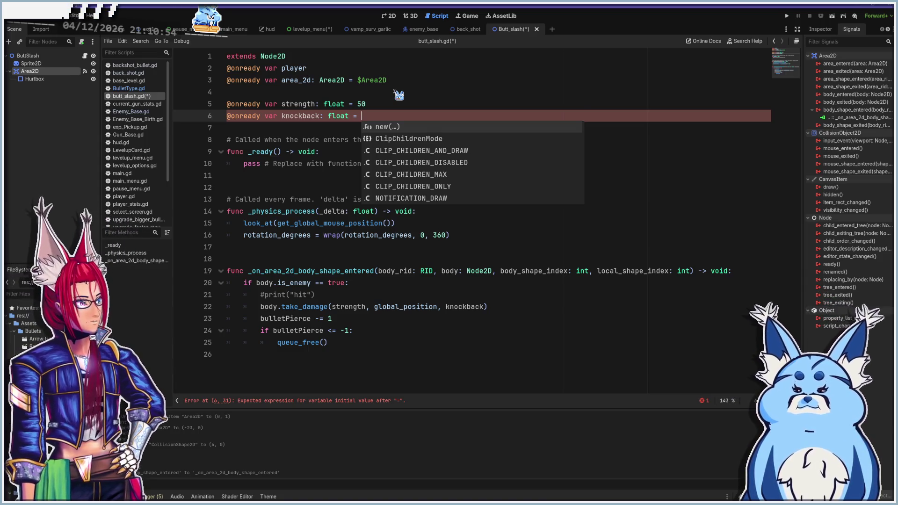
pyautogui.write('4.0')
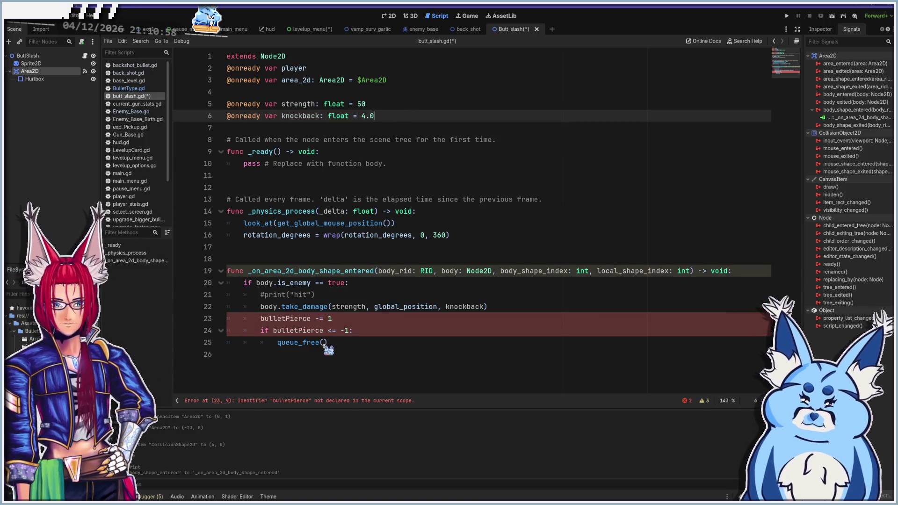
# Delete the leftover bulletPierce and queue_free lines and save the script
pyautogui.moveTo(353, 348)
pyautogui.mouseDown()
pyautogui.moveTo(208, 331)
pyautogui.moveTo(207, 322)
pyautogui.mouseUp()
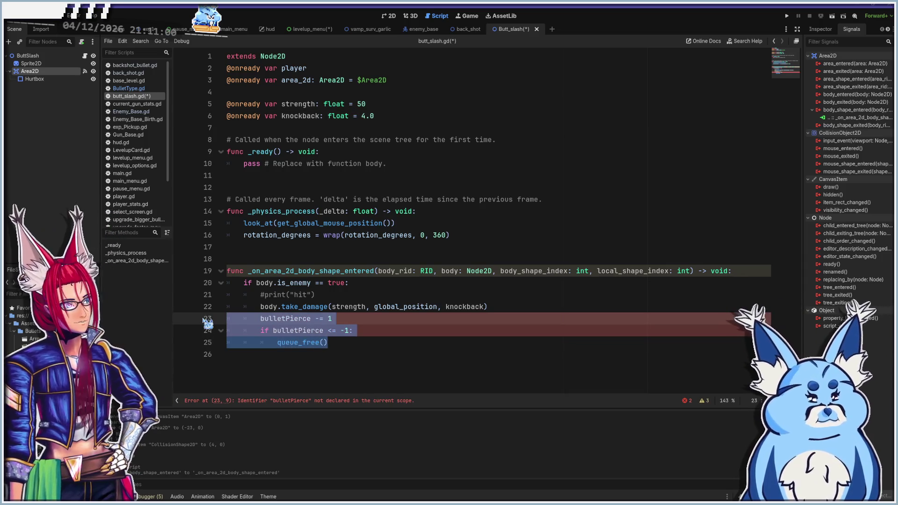
pyautogui.press('BackSpace')
pyautogui.press('BackSpace')
pyautogui.hotkey('ctrl', 's')
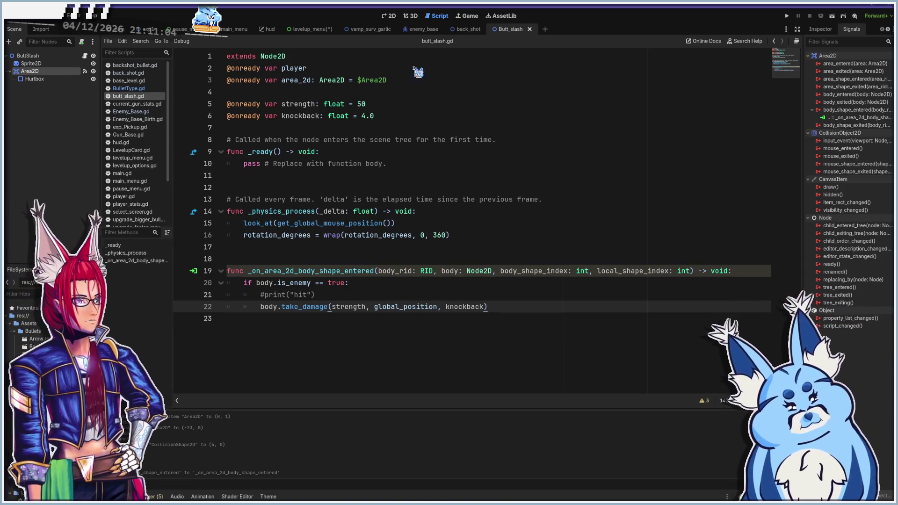
# Check the ButtSlash scene in 2D, then open levelup_options.gd at the Uh Oh Stinky entry
pyautogui.click(820, 29)
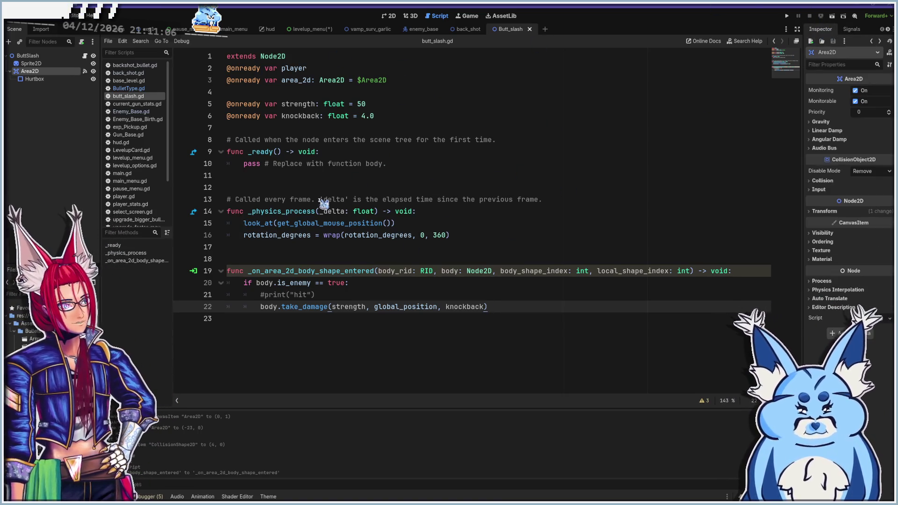
pyautogui.click(391, 16)
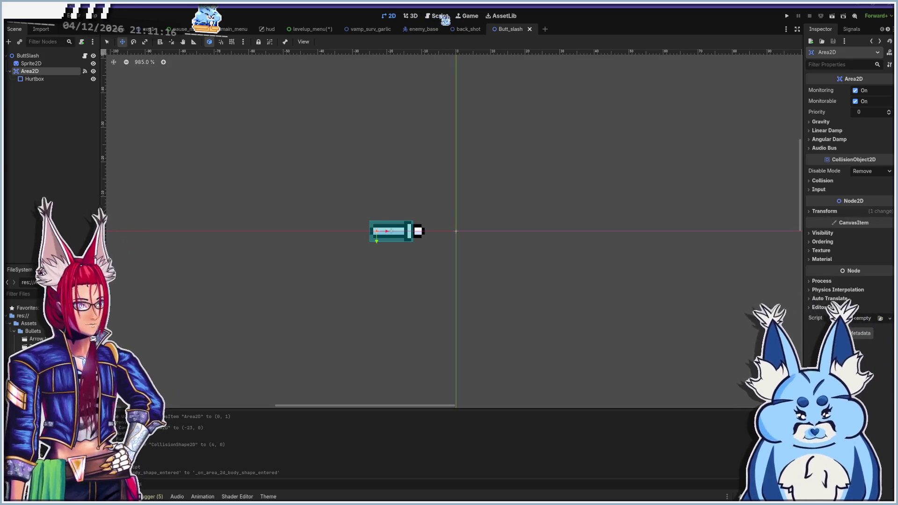
pyautogui.click(439, 16)
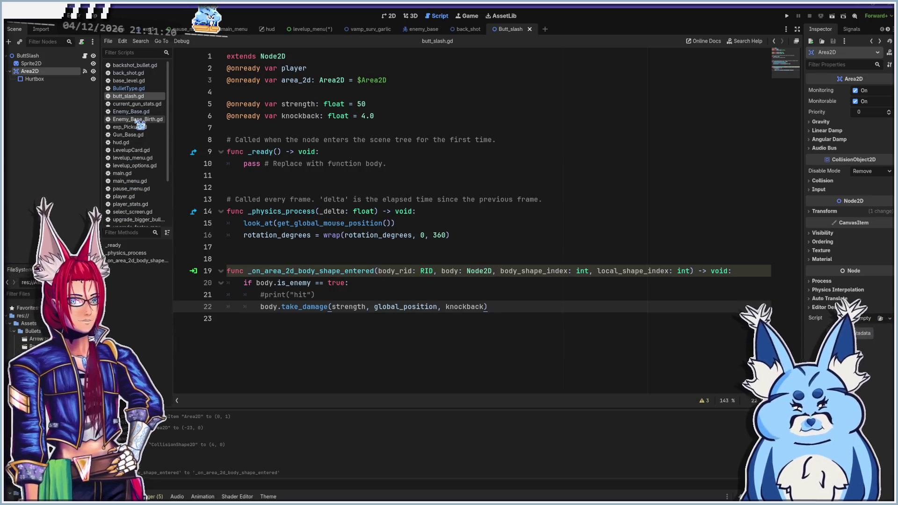
pyautogui.click(151, 165)
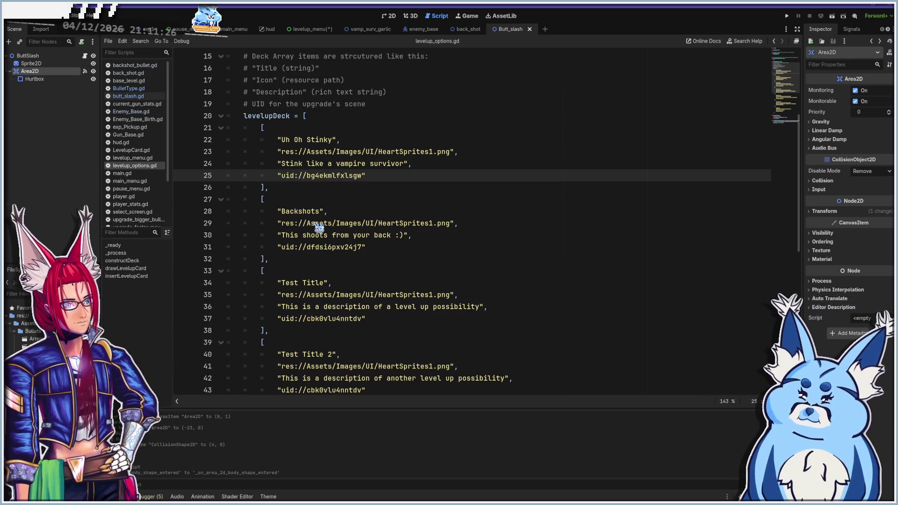
pyautogui.click(286, 128)
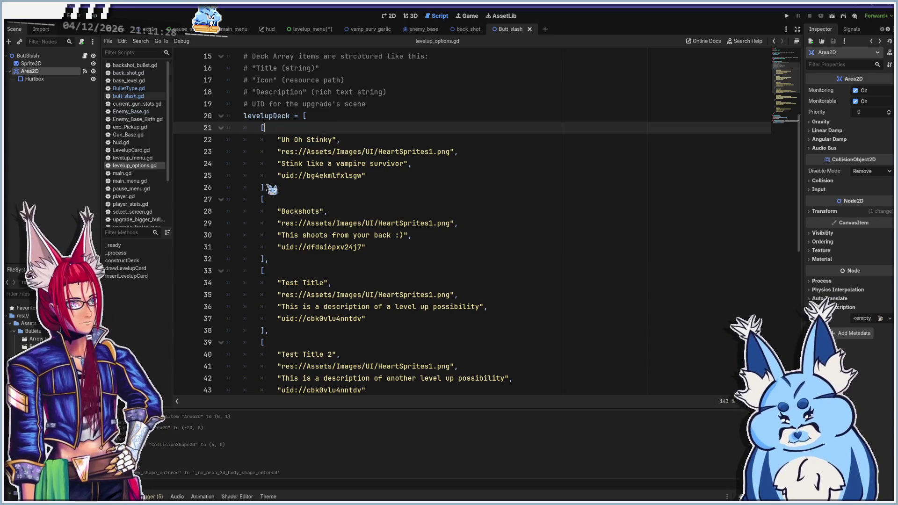
# Duplicate Uh Oh Stinky at the top of levelupDeck, titled 'Butt Slash', described 'A slash from your butt'
pyautogui.moveTo(269, 188)
pyautogui.mouseDown()
pyautogui.moveTo(216, 162)
pyautogui.moveTo(206, 128)
pyautogui.mouseUp()
pyautogui.hotkey('ctrl', 'c')
pyautogui.click(334, 117)
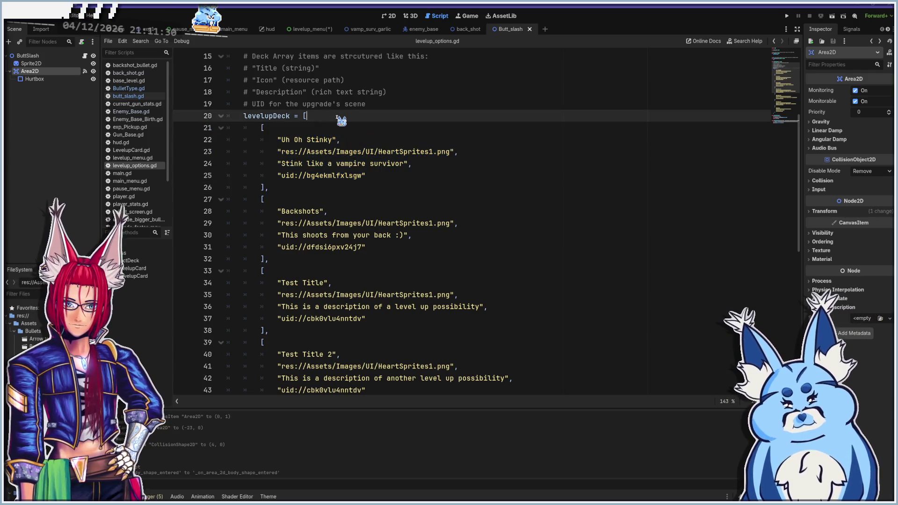
pyautogui.hotkey('ctrl', 'v')
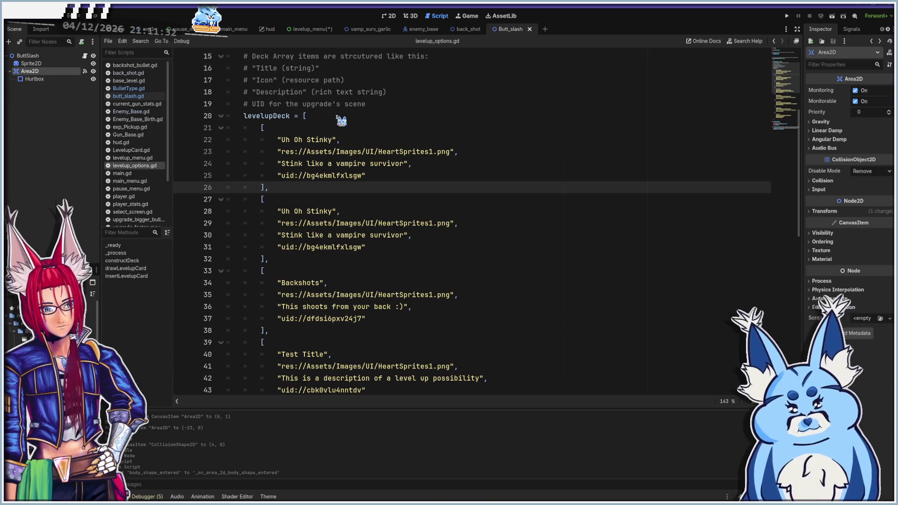
pyautogui.click(281, 139)
pyautogui.keyDown('shift'); pyautogui.click(333, 139); pyautogui.keyUp('shift')
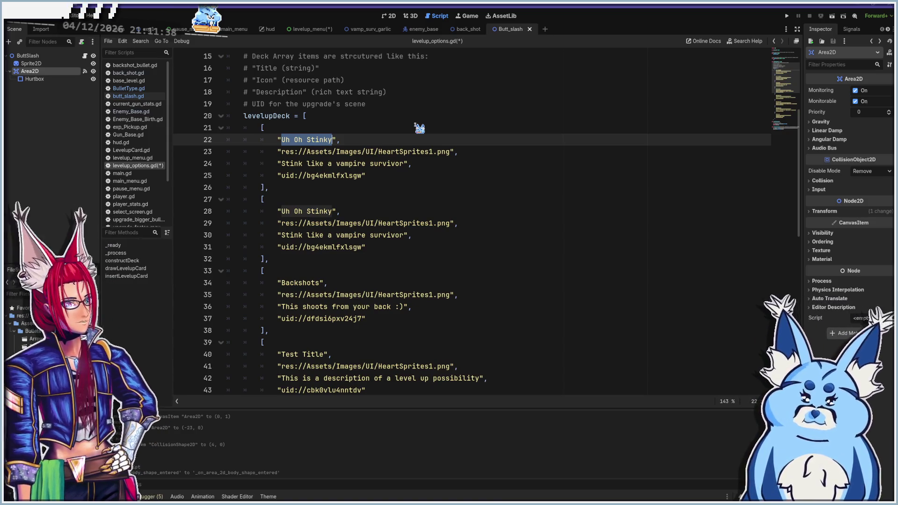
pyautogui.write('Butt Slash')
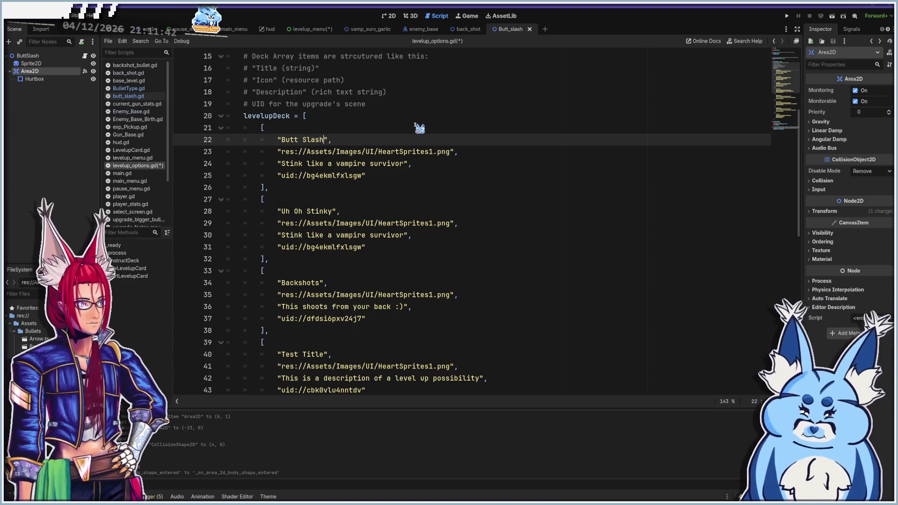
pyautogui.click(282, 164)
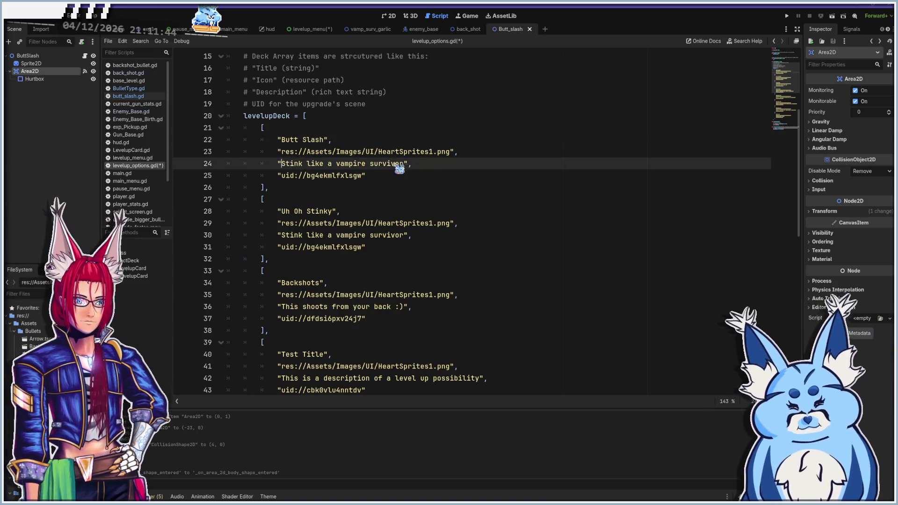
pyautogui.keyDown('shift'); pyautogui.click(405, 164); pyautogui.keyUp('shift')
pyautogui.write('A slash from your butt')
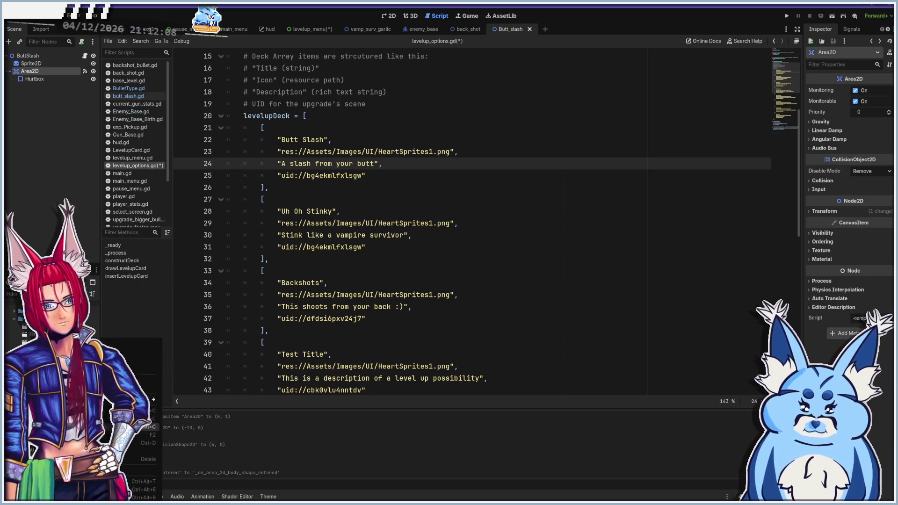
pyautogui.click(281, 175)
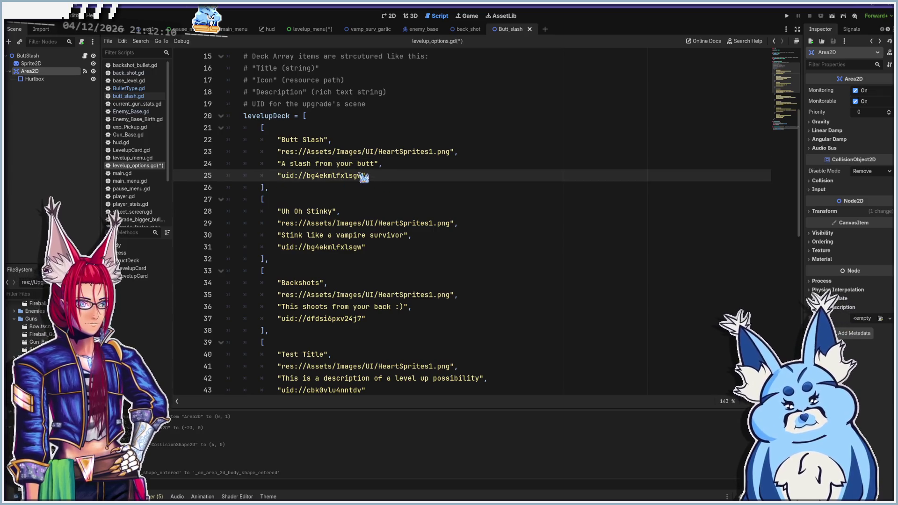
# Set the Butt Slash entry's uid to uid://d3xmv2hg7tpj6 and save levelup_options.gd
pyautogui.keyDown('shift'); pyautogui.click(362, 176); pyautogui.keyUp('shift')
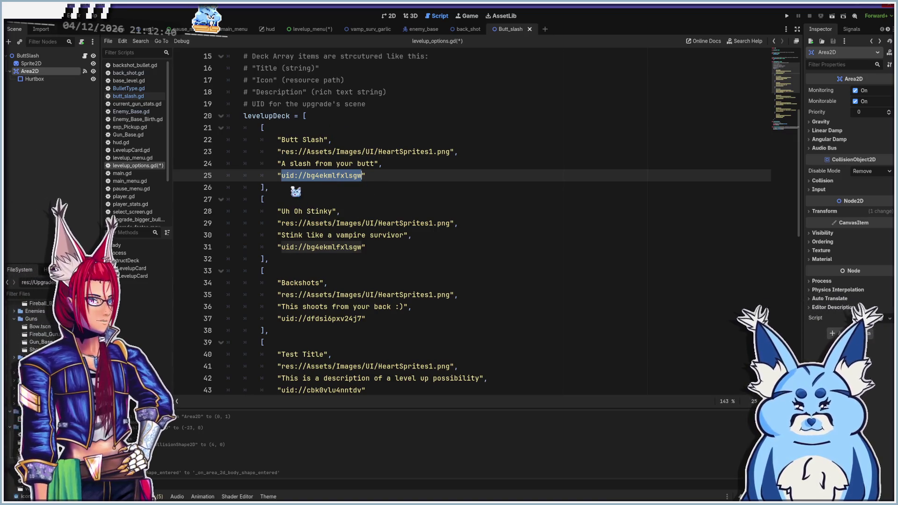
pyautogui.write('uid://d3xmv2hg7tpj6')
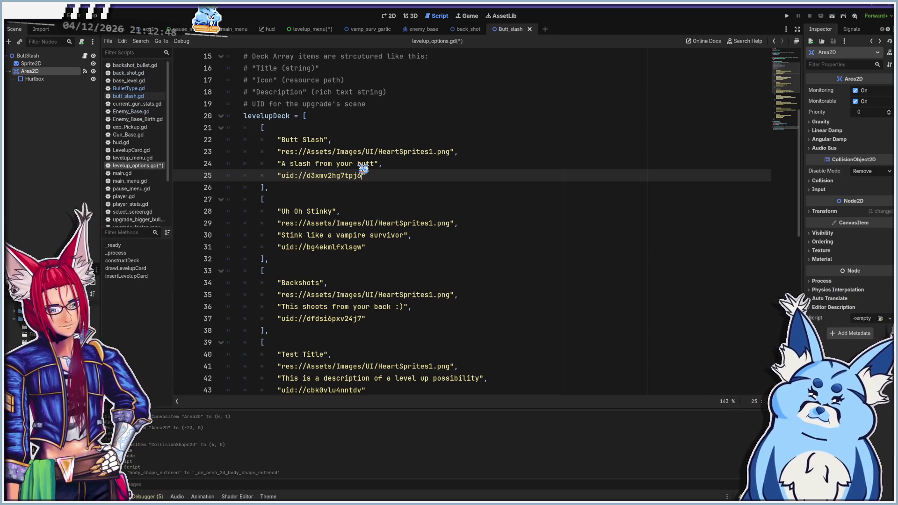
pyautogui.hotkey('ctrl', 's')
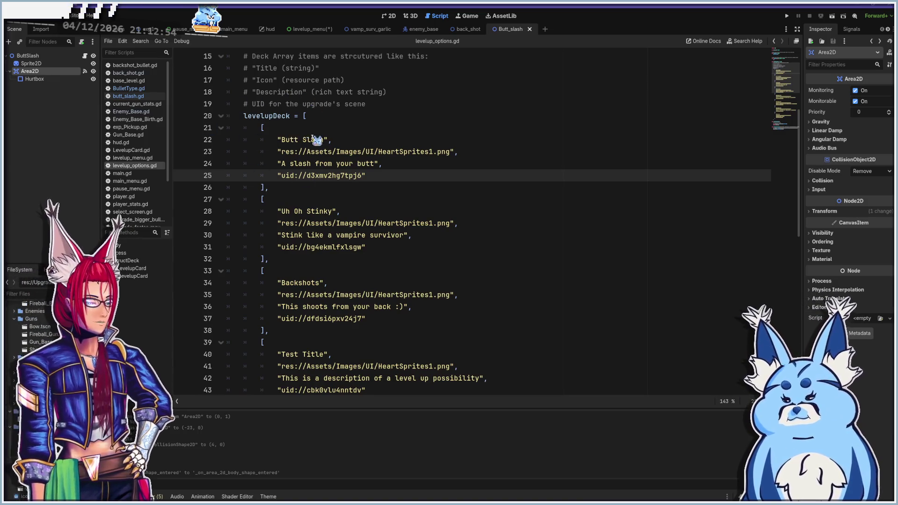
# Review the level-up deck entries and launch the game with F5
pyautogui.scroll(-10, 312, 247)
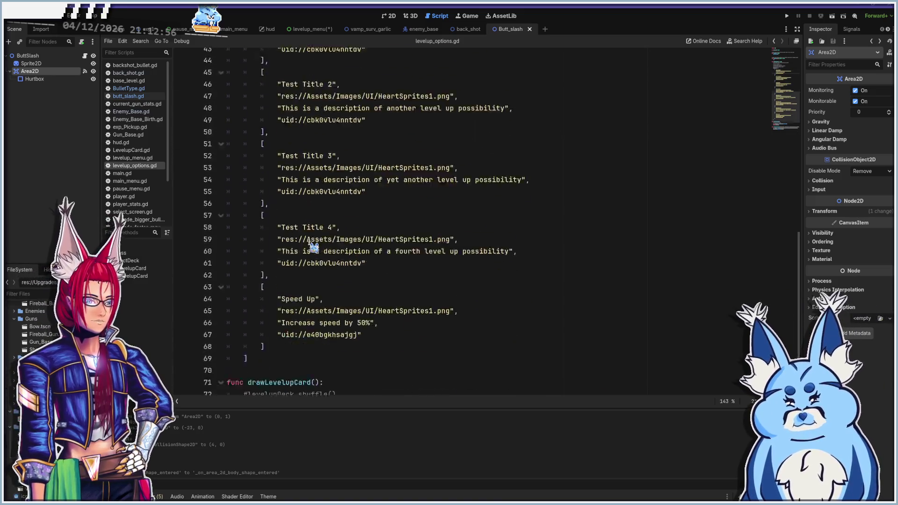
pyautogui.scroll(-3, 313, 248)
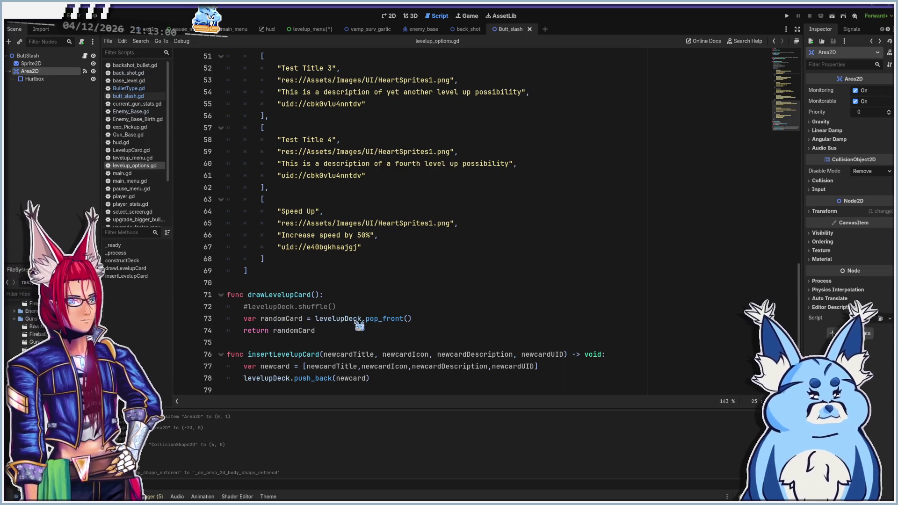
pyautogui.scroll(15, 388, 321)
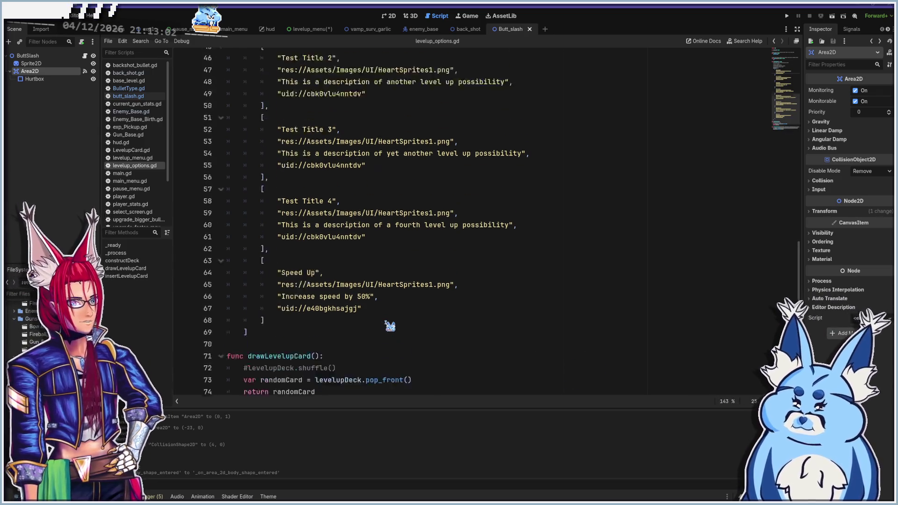
pyautogui.scroll(-15, 345, 233)
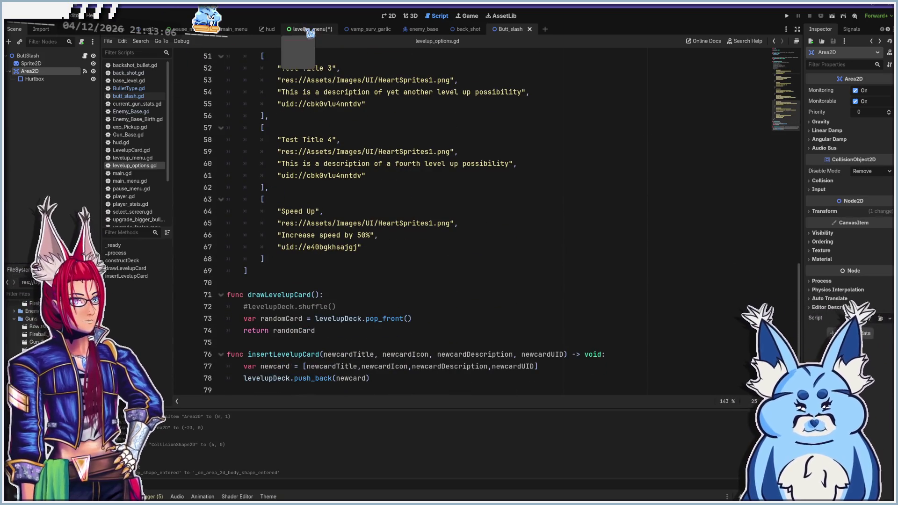
pyautogui.press('F5')
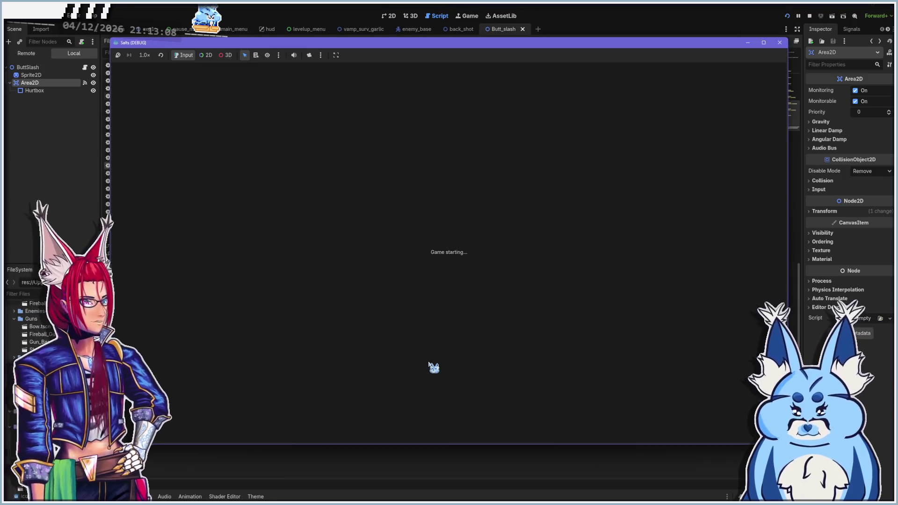
# Start a run with the Pistol and begin moving around the arena
pyautogui.click(448, 327)
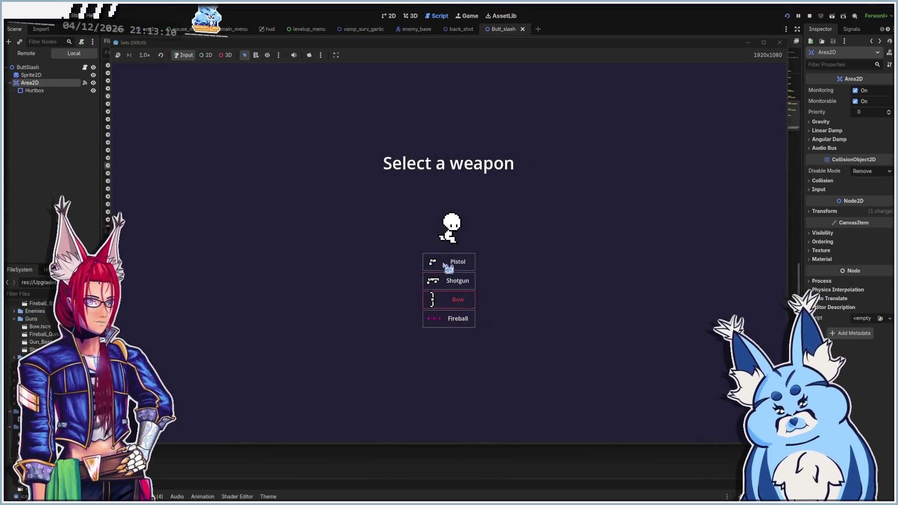
pyautogui.click(456, 263)
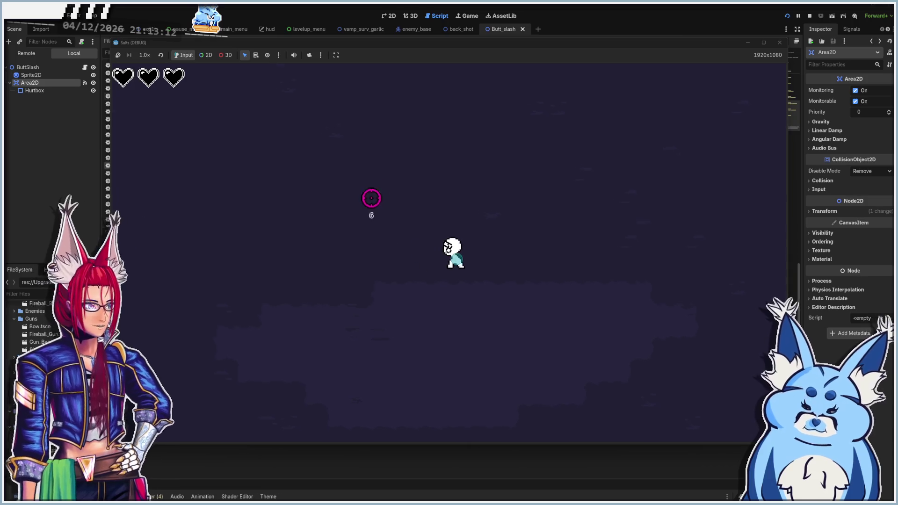
pyautogui.press('s')
pyautogui.press('d')
pyautogui.press('s')
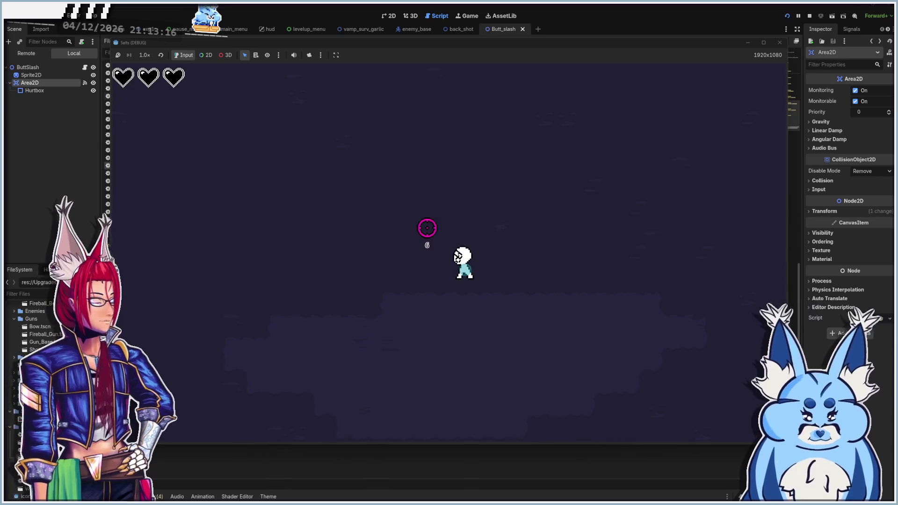
# Move around the map shooting enemies until the Level Up choices appear
pyautogui.press('w')
pyautogui.press('a')
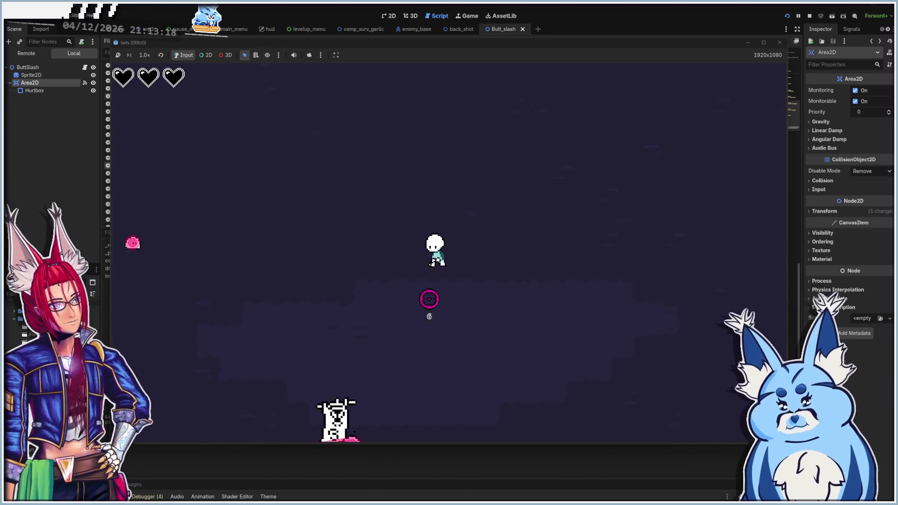
pyautogui.press('d')
pyautogui.press('a')
pyautogui.press('s')
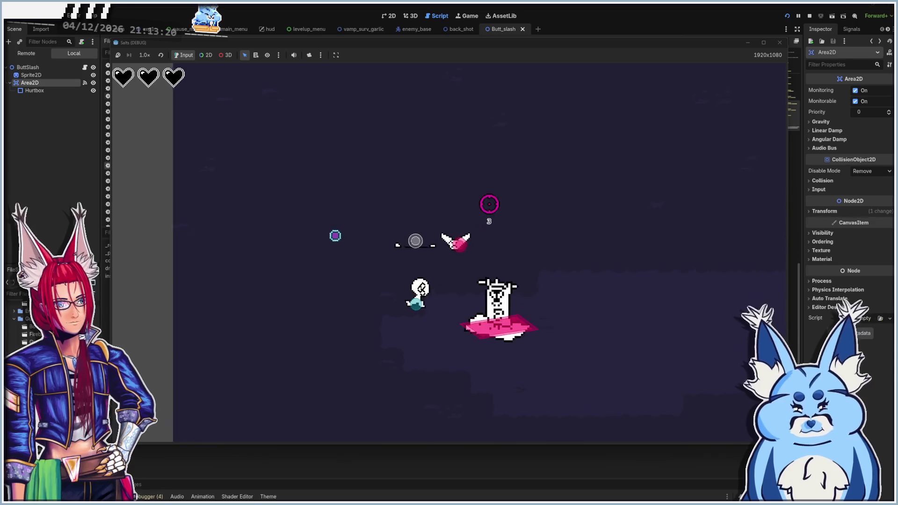
pyautogui.press('a')
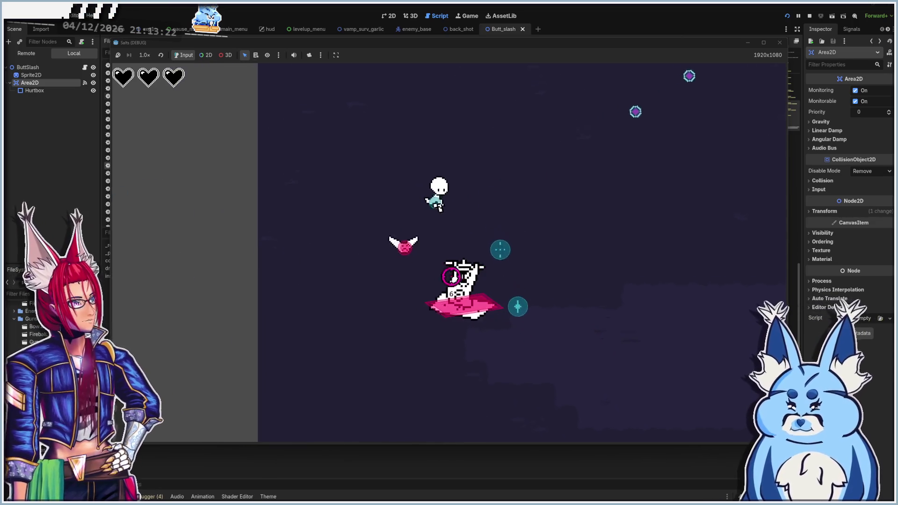
pyautogui.press('d')
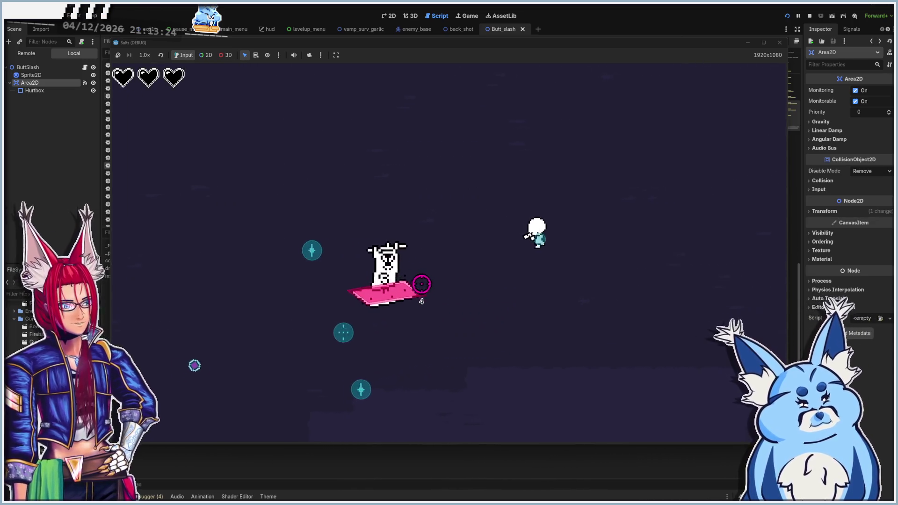
pyautogui.press('s')
pyautogui.press('a')
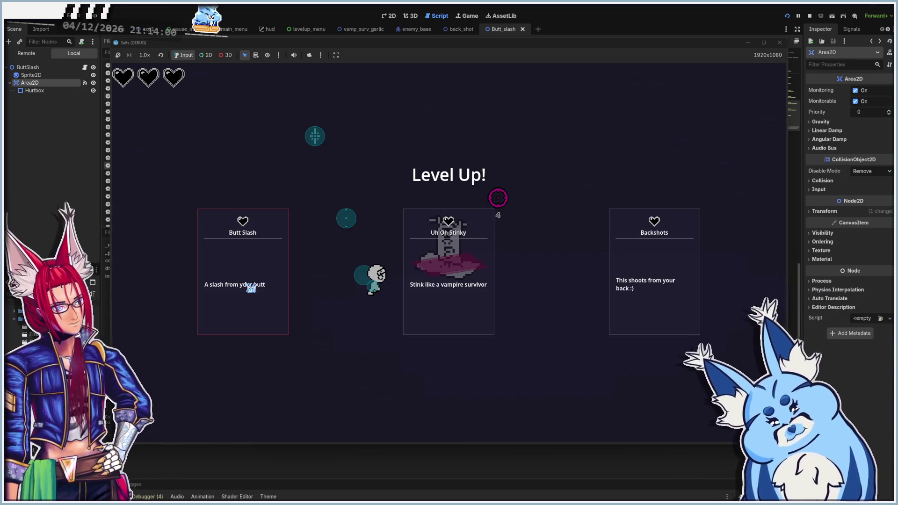
# Take the Butt Slash upgrade and lead enemies close to the player to test the slash
pyautogui.click(251, 287)
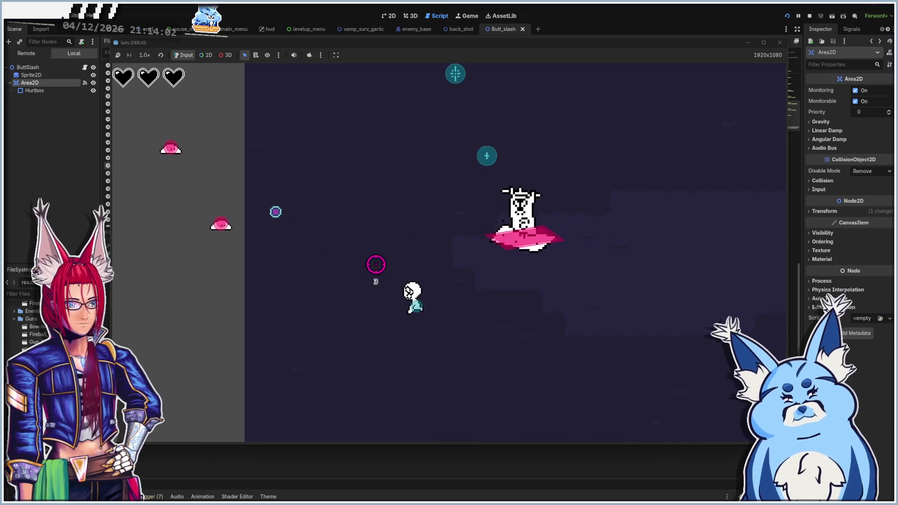
pyautogui.press('w')
pyautogui.press('a')
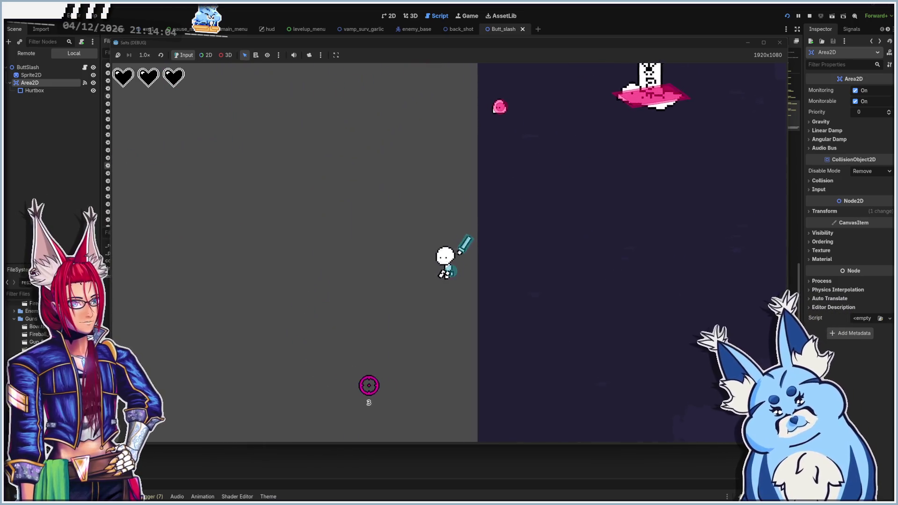
pyautogui.press('a')
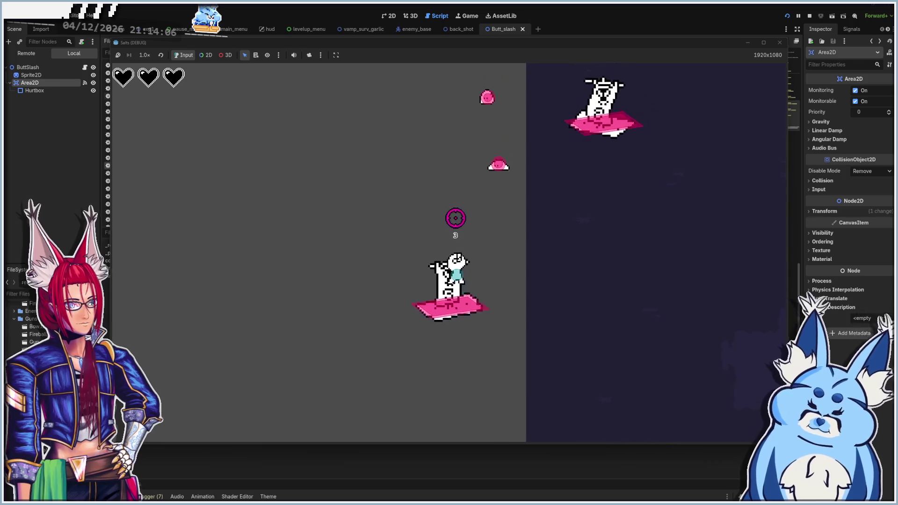
pyautogui.press('w')
pyautogui.press('a')
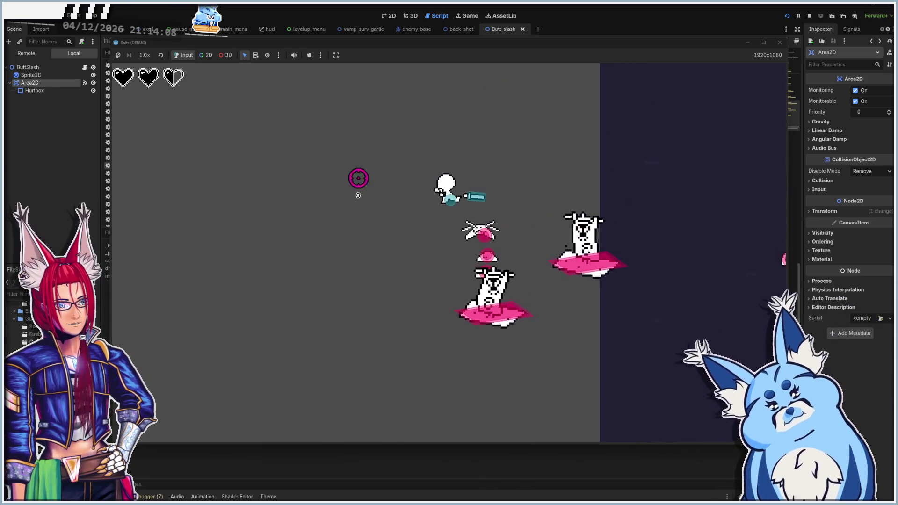
pyautogui.press('w')
pyautogui.press('a')
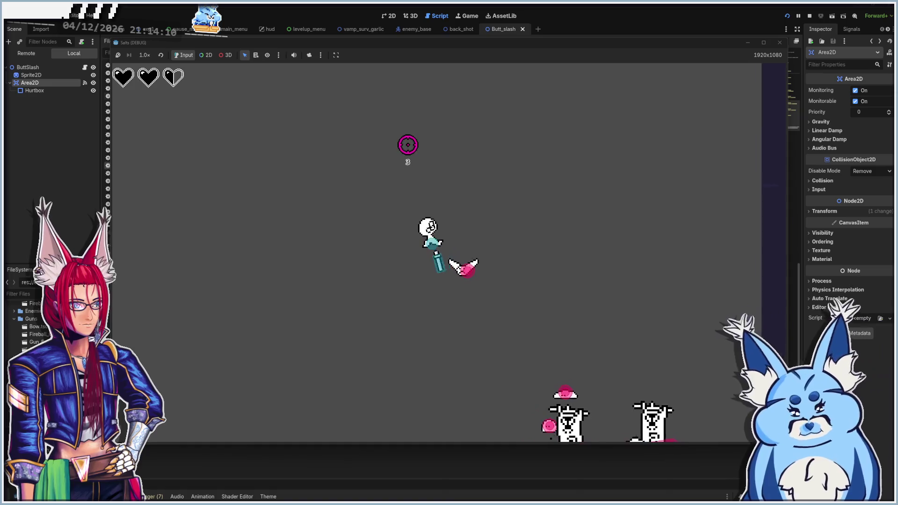
pyautogui.press('a')
pyautogui.press('s')
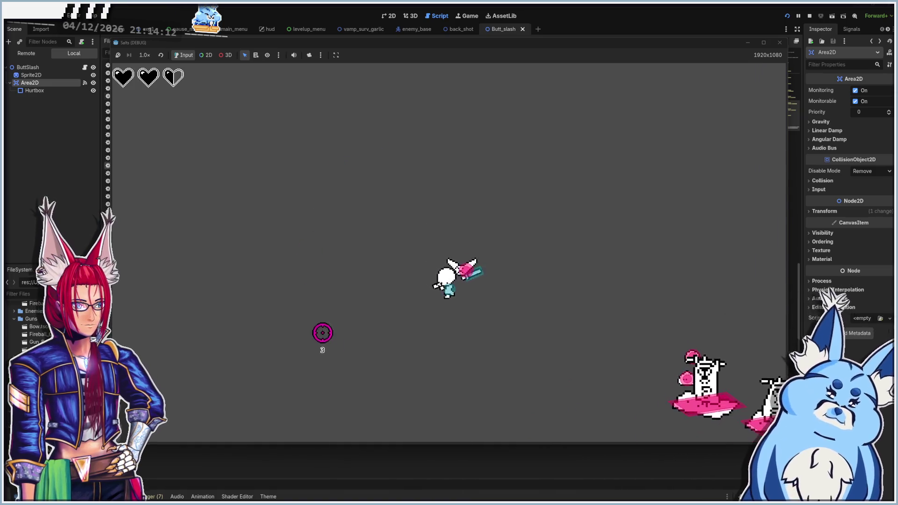
# Keep moving while the slash hits nearby enemies, then close the running game
pyautogui.press('a')
pyautogui.press('s')
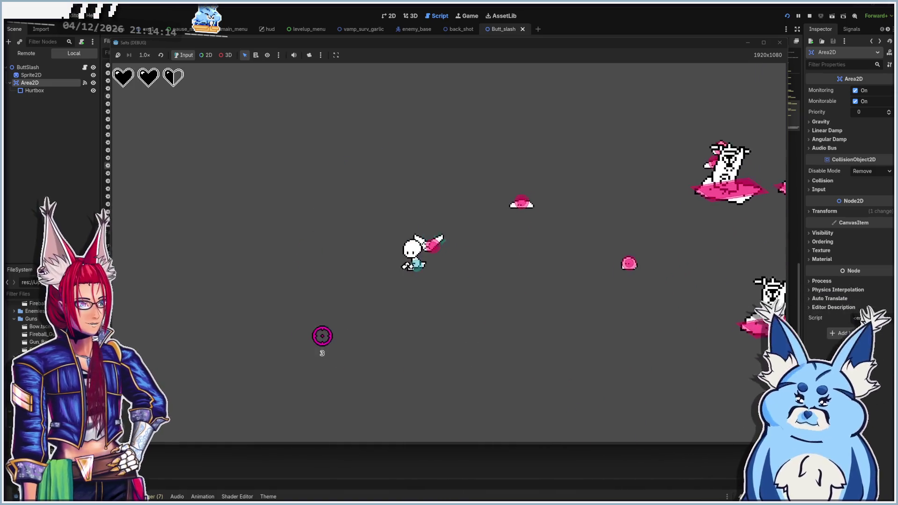
pyautogui.press('s')
pyautogui.press('a')
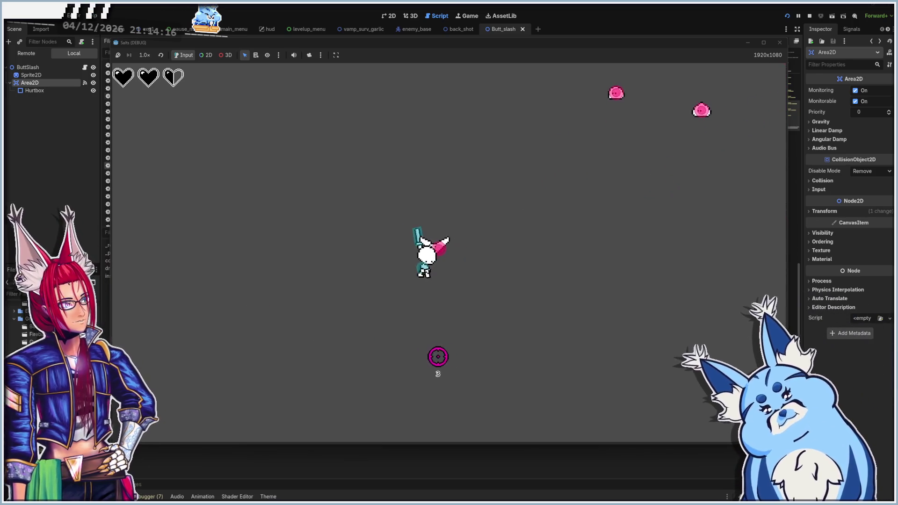
pyautogui.press('a')
pyautogui.press('s')
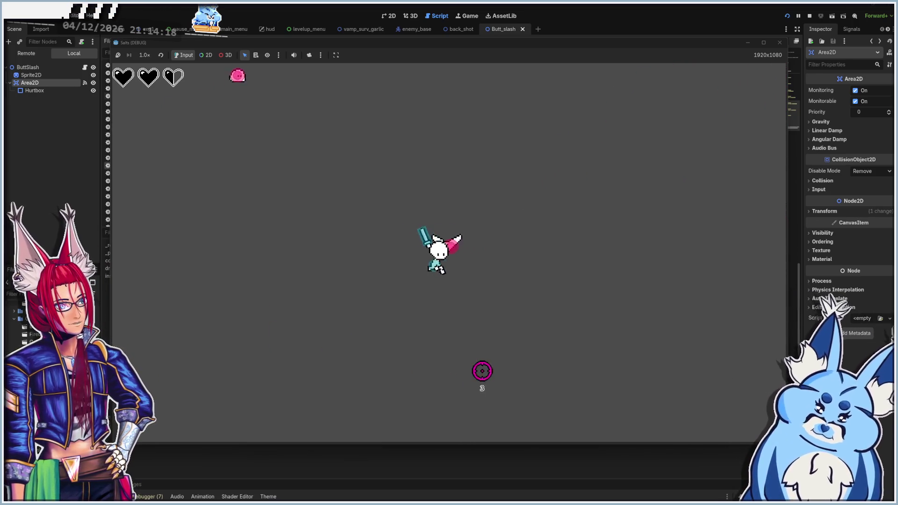
pyautogui.press('a')
pyautogui.press('s')
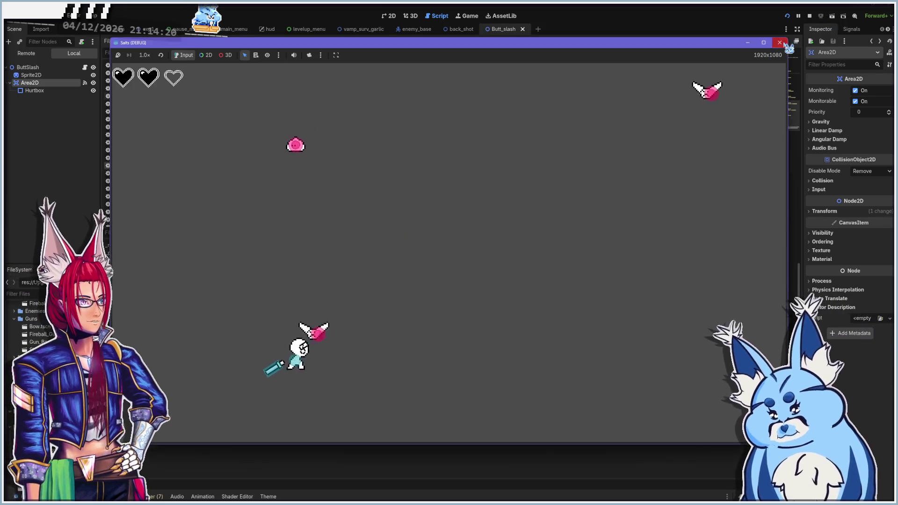
pyautogui.click(784, 43)
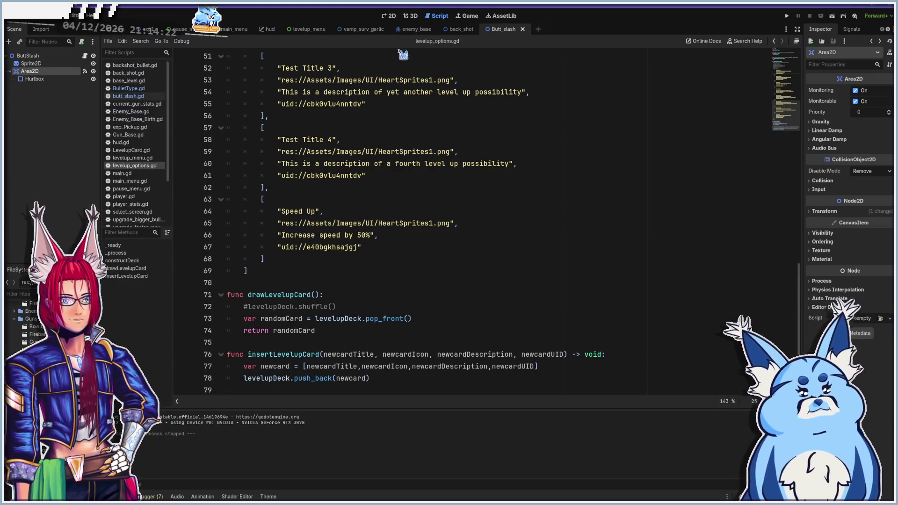
# Leave the Enemy_Base script and show the Arrow scene in 2D to inspect its capsule collision shape
pyautogui.click(414, 30)
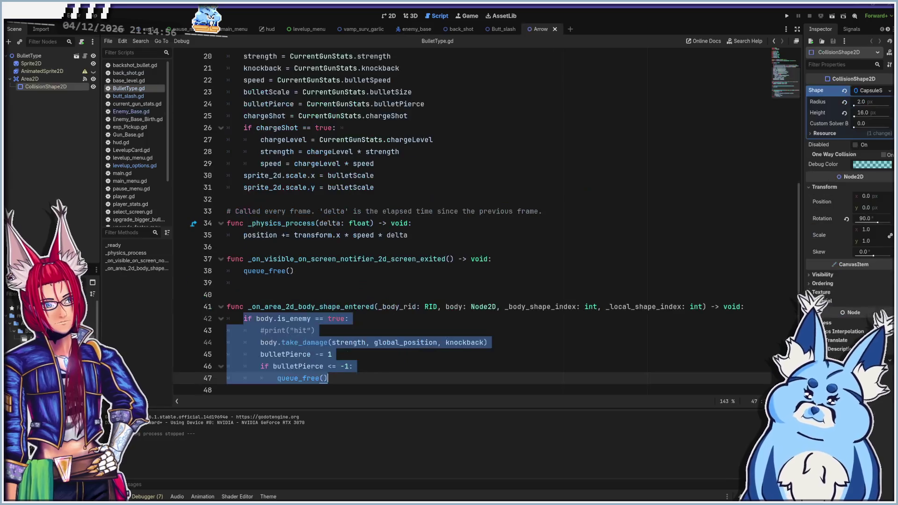
pyautogui.click(396, 17)
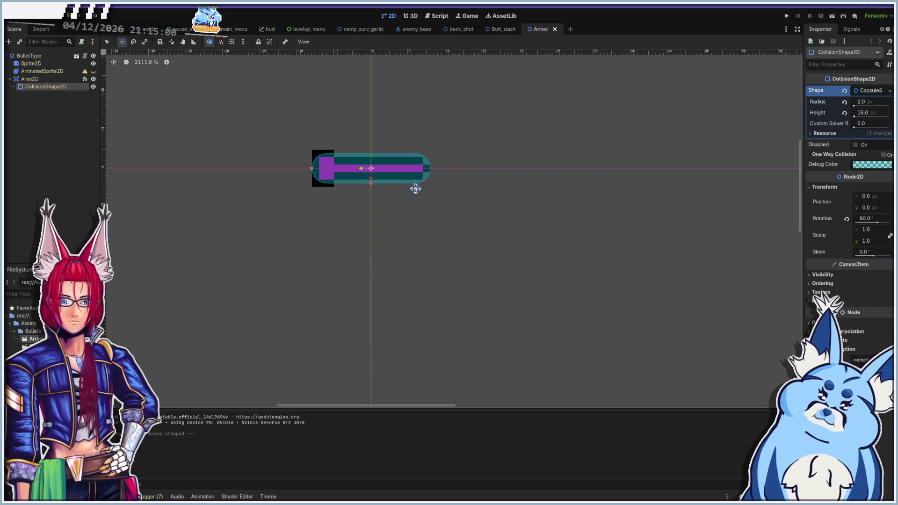
# Check the Arrow's Area2D collision layers, then inspect the enemy_base Collision shape's transform and visibility
pyautogui.click(30, 79)
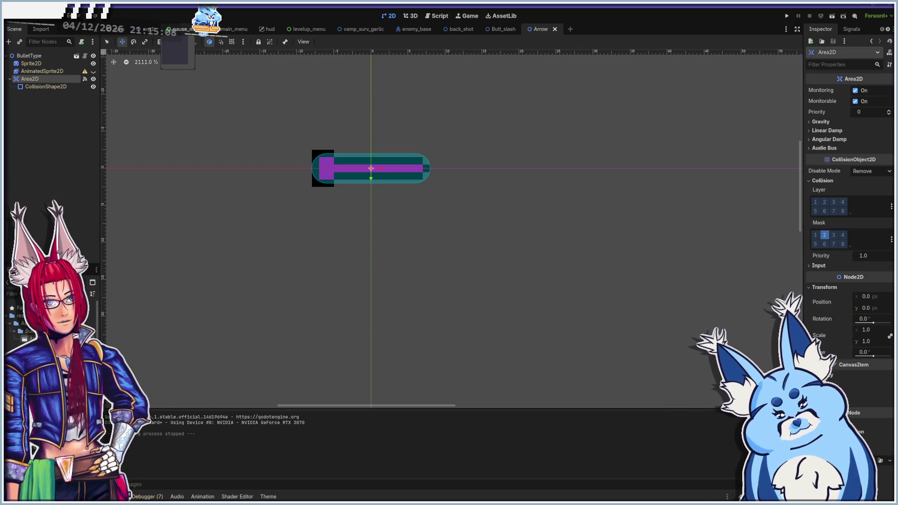
pyautogui.click(416, 30)
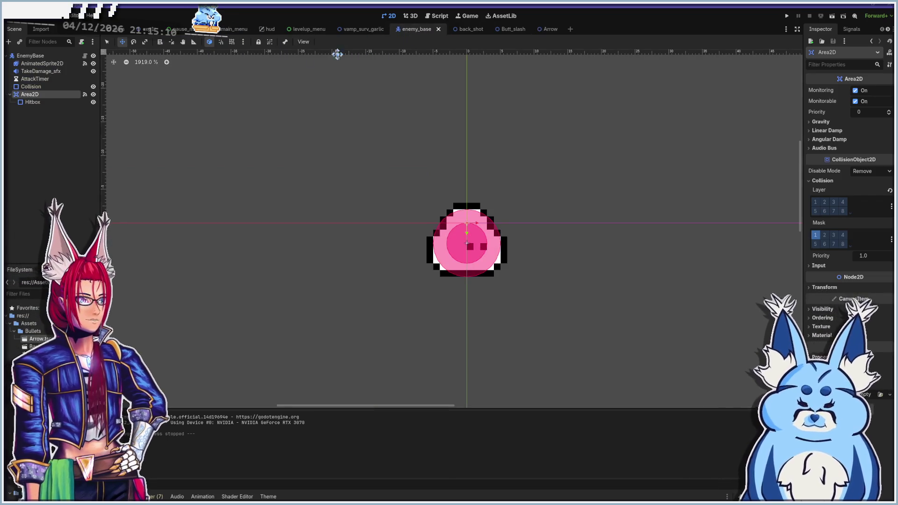
pyautogui.click(31, 87)
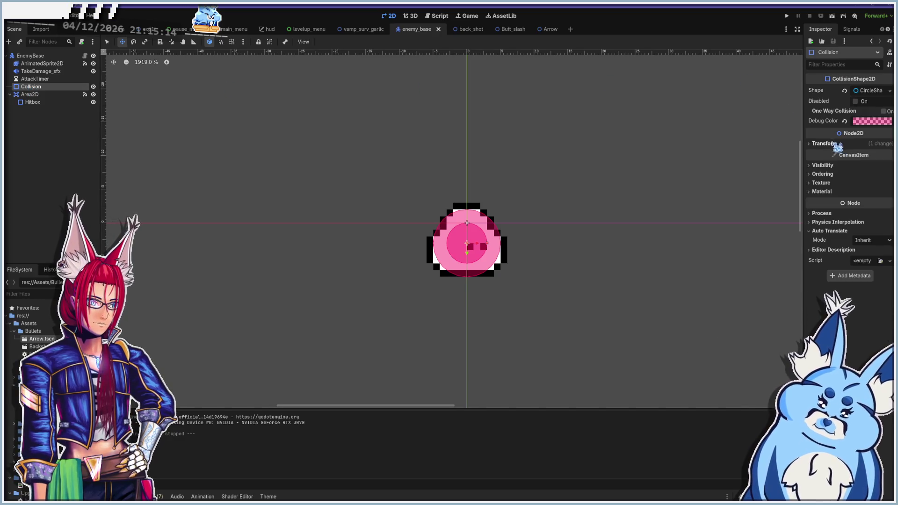
pyautogui.click(824, 144)
pyautogui.click(825, 144)
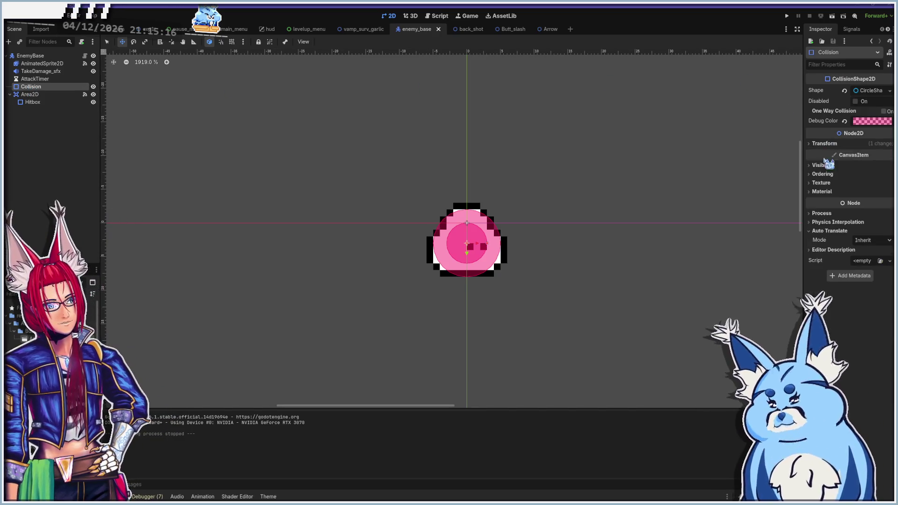
pyautogui.click(824, 166)
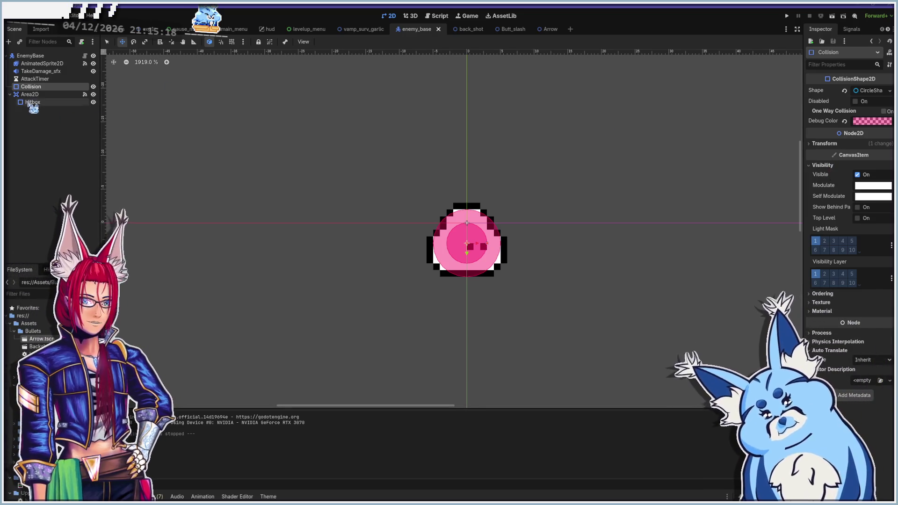
# Review the enemy's Area2D, Hitbox and EnemyBase root collision layers
pyautogui.click(30, 94)
pyautogui.click(32, 102)
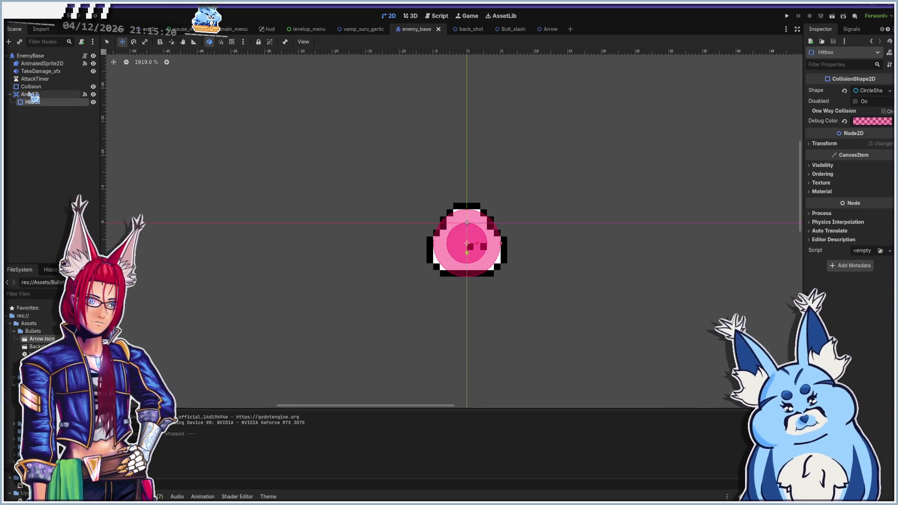
pyautogui.click(29, 94)
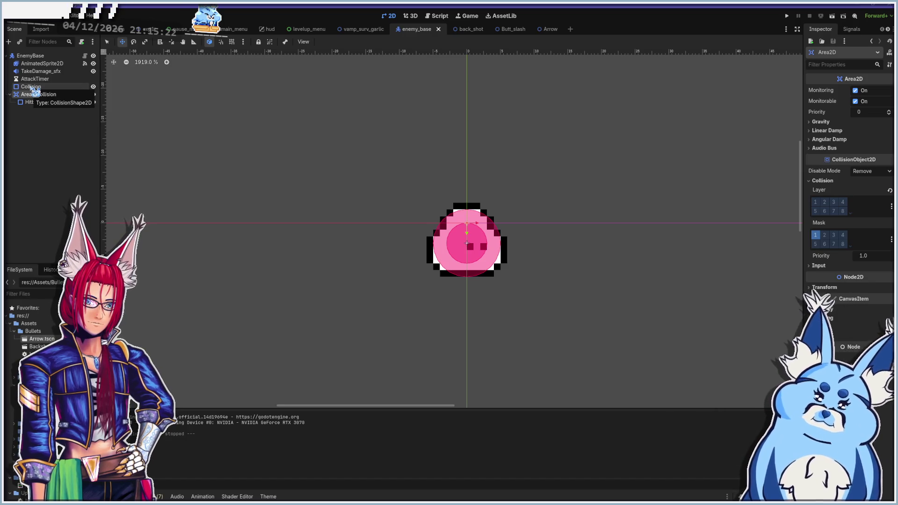
pyautogui.click(31, 86)
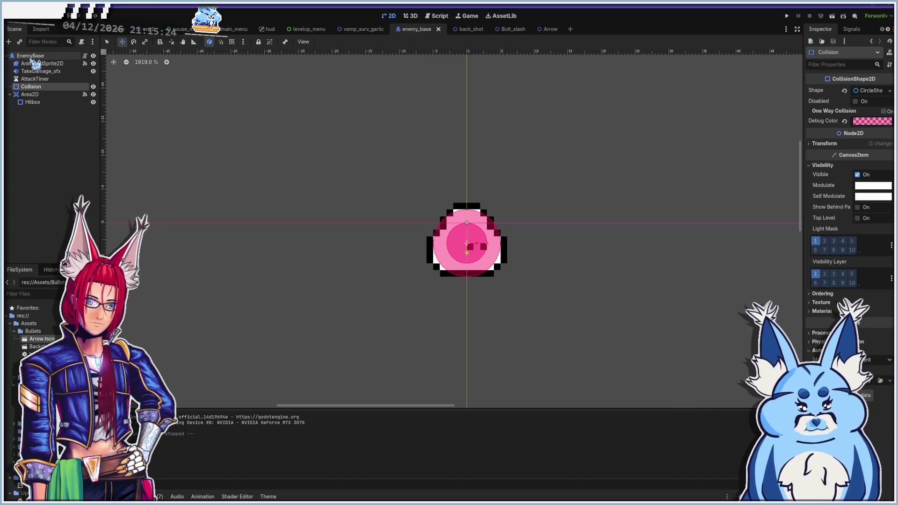
pyautogui.click(31, 56)
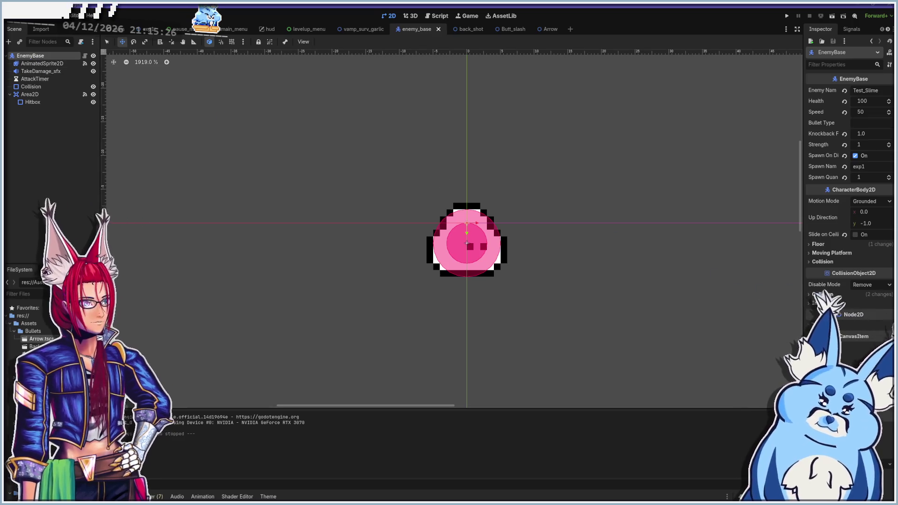
pyautogui.click(819, 294)
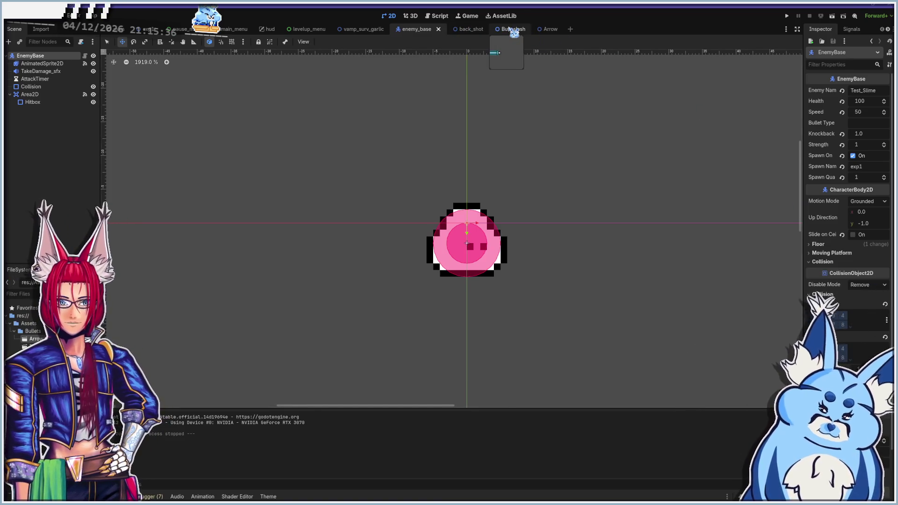
pyautogui.click(514, 30)
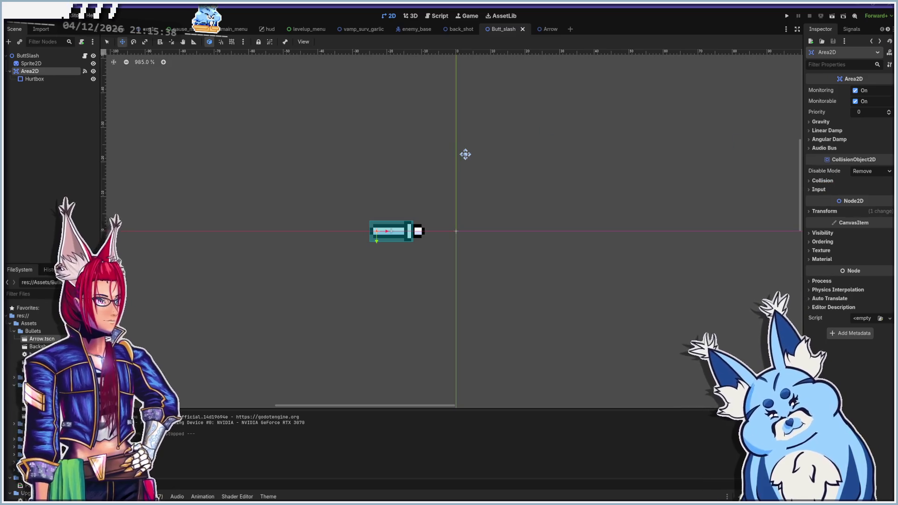
# Set the Butt_slash Area2D to collision layer 2 and mask 2 only, then save the scene
pyautogui.click(28, 55)
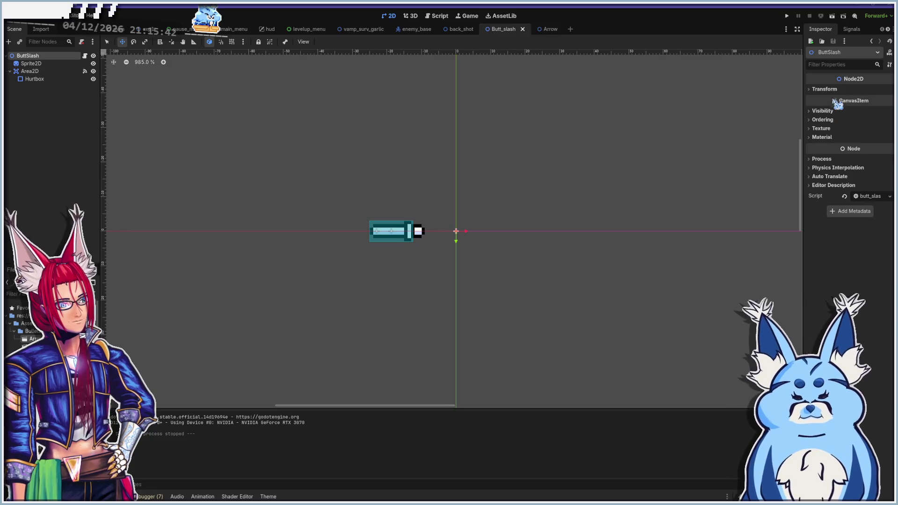
pyautogui.click(30, 71)
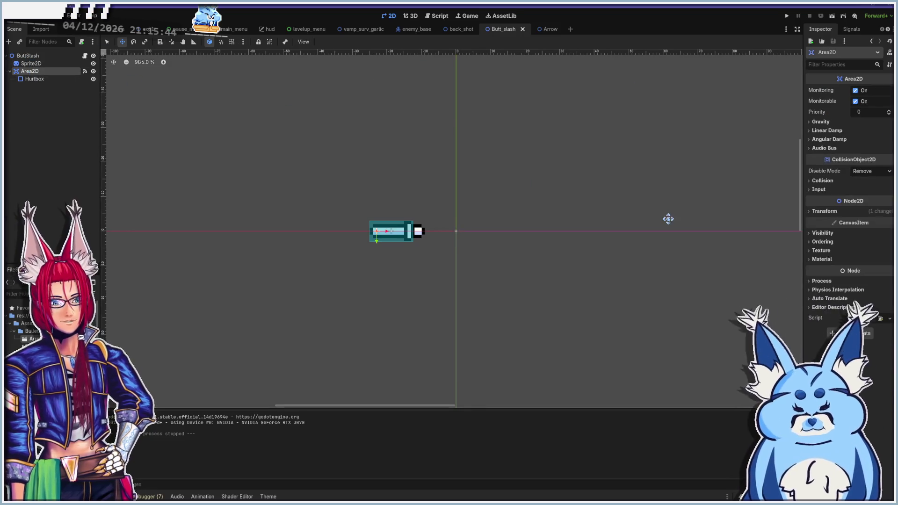
pyautogui.click(822, 182)
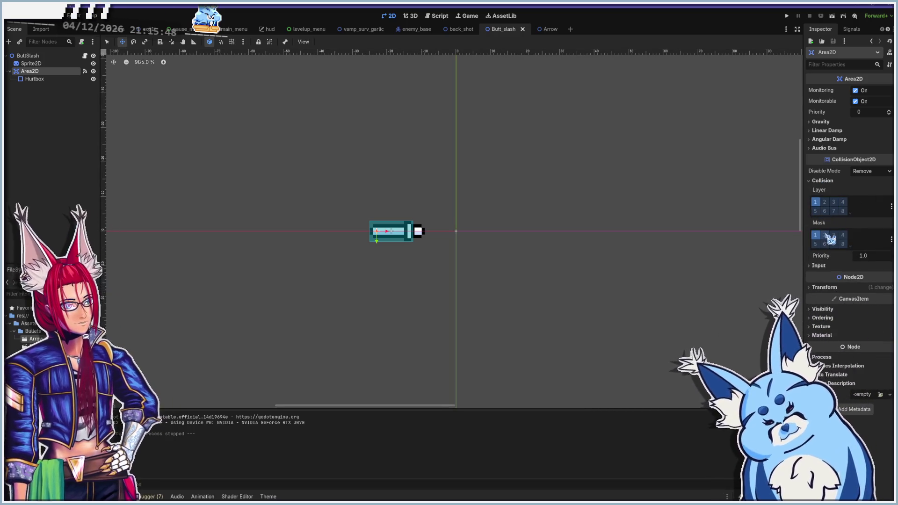
pyautogui.click(825, 234)
pyautogui.click(825, 201)
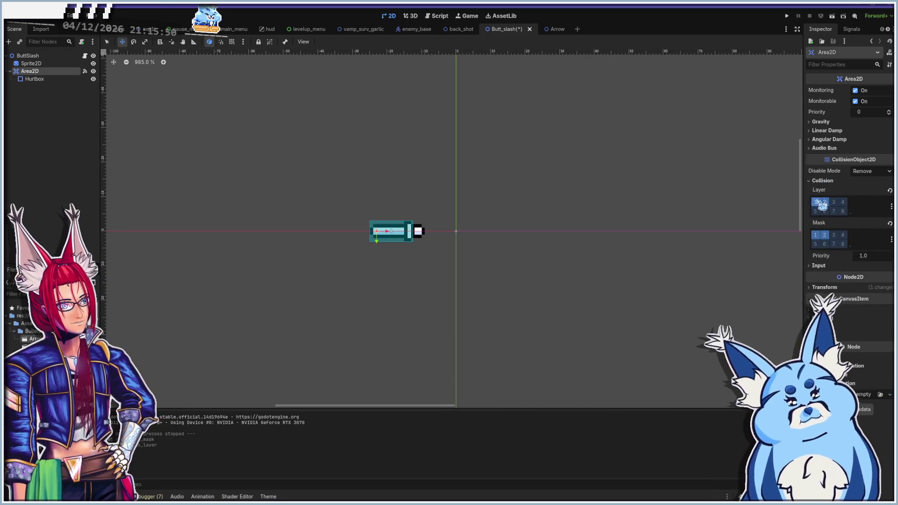
pyautogui.click(816, 235)
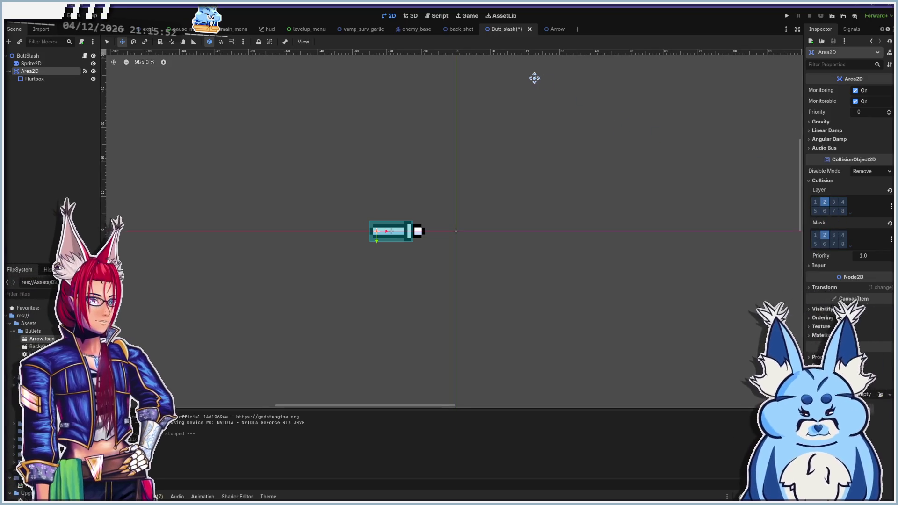
pyautogui.hotkey('ctrl', 's')
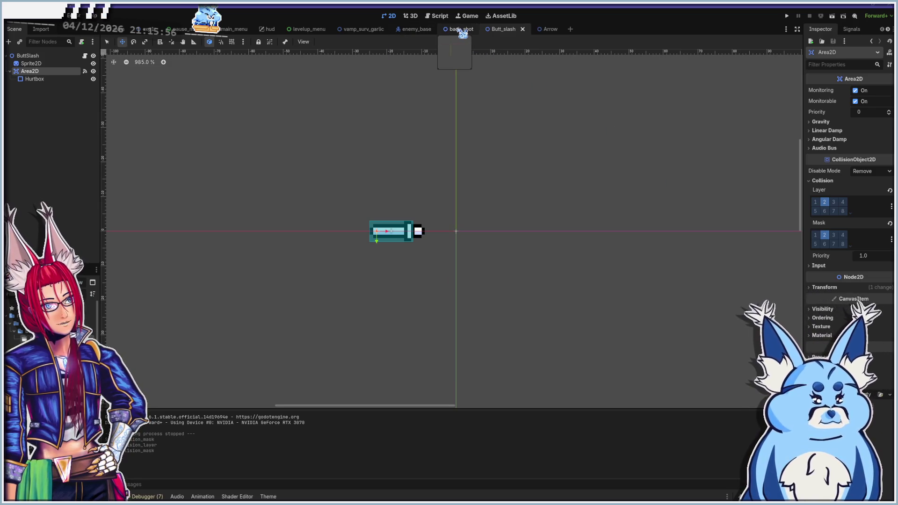
# Clear mask 1 on the vamp_surv_garlic Area2D, save it, and run the game with F5
pyautogui.click(363, 29)
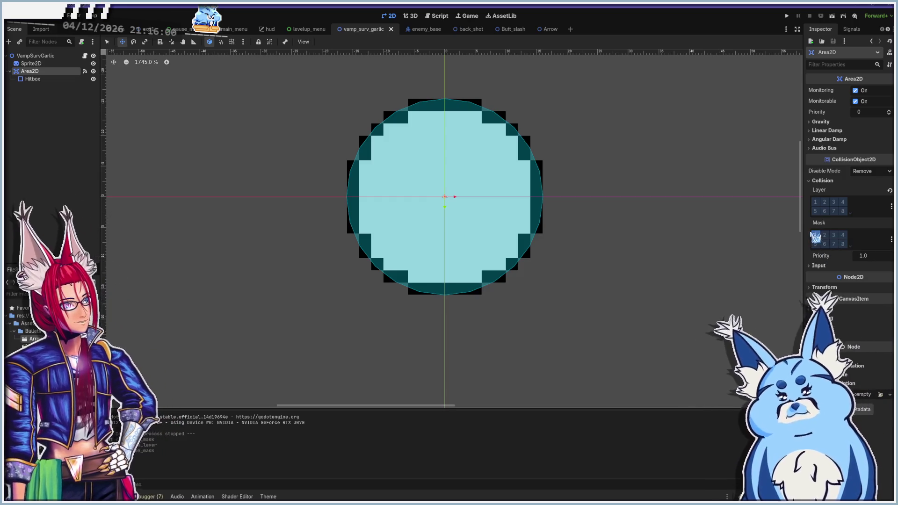
pyautogui.click(816, 238)
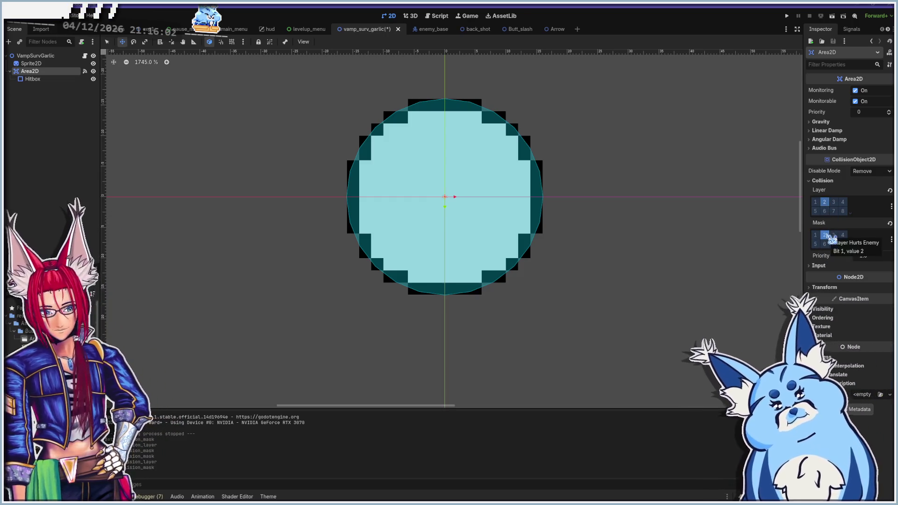
pyautogui.hotkey('ctrl', 's')
pyautogui.press('F5')
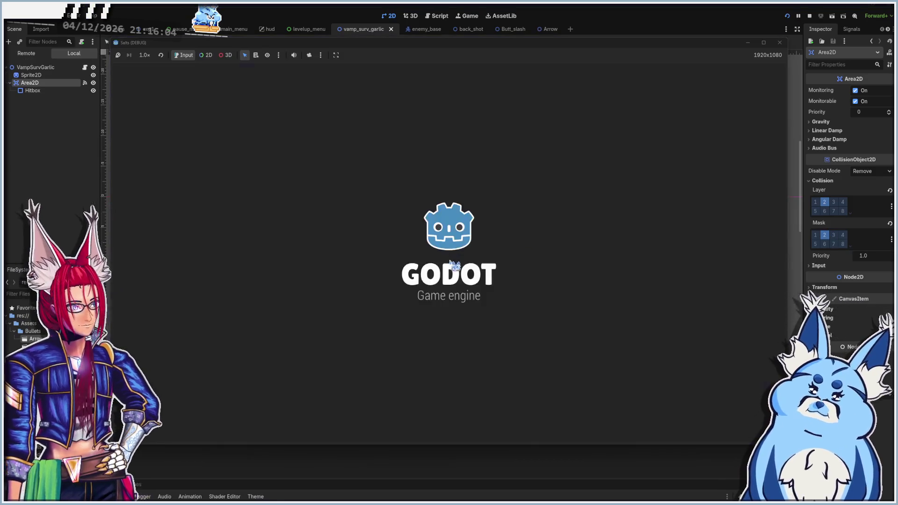
# Start a new game, pick a starting weapon, and move the character around with WASD
pyautogui.click(452, 333)
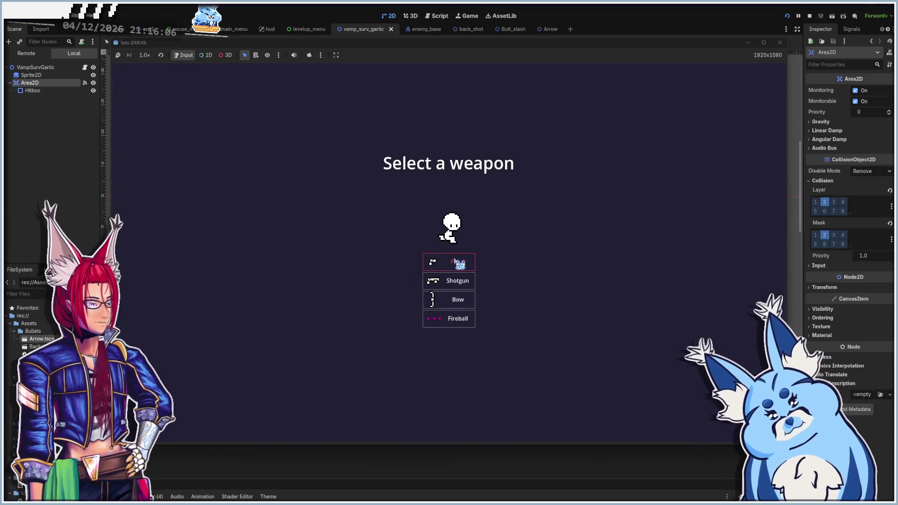
pyautogui.click(456, 281)
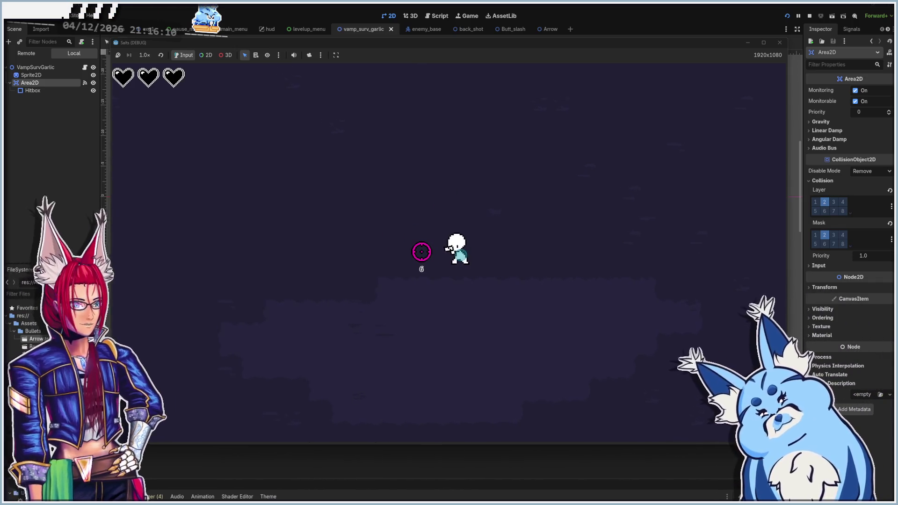
pyautogui.press('s')
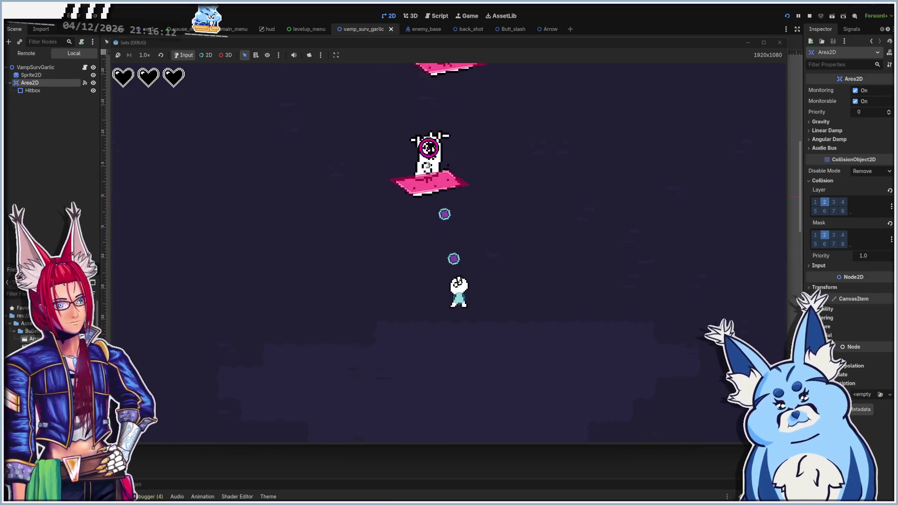
pyautogui.press('s')
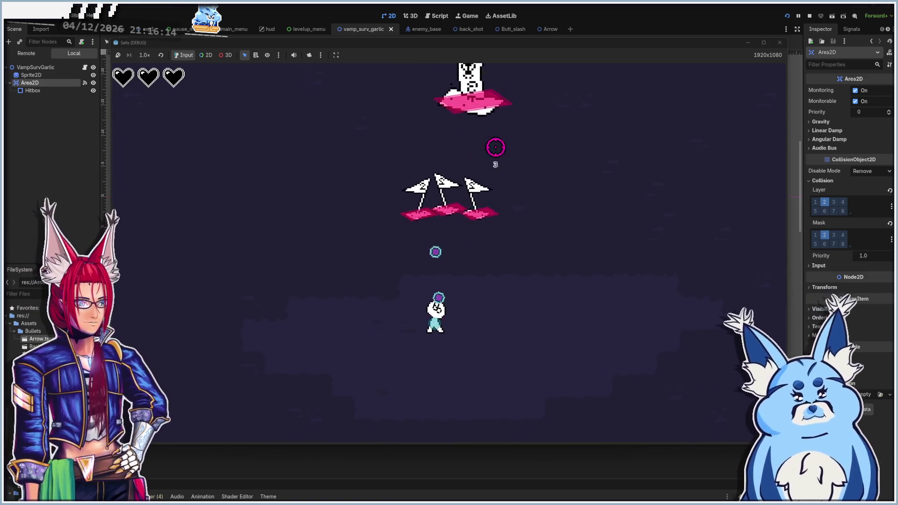
pyautogui.press('a')
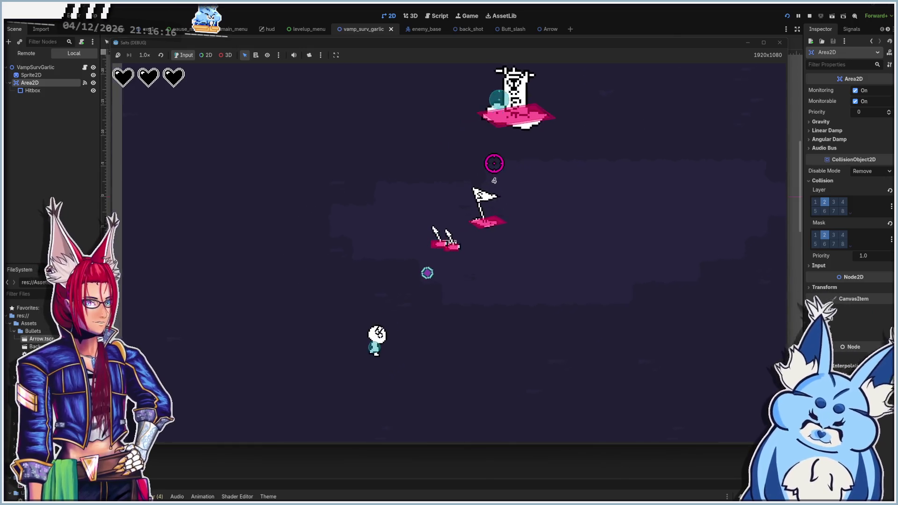
pyautogui.press('w')
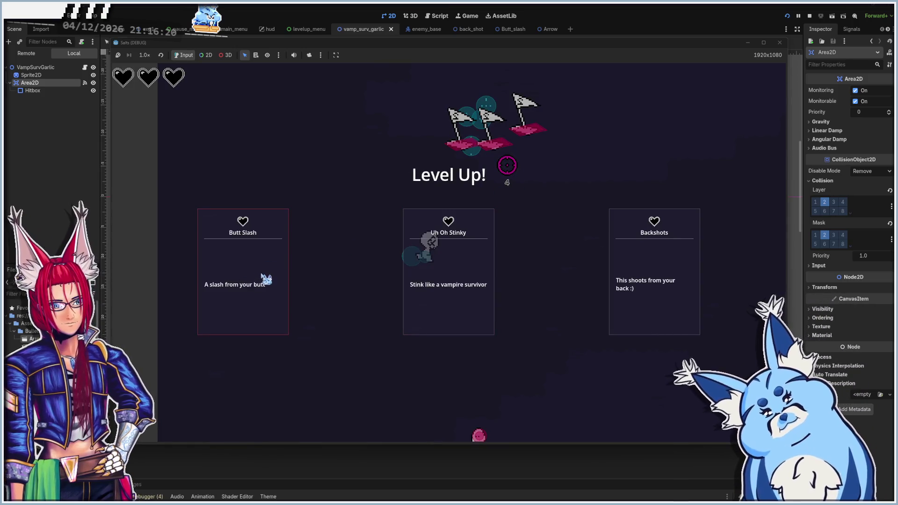
# Take the Butt Slash upgrade and steer toward the enemies to watch it slash them
pyautogui.click(258, 290)
pyautogui.press('a')
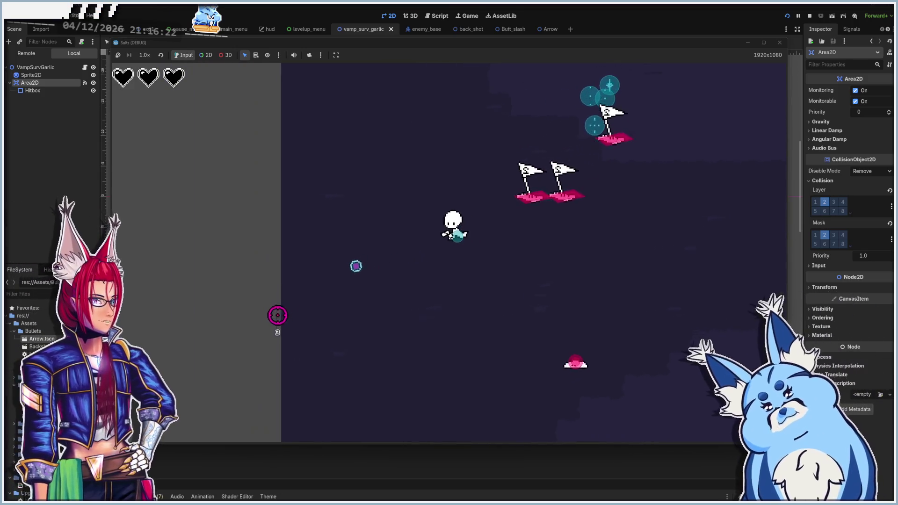
pyautogui.press('a')
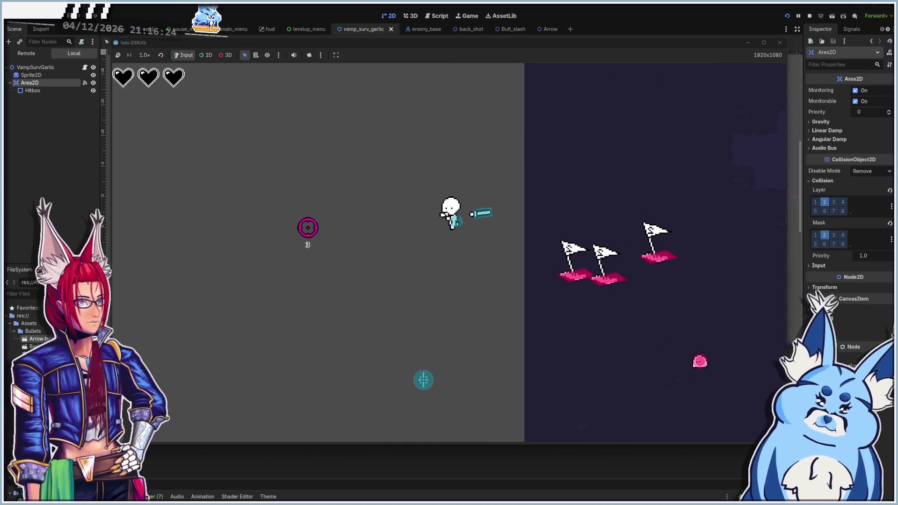
pyautogui.press('s')
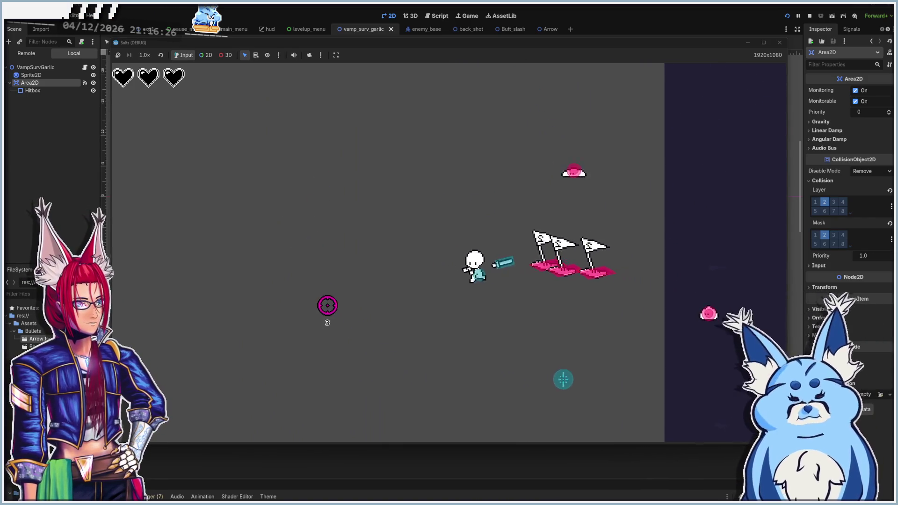
pyautogui.press('a')
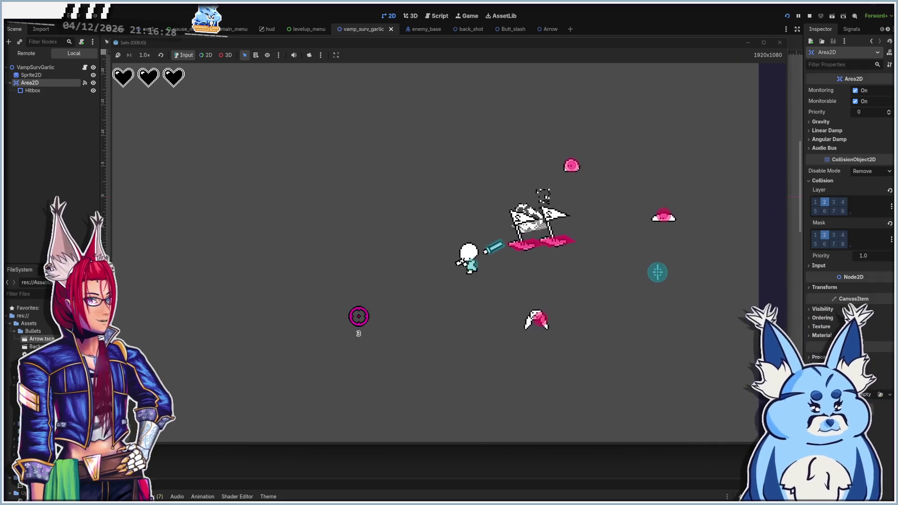
pyautogui.press('a')
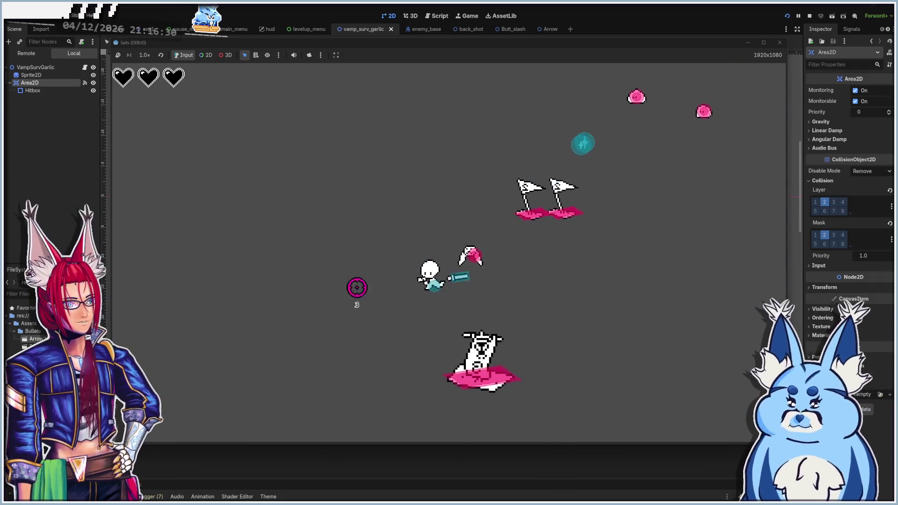
pyautogui.press('a')
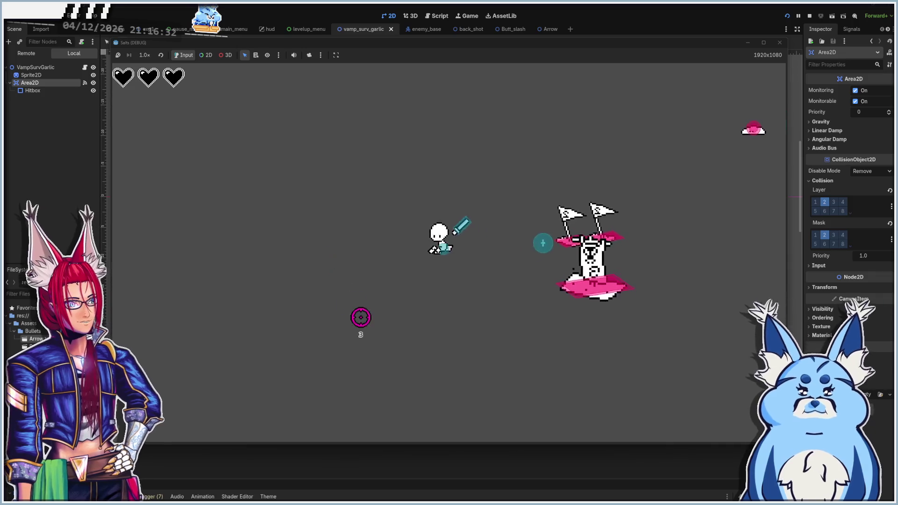